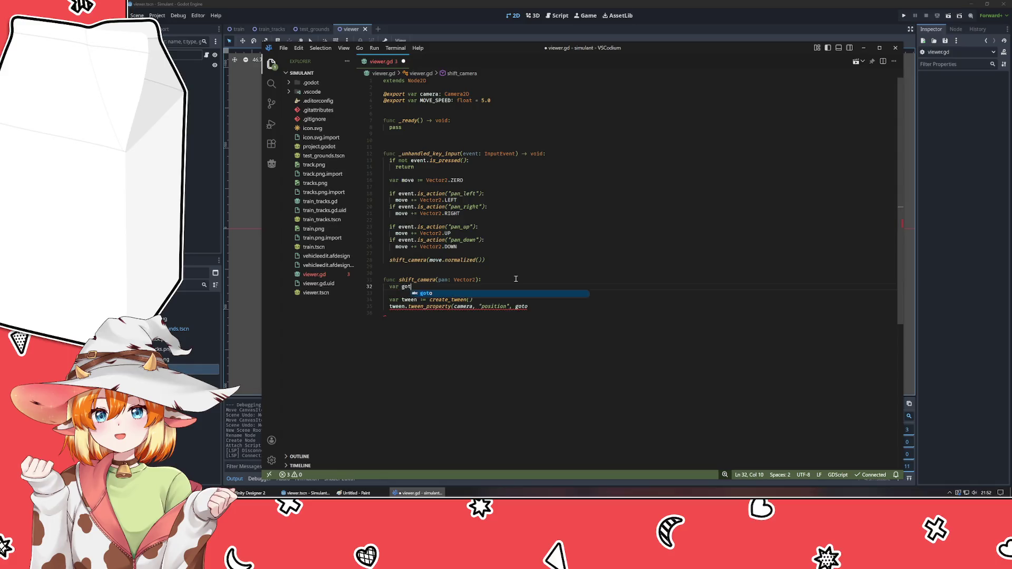
- Write goto := camera.position + (pan * MOVE_SPEED) with autocomplete in shift_camera
{"action": "type", "text": "ctor2"}
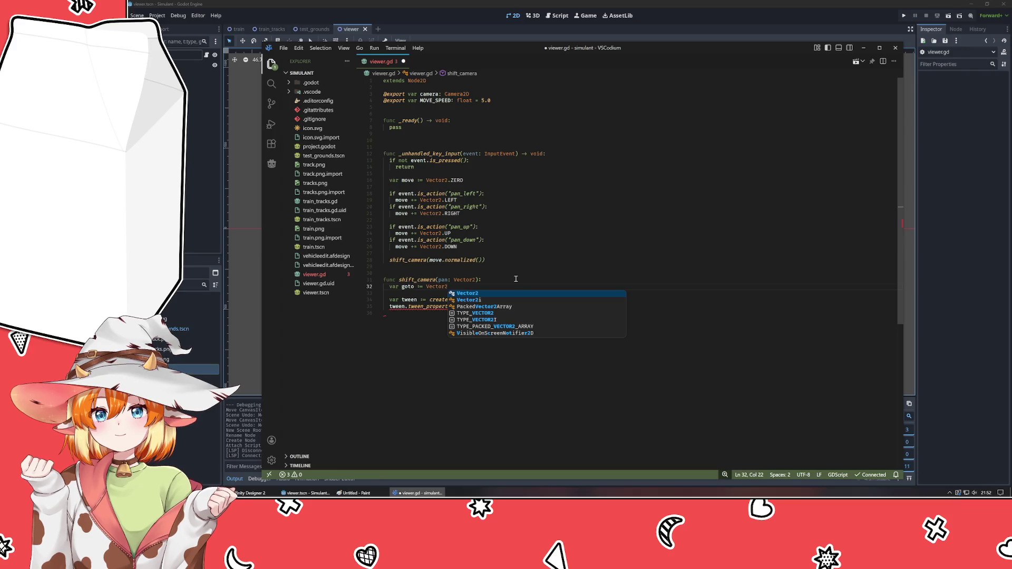
{"action": "key", "text": "ctrl+BackSpace"}
{"action": "type", "text": "camera."}
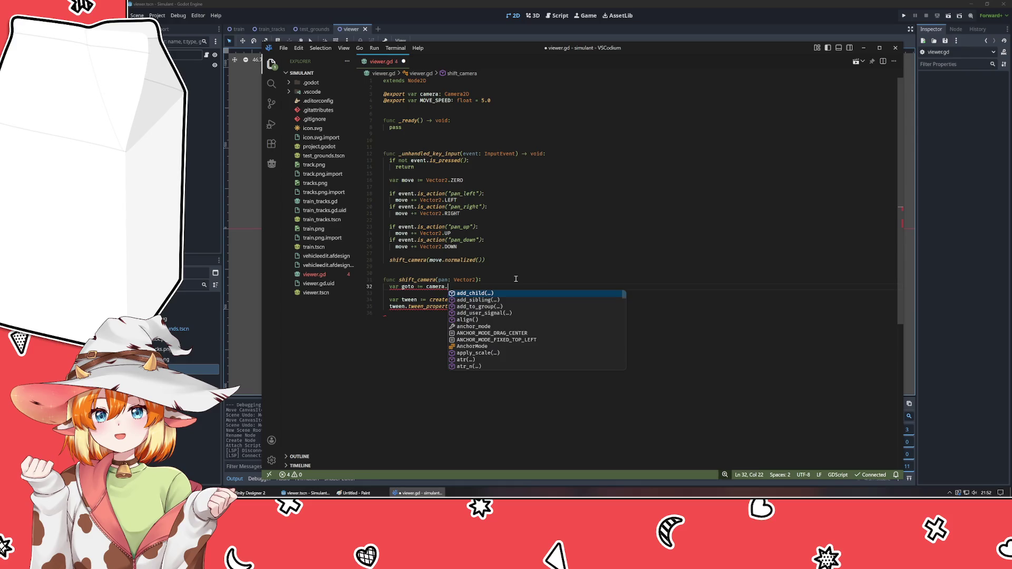
{"action": "type", "text": "po"}
{"action": "key", "text": "Tab"}
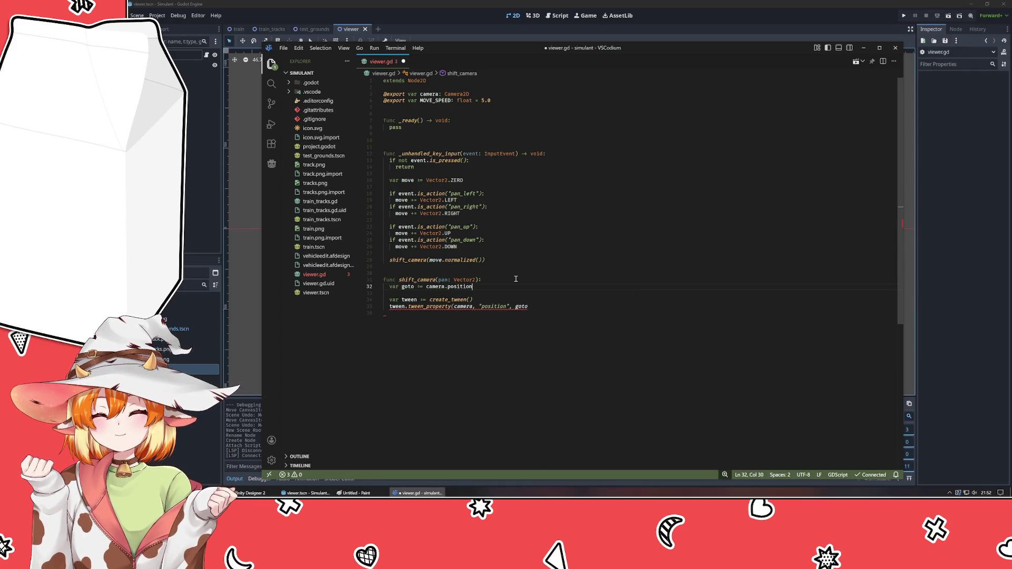
{"action": "type", "text": "(pan "}
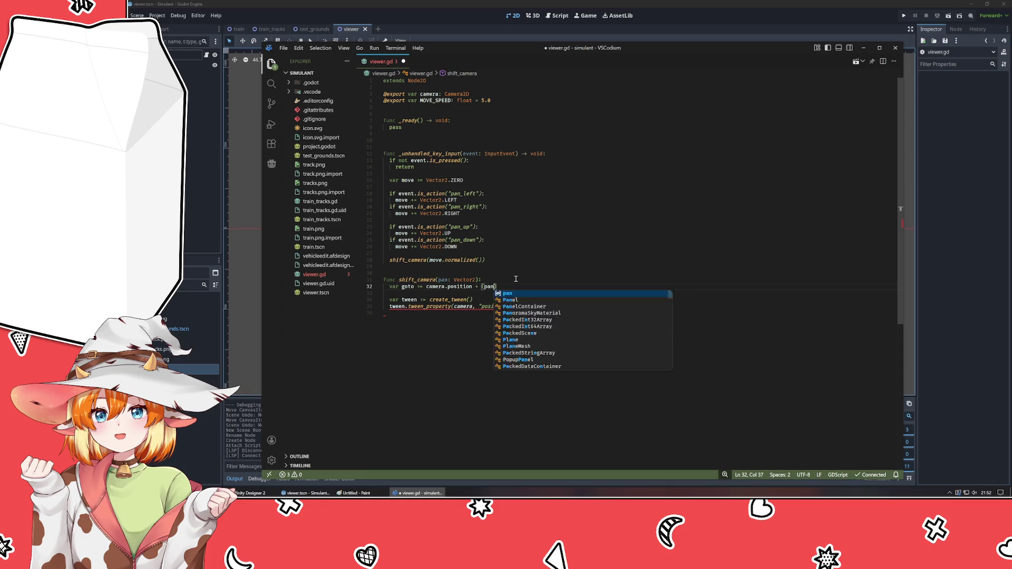
{"action": "type", "text": "* MOV"}
{"action": "key", "text": "Tab"}
- Finish tween_property(camera, "position", goto, 0.1) and start an indented line after it
{"action": "key", "text": "Down"}
{"action": "key", "text": "Down"}
{"action": "key", "text": "Down"}
{"action": "type", "text": ")"}
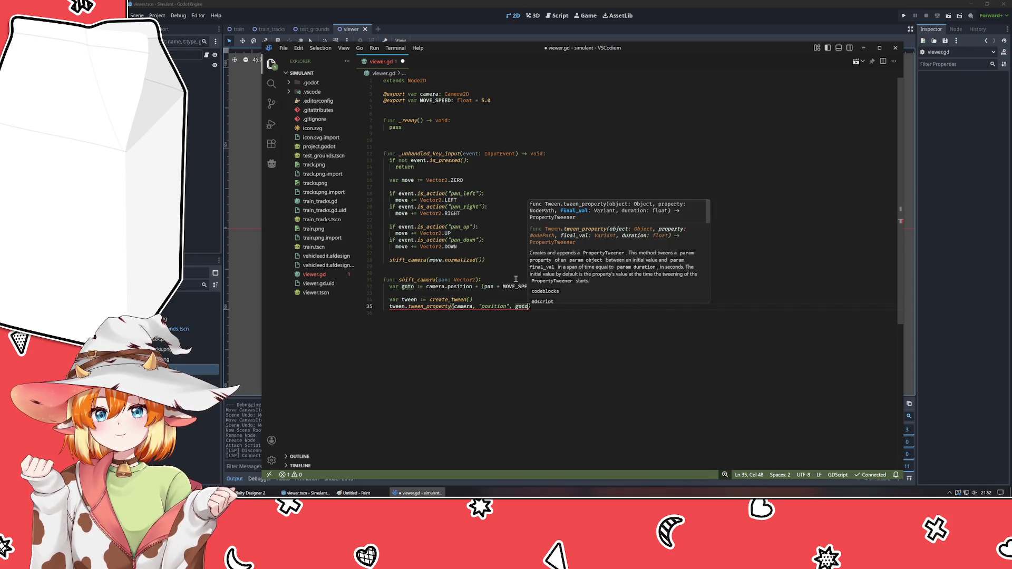
{"action": "type", "text": ", 0.1"}
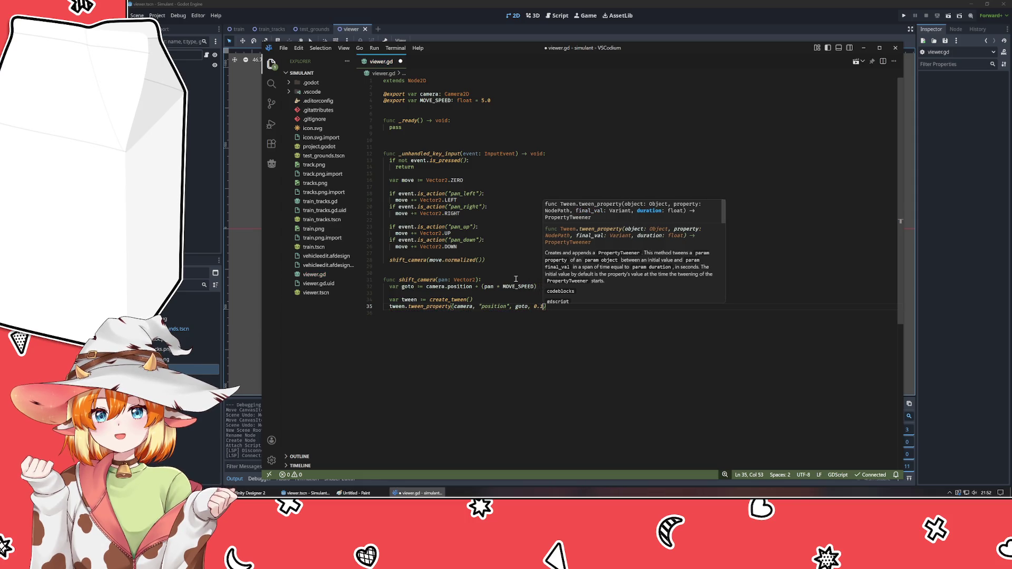
{"action": "key", "text": "Escape"}
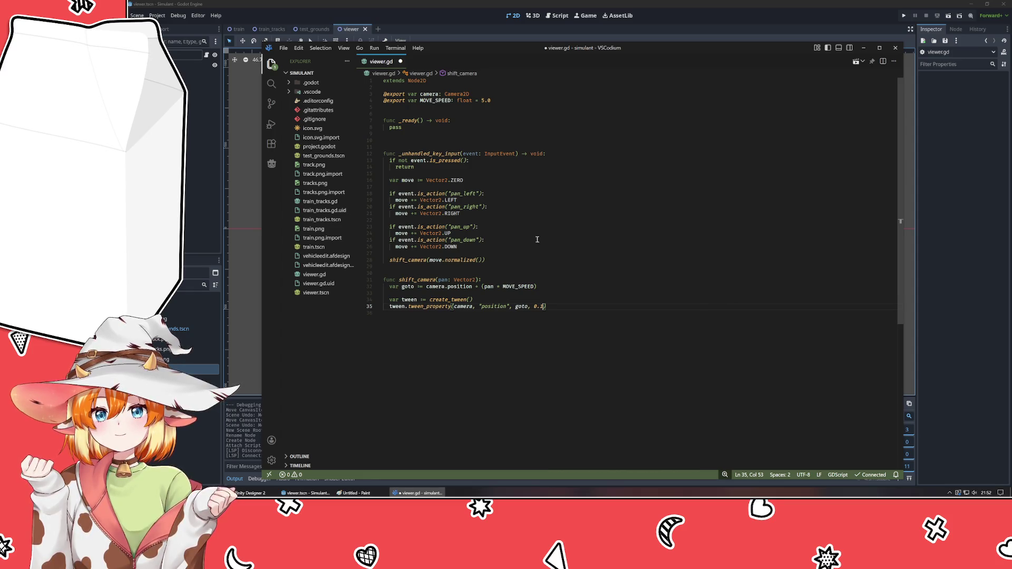
{"action": "mouse_move", "coordinate": [433, 153]}
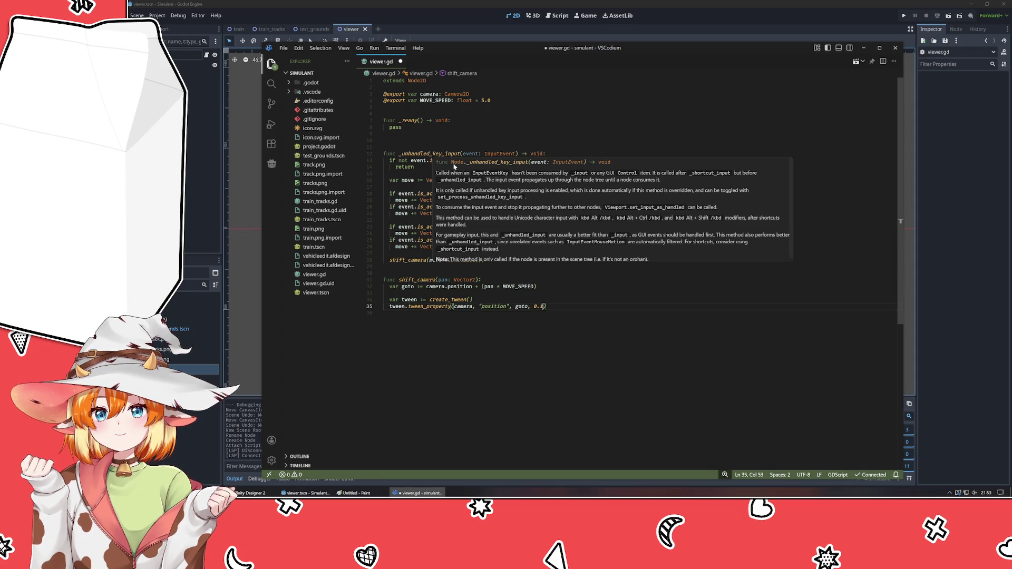
{"action": "scroll", "coordinate": [536, 204], "scroll_direction": "down", "scroll_amount": 1}
{"action": "left_click", "coordinate": [483, 354]}
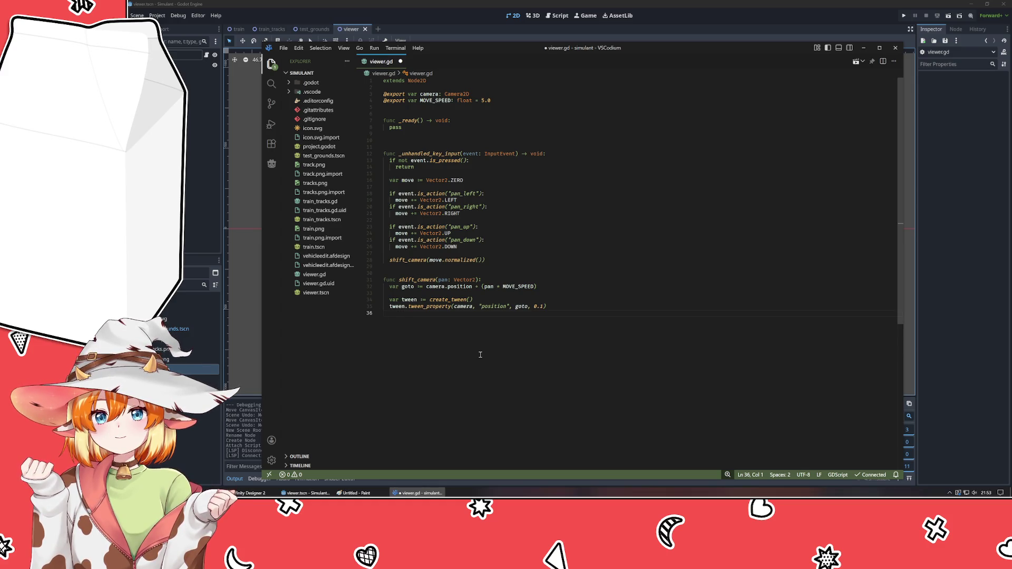
{"action": "key", "text": "Tab"}
- Add 'await tween.finished' as the last line of shift_camera
{"action": "type", "text": "a"}
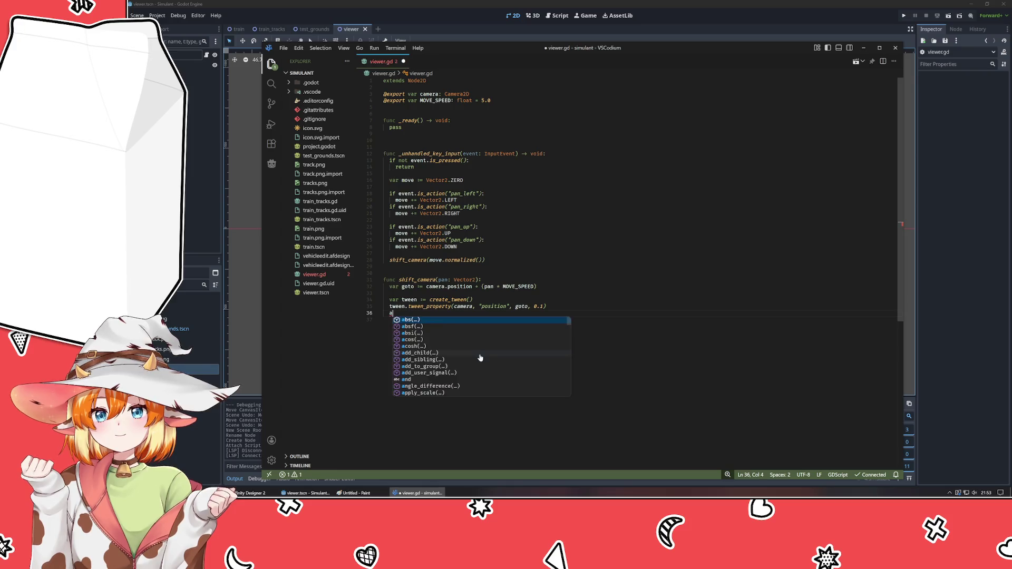
{"action": "type", "text": "wait"}
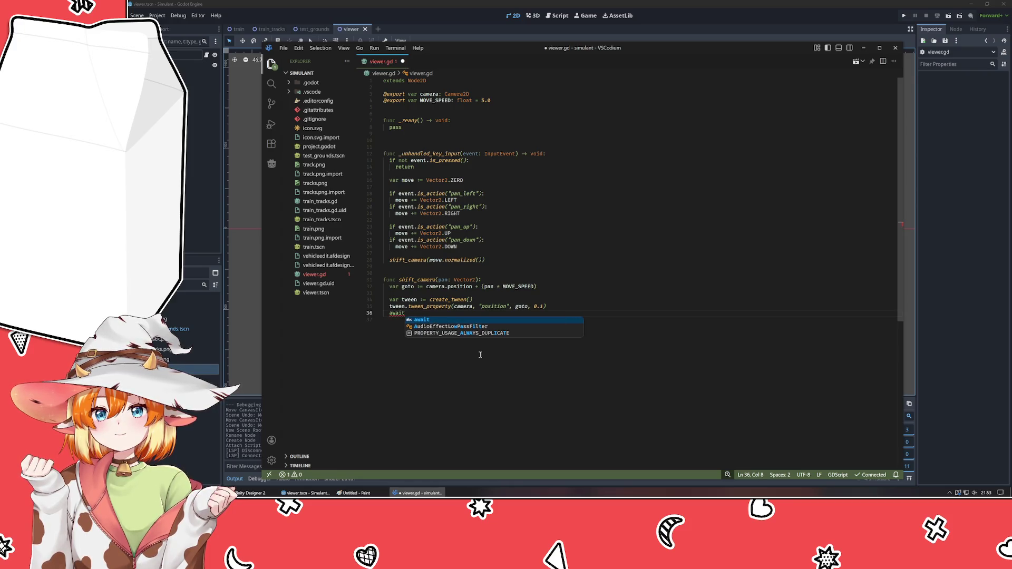
{"action": "type", "text": " tween."}
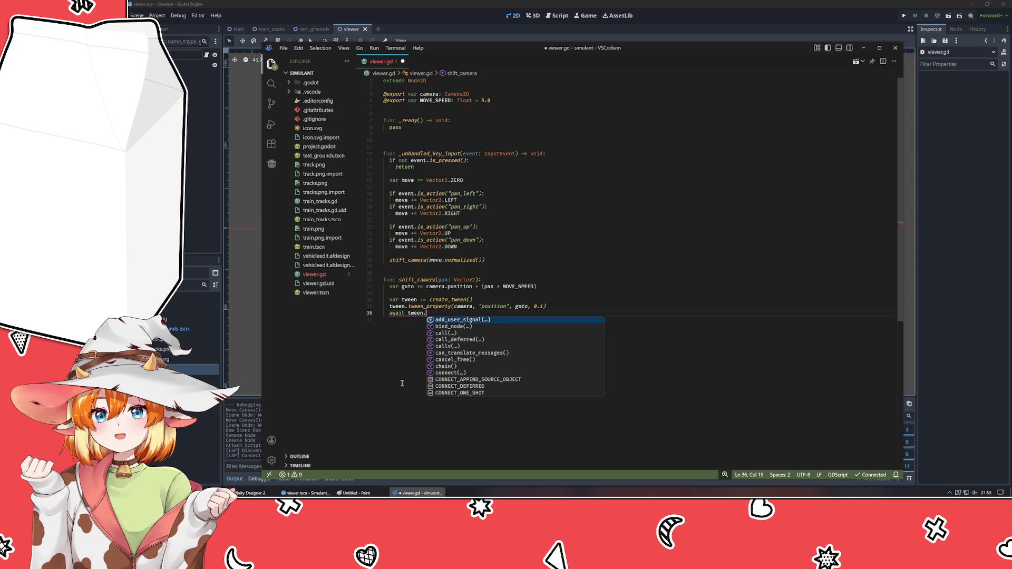
{"action": "type", "text": "cpo"}
{"action": "key", "text": "BackSpace"}
{"action": "key", "text": "BackSpace"}
{"action": "type", "text": "om"}
{"action": "key", "text": "BackSpace"}
{"action": "key", "text": "BackSpace"}
{"action": "key", "text": "BackSpace"}
{"action": "type", "text": "fi"}
{"action": "key", "text": "Return"}
- Undo a stray await before the shift_camera call and save viewer.gd
{"action": "left_click", "coordinate": [390, 260]}
{"action": "type", "text": "await"}
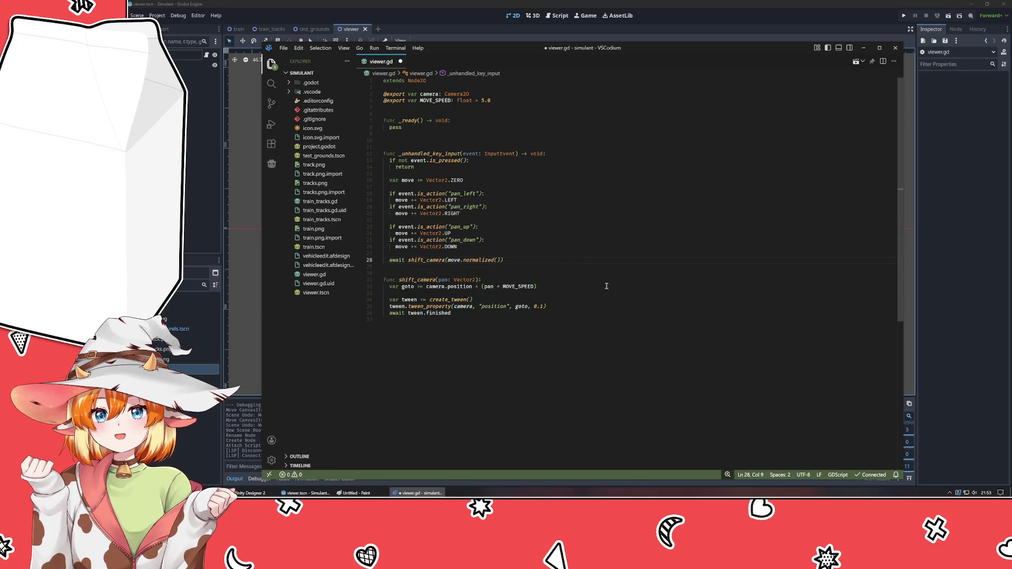
{"action": "key", "text": "ctrl+z"}
{"action": "left_click", "coordinate": [625, 300]}
{"action": "left_click", "coordinate": [561, 334]}
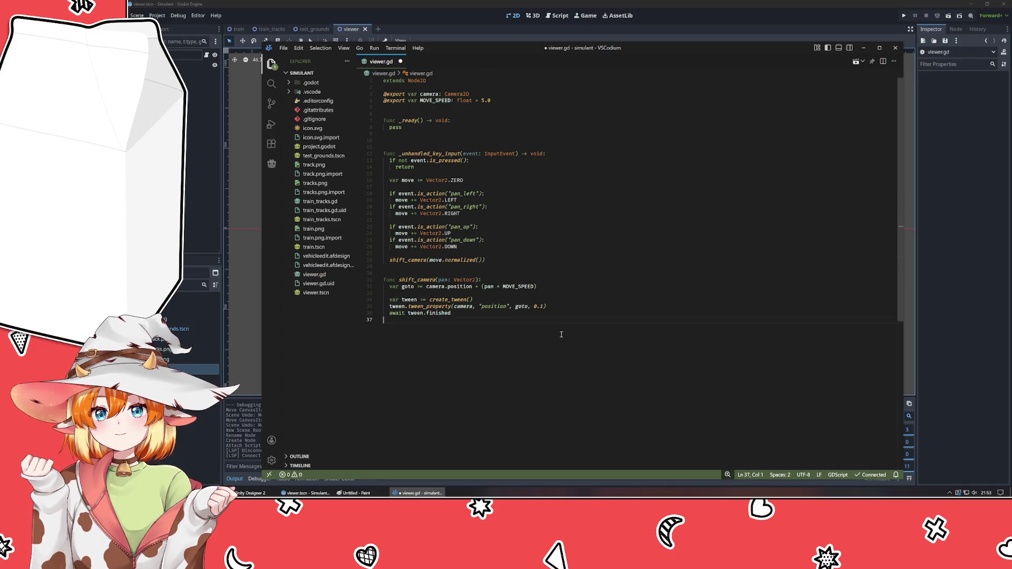
{"action": "key", "text": "ctrl+s"}
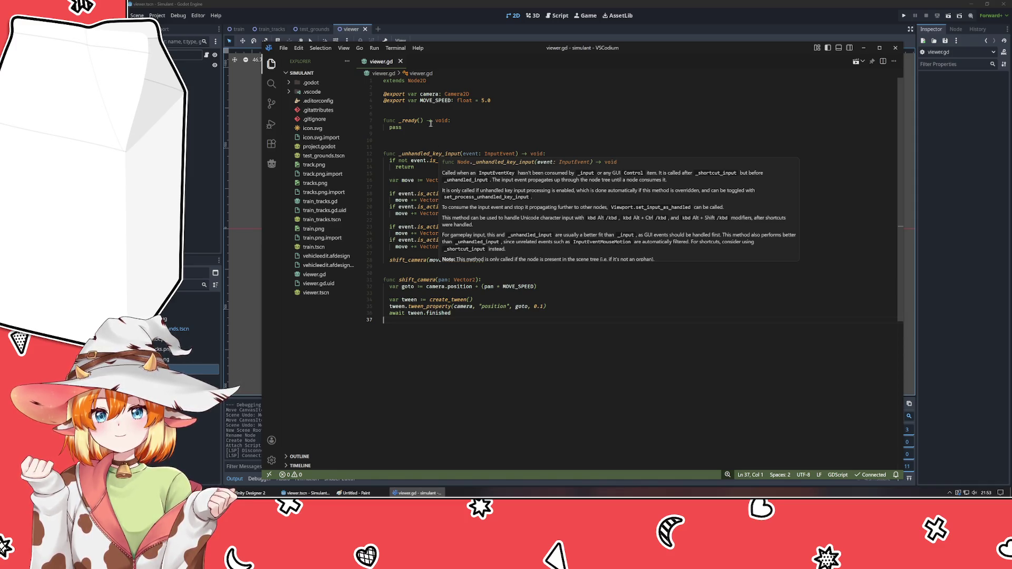
{"action": "left_click", "coordinate": [365, 17]}
- In Project Settings' Input Map, add actions pan_left, pan_right, pan_up and pan_down
{"action": "left_click", "coordinate": [156, 15]}
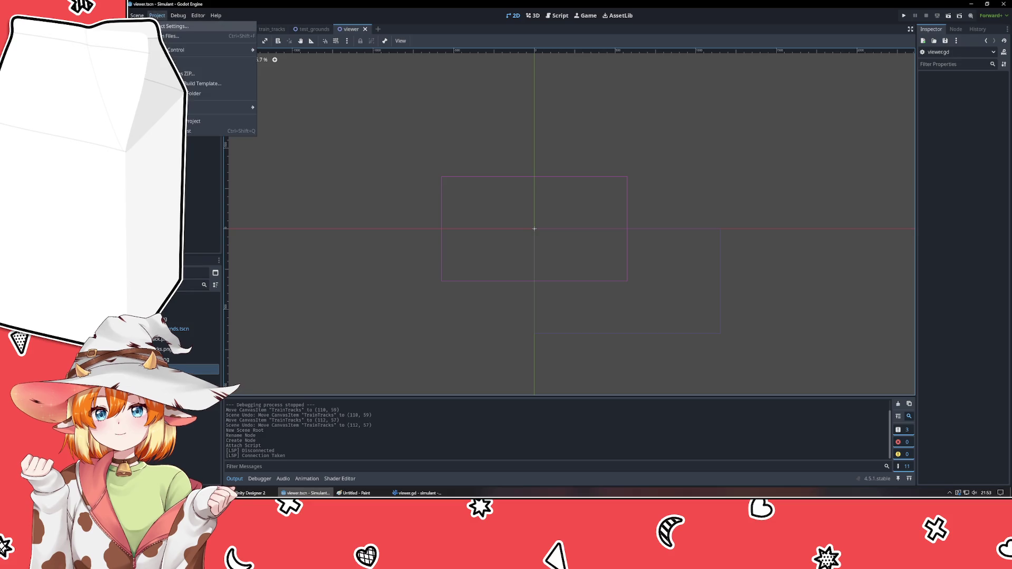
{"action": "left_click", "coordinate": [174, 26]}
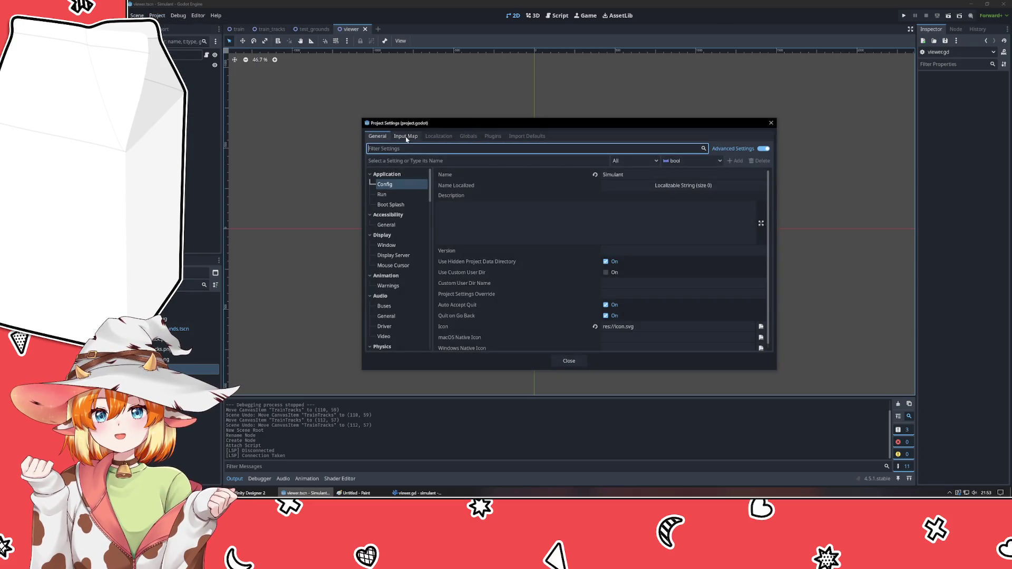
{"action": "left_click", "coordinate": [407, 136]}
{"action": "left_click", "coordinate": [600, 161]}
{"action": "type", "text": "pan_left"}
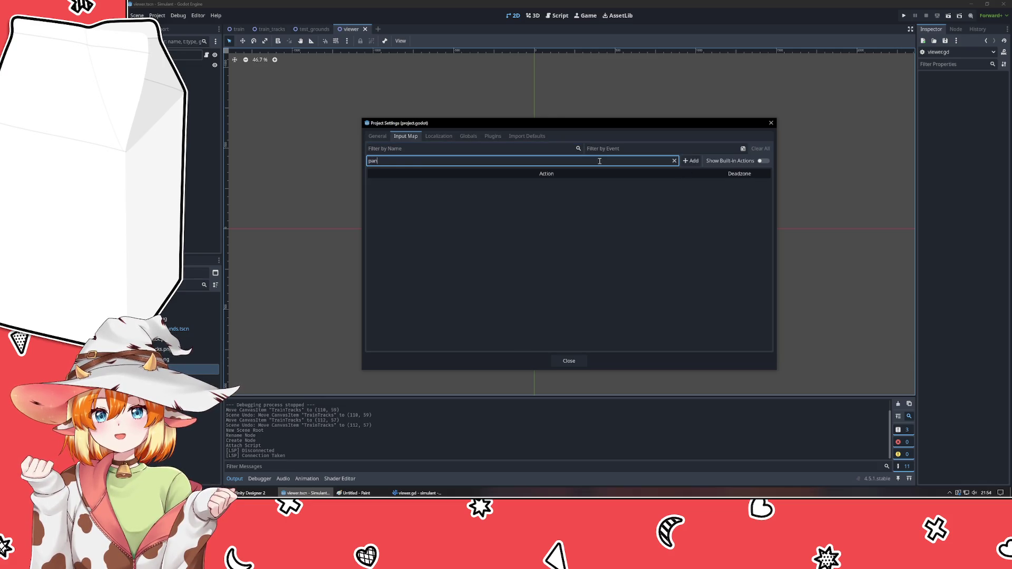
{"action": "key", "text": "Return"}
{"action": "type", "text": "pan_right"}
{"action": "key", "text": "Return"}
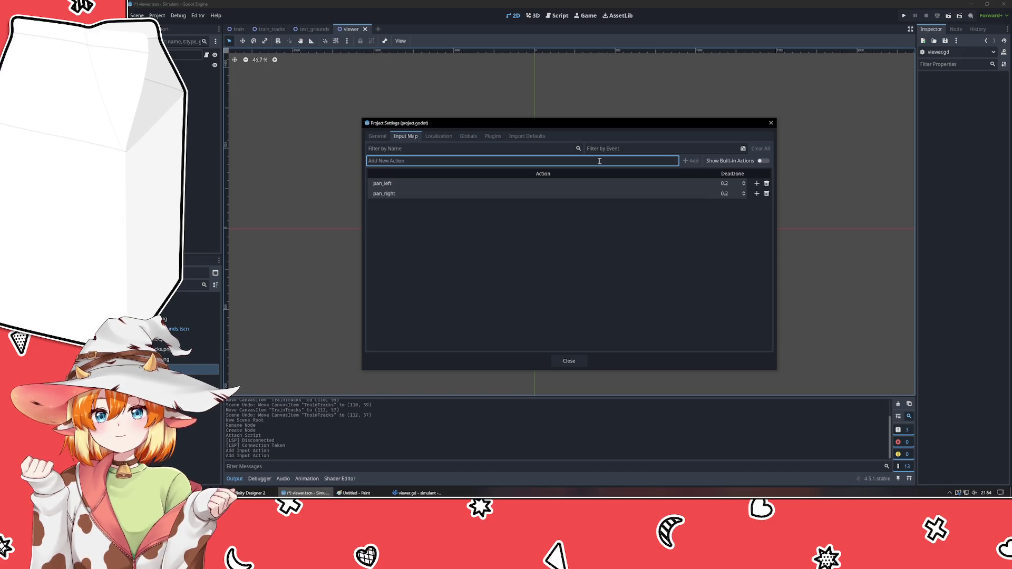
{"action": "type", "text": "pan_up"}
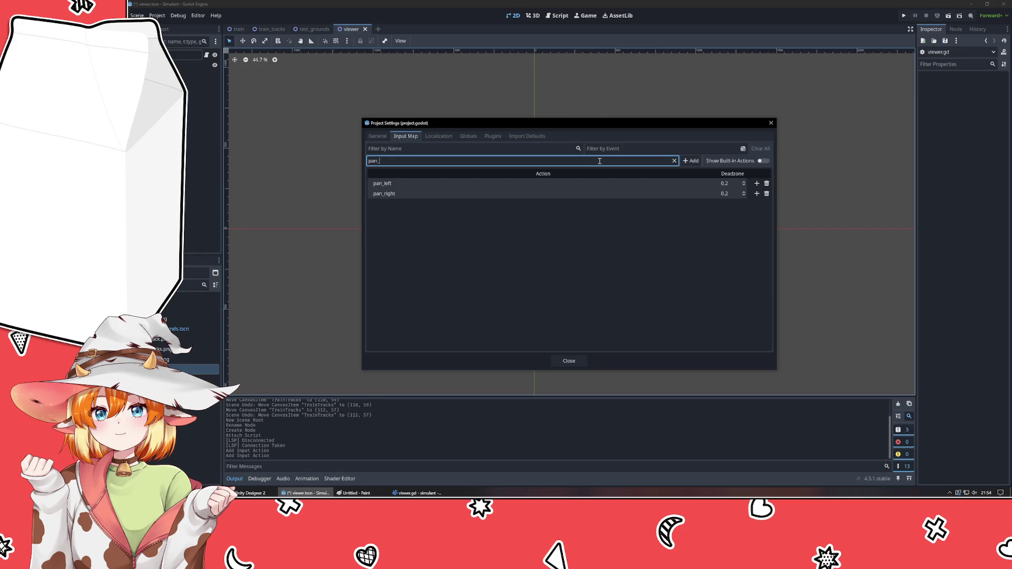
{"action": "key", "text": "Return"}
{"action": "type", "text": "pan_down"}
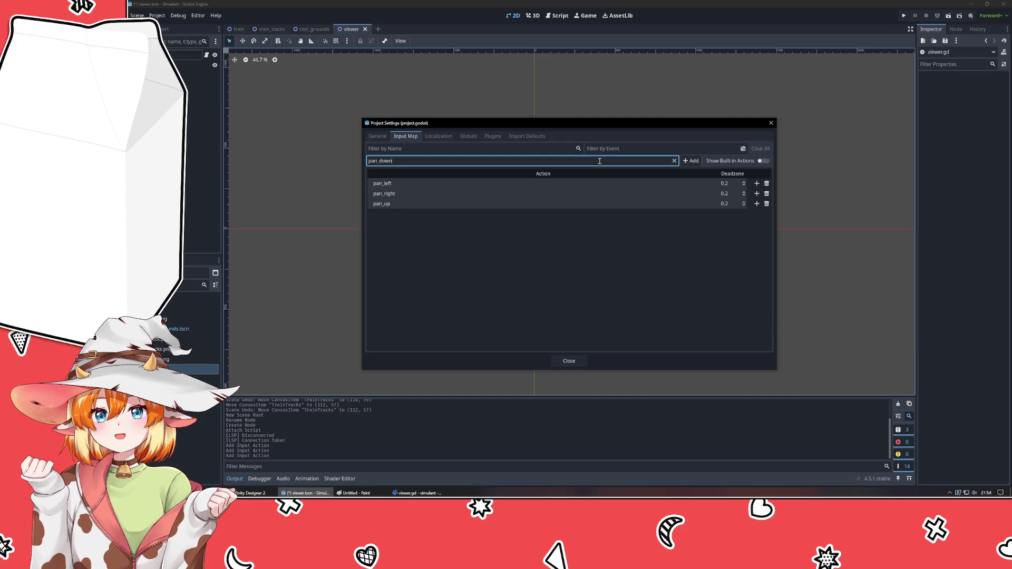
{"action": "key", "text": "Return"}
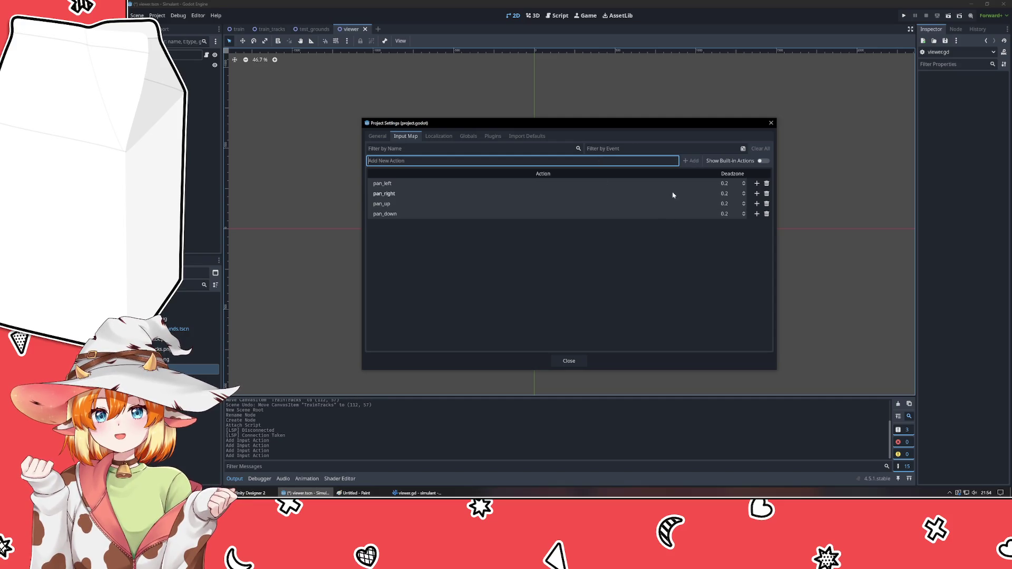
{"action": "left_click", "coordinate": [589, 181]}
- Bind the Left, Right, Up and Down arrow keys to the four pan actions
{"action": "left_click", "coordinate": [567, 186]}
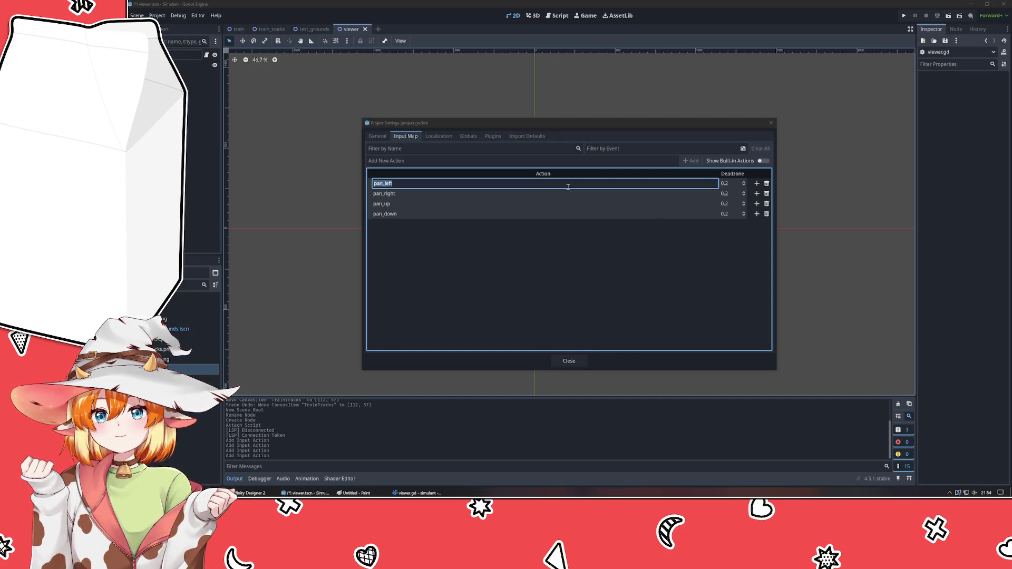
{"action": "left_click", "coordinate": [587, 226]}
{"action": "left_click", "coordinate": [761, 187]}
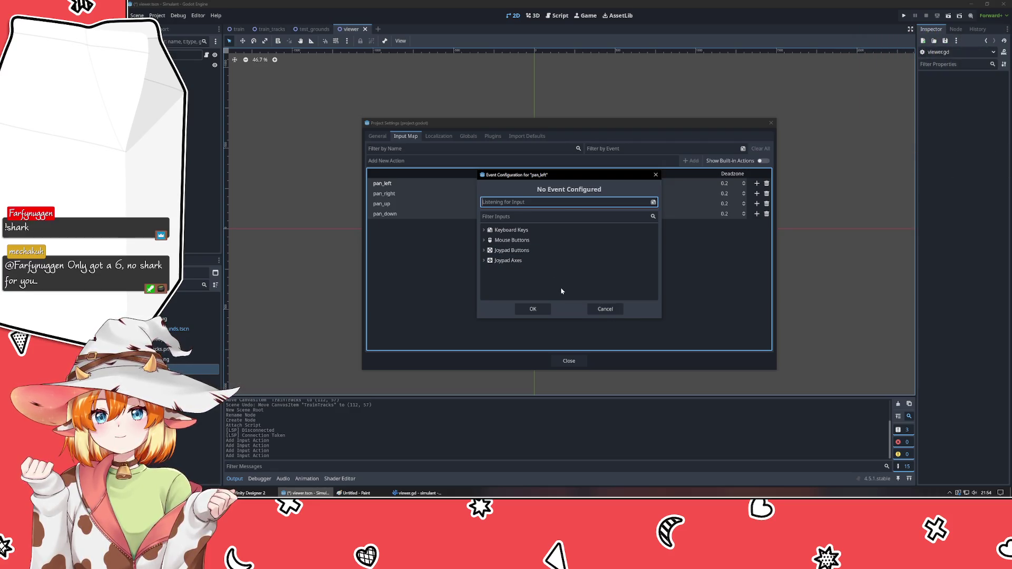
{"action": "key", "text": "Left"}
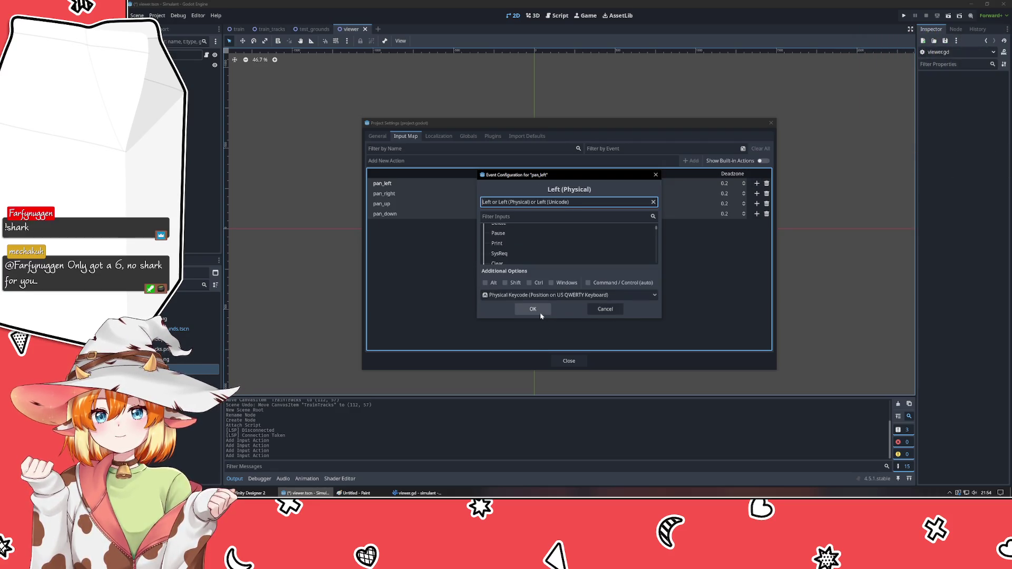
{"action": "left_click", "coordinate": [540, 314]}
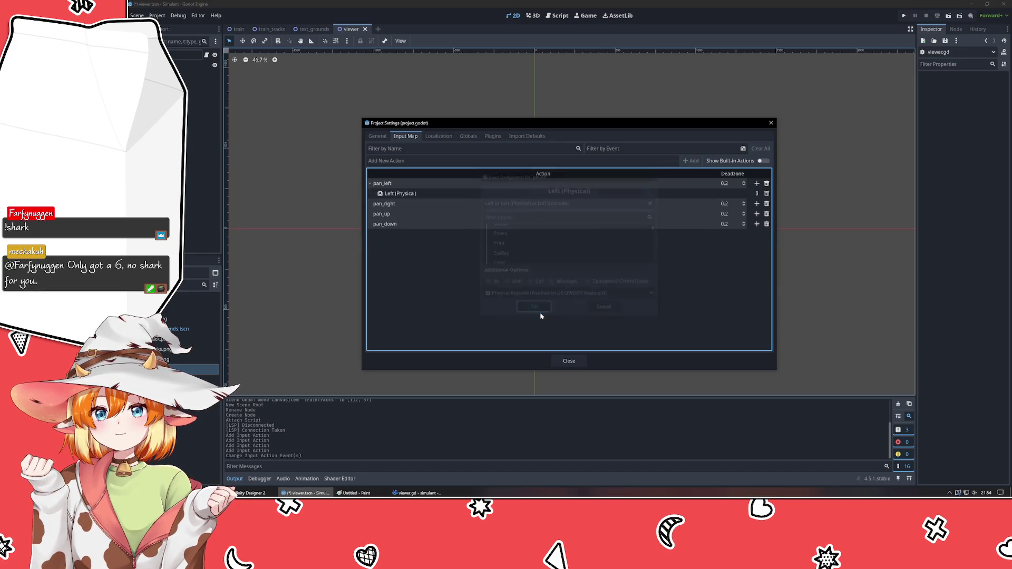
{"action": "left_click", "coordinate": [757, 204]}
{"action": "key", "text": "Right"}
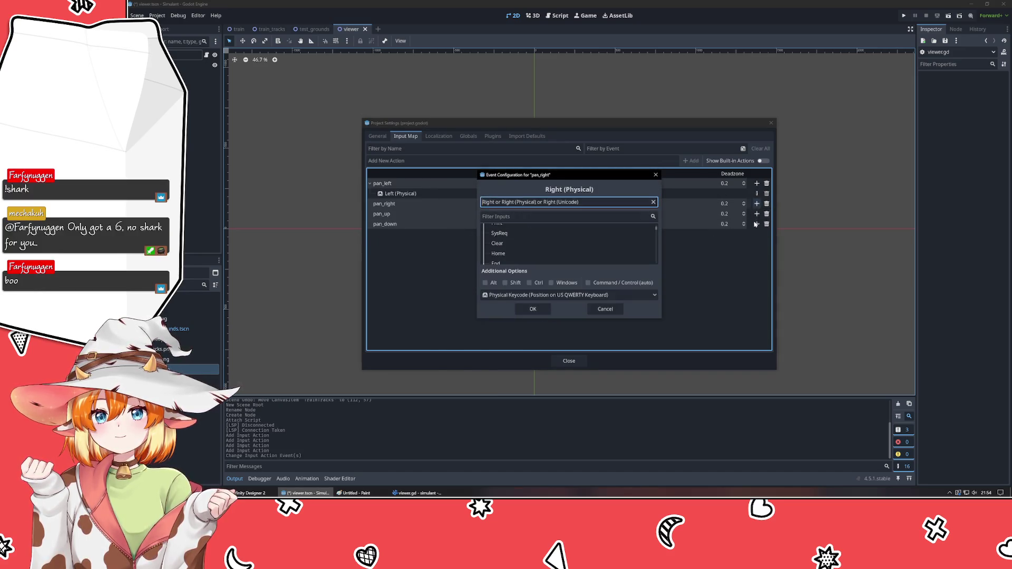
{"action": "left_click", "coordinate": [536, 312]}
{"action": "left_click", "coordinate": [757, 224]}
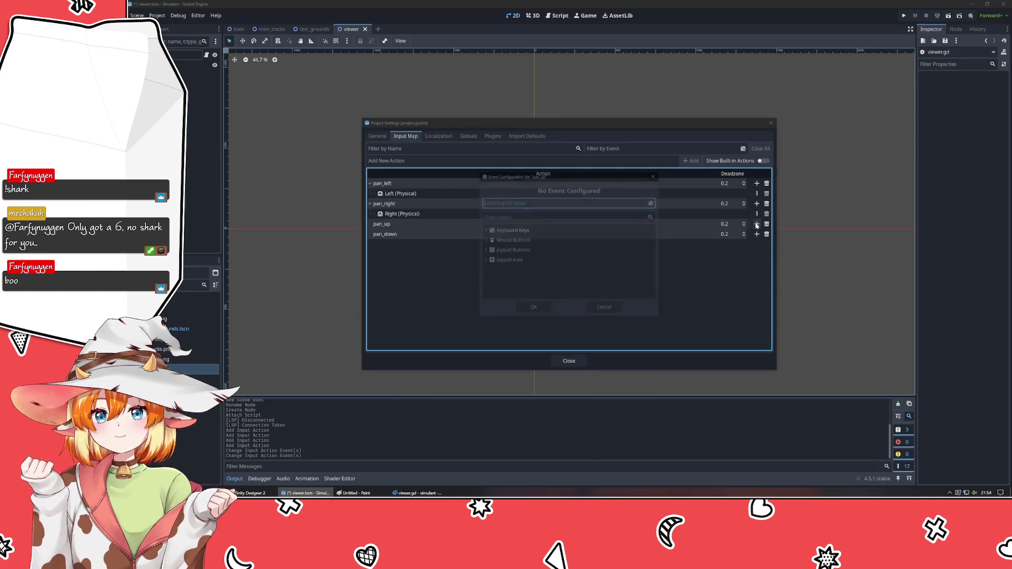
{"action": "key", "text": "Up"}
{"action": "left_click", "coordinate": [541, 312]}
{"action": "left_click", "coordinate": [757, 244]}
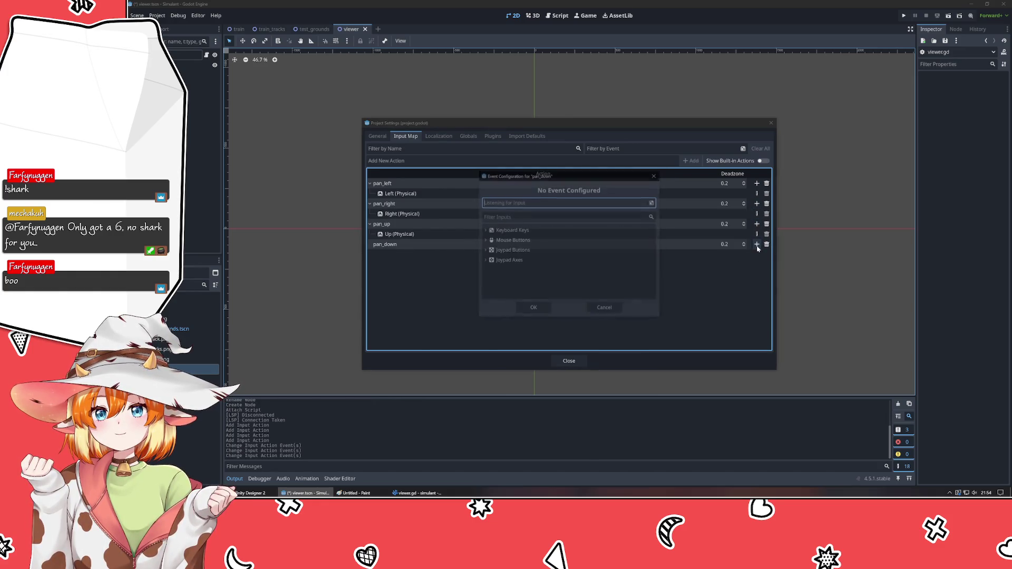
{"action": "key", "text": "Down"}
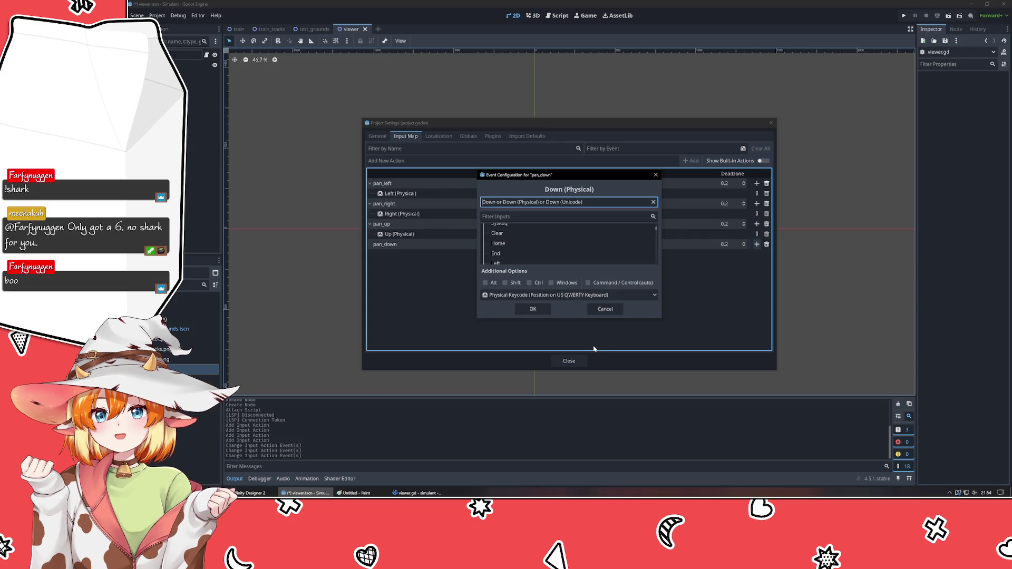
{"action": "left_click", "coordinate": [533, 309]}
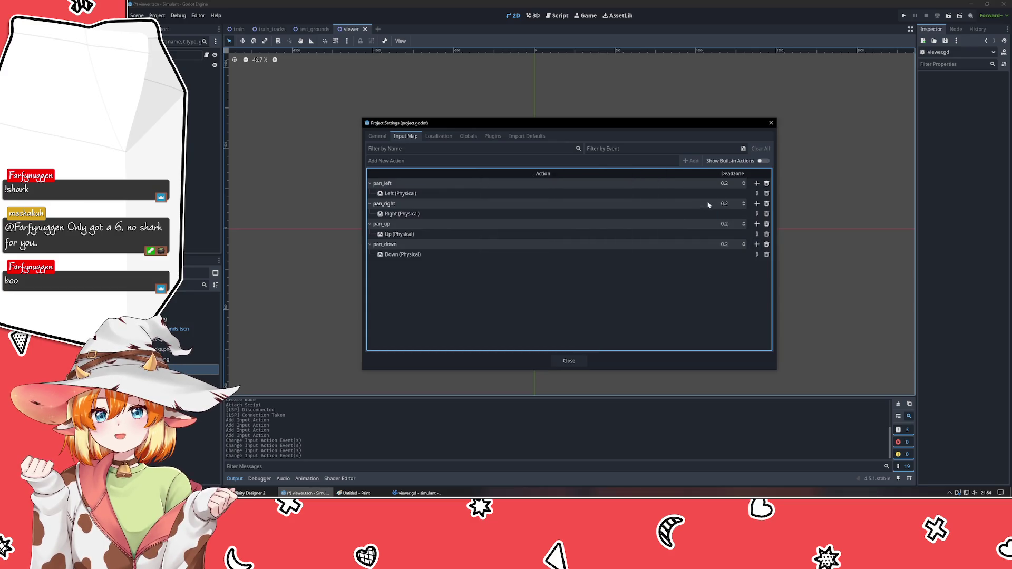
- Add A, D, W and S to pan_left, pan_right, pan_up and pan_down, then close Project Settings
{"action": "left_click", "coordinate": [758, 184]}
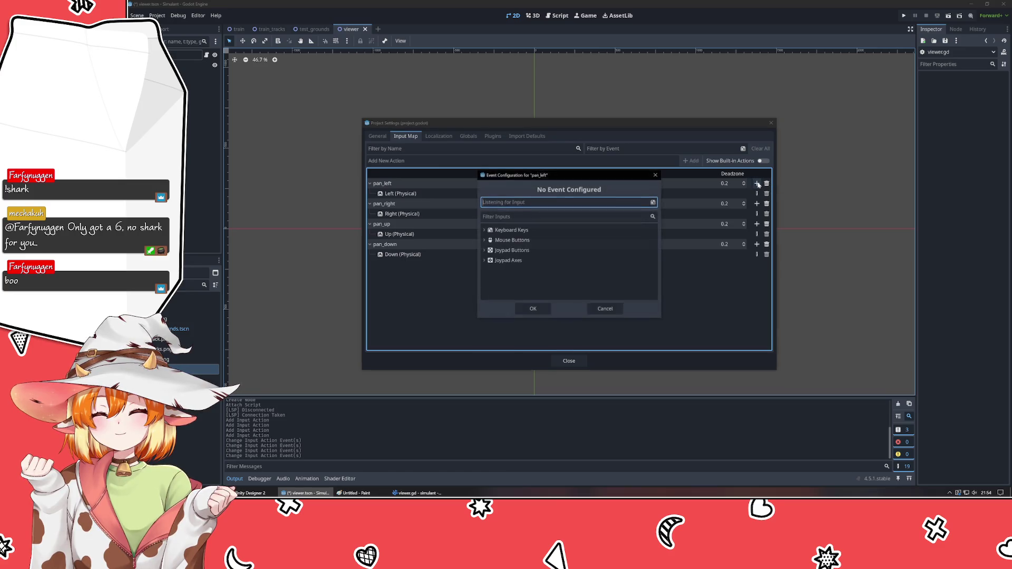
{"action": "key", "text": "a"}
{"action": "left_click", "coordinate": [538, 310]}
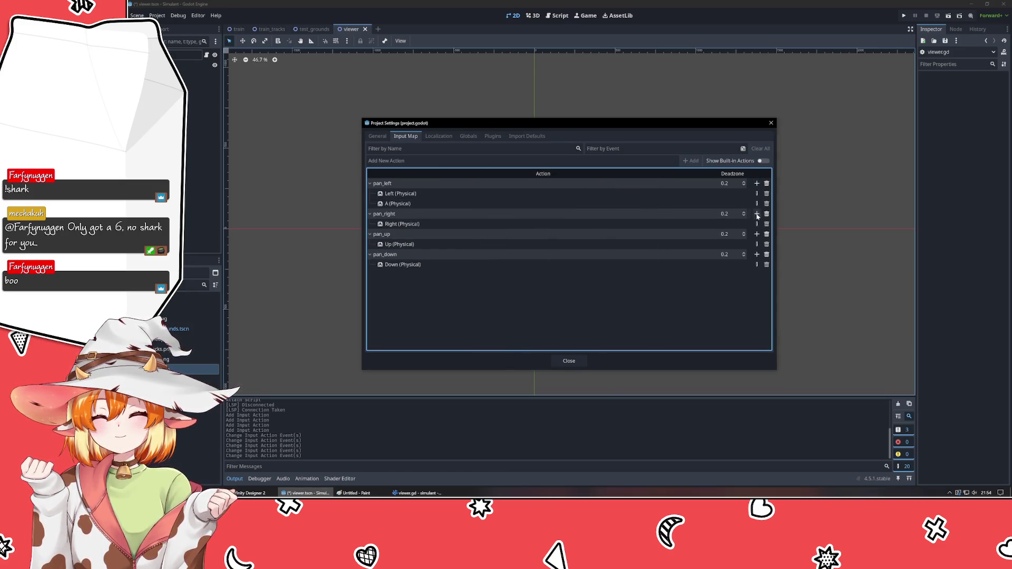
{"action": "left_click", "coordinate": [757, 214]}
{"action": "key", "text": "d"}
{"action": "left_click", "coordinate": [537, 310]}
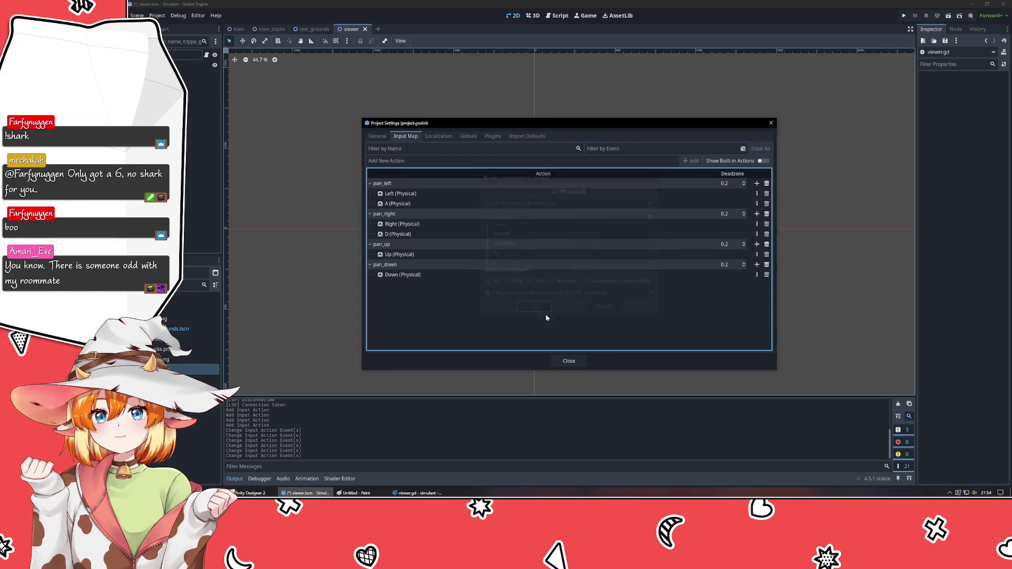
{"action": "left_click", "coordinate": [757, 245]}
{"action": "key", "text": "w"}
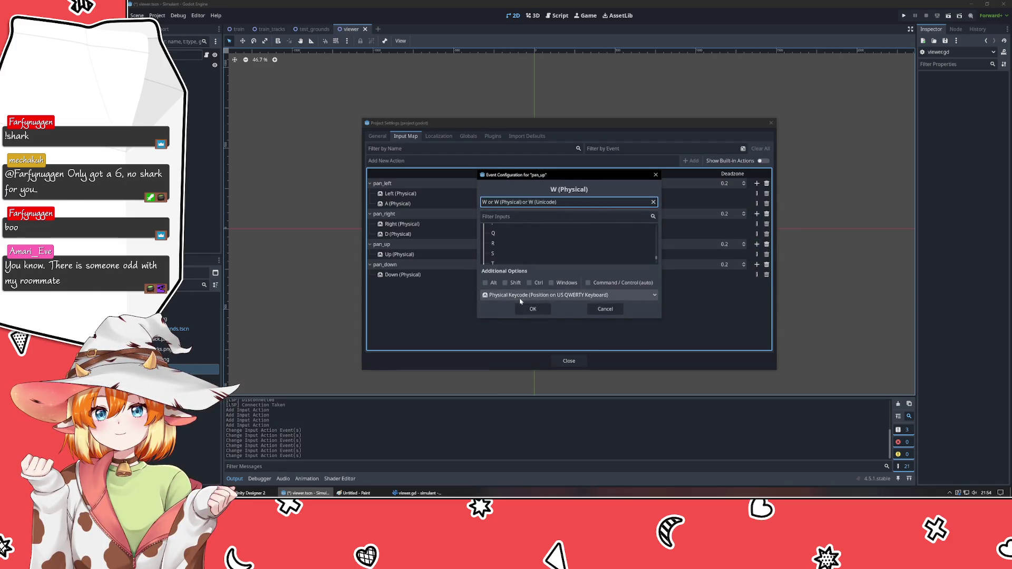
{"action": "left_click", "coordinate": [532, 310]}
{"action": "left_click", "coordinate": [757, 275]}
{"action": "key", "text": "s"}
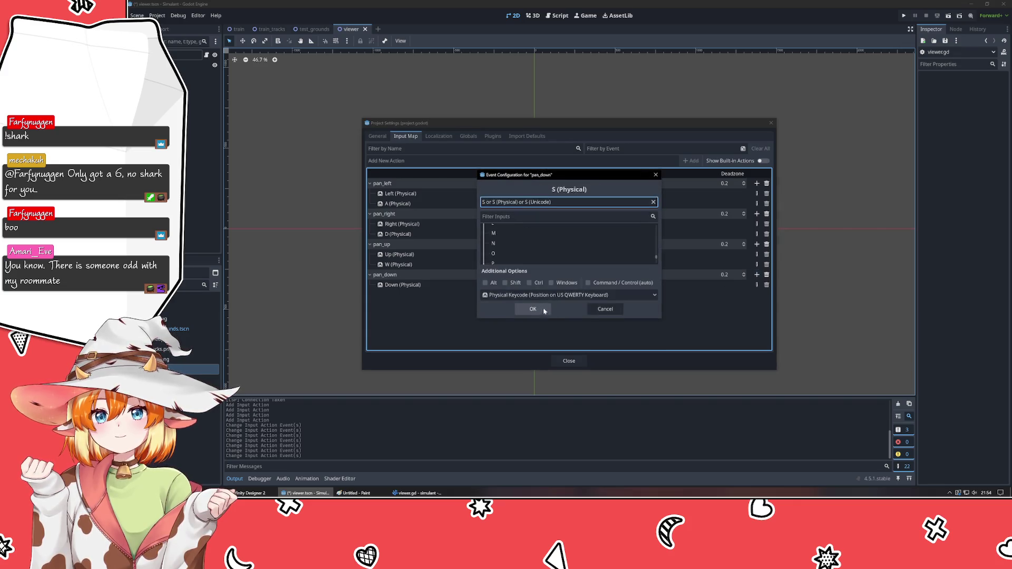
{"action": "left_click", "coordinate": [536, 308]}
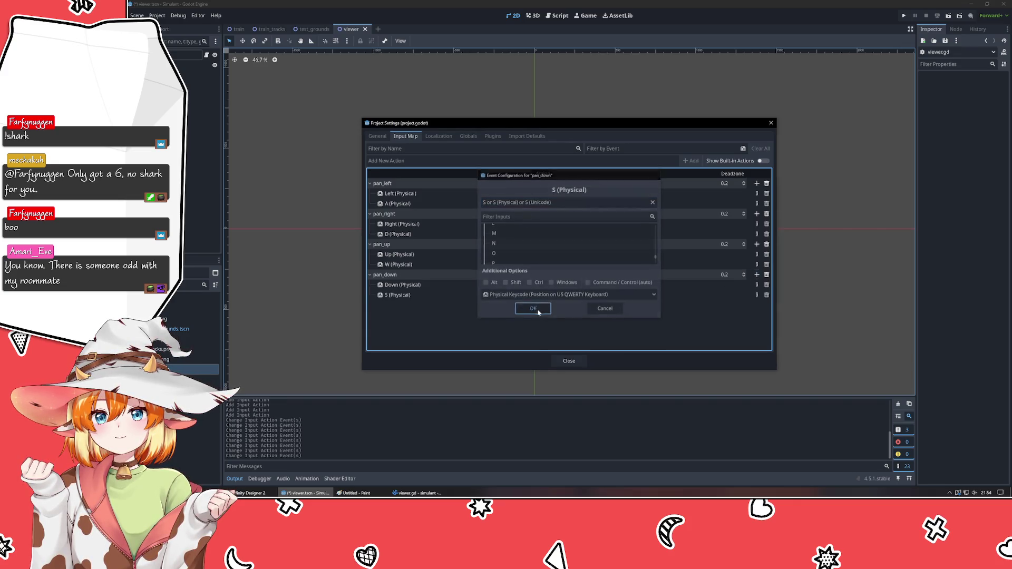
{"action": "left_click", "coordinate": [574, 363]}
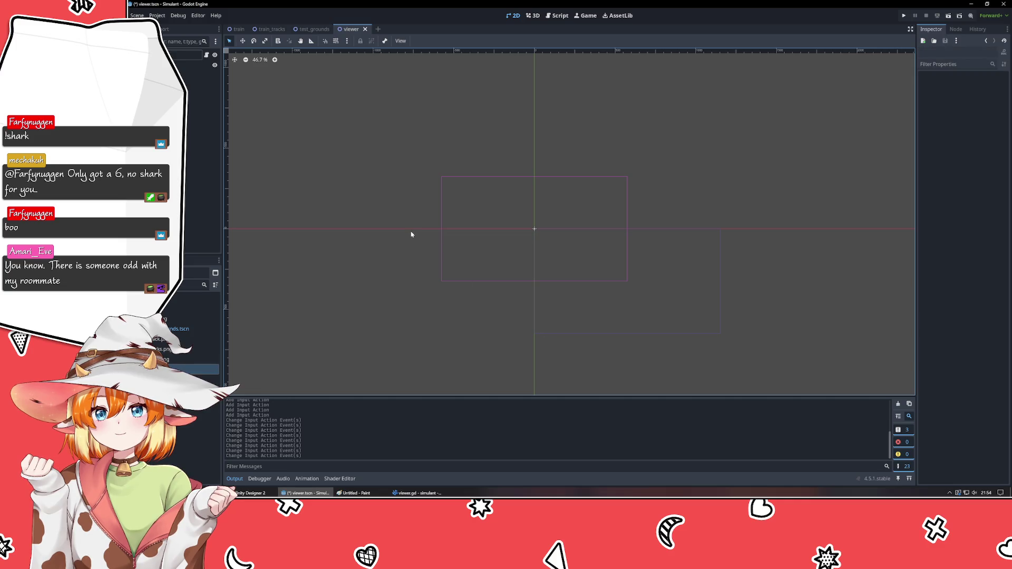
- Replace test_grounds' Camera2D with a Viewer node from viewer.gd and save the scene
{"action": "key", "text": "ctrl+s"}
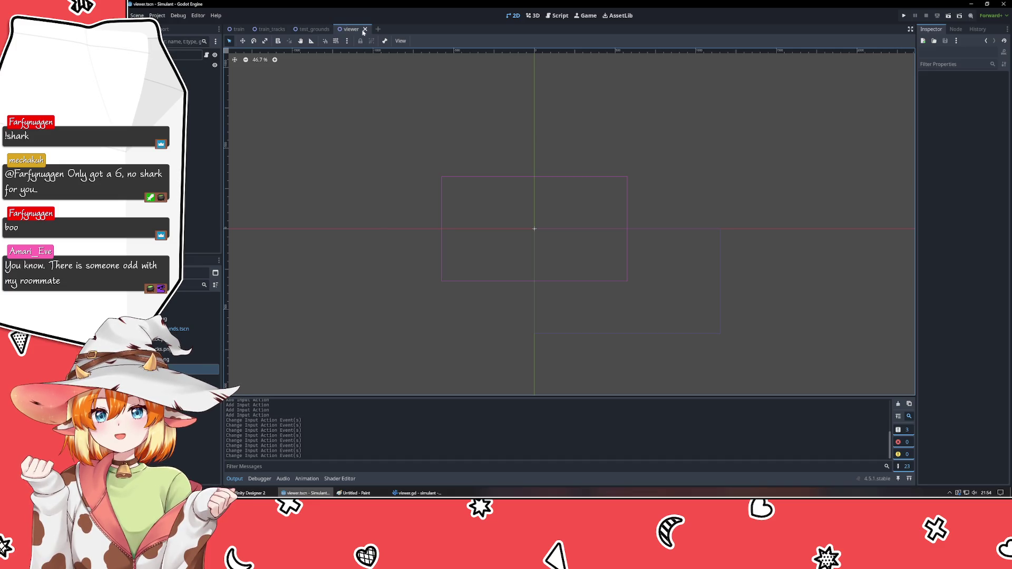
{"action": "left_click", "coordinate": [271, 29]}
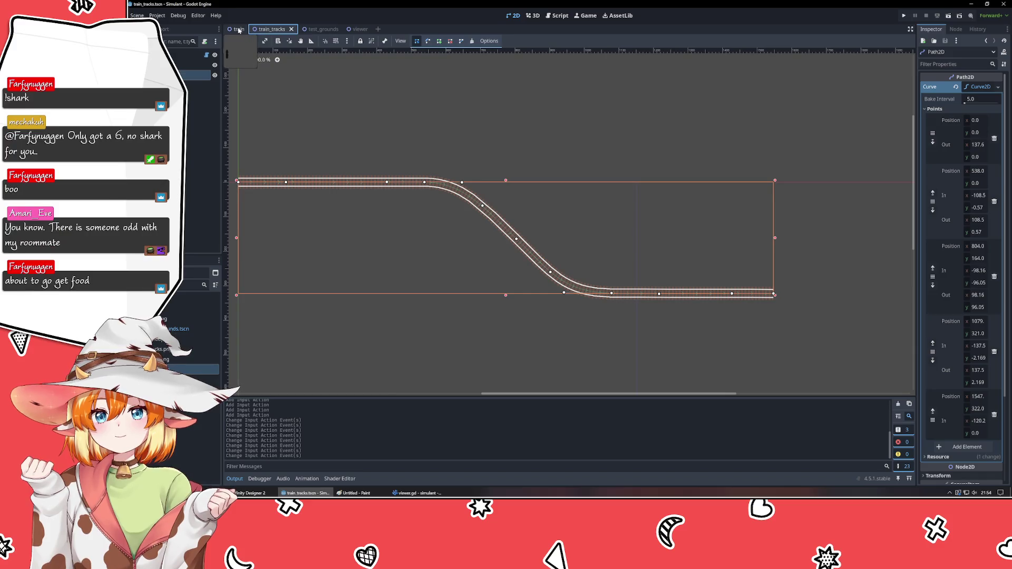
{"action": "left_click", "coordinate": [315, 29]}
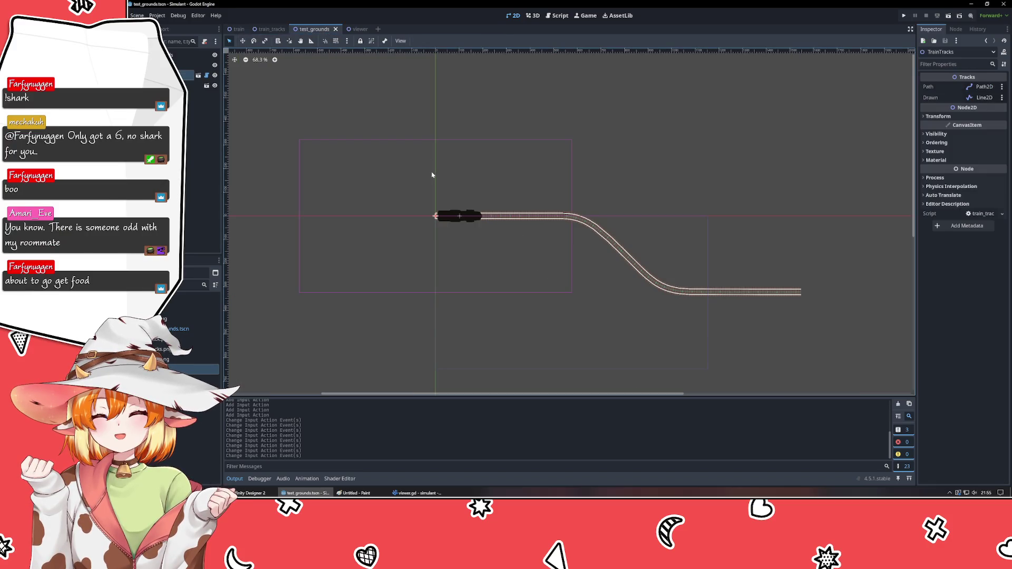
{"action": "left_click", "coordinate": [190, 65]}
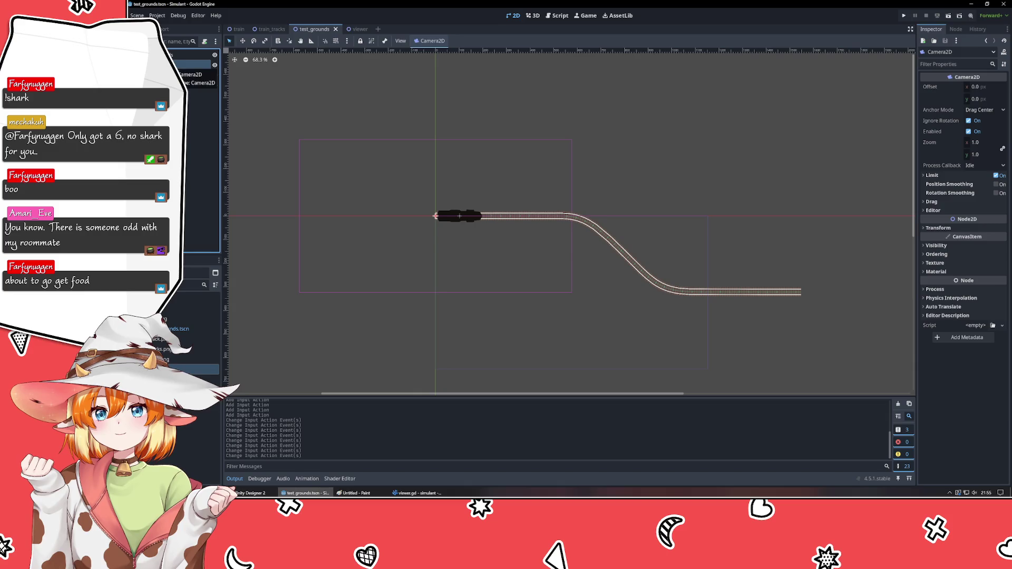
{"action": "key", "text": "Delete"}
{"action": "key", "text": "Return"}
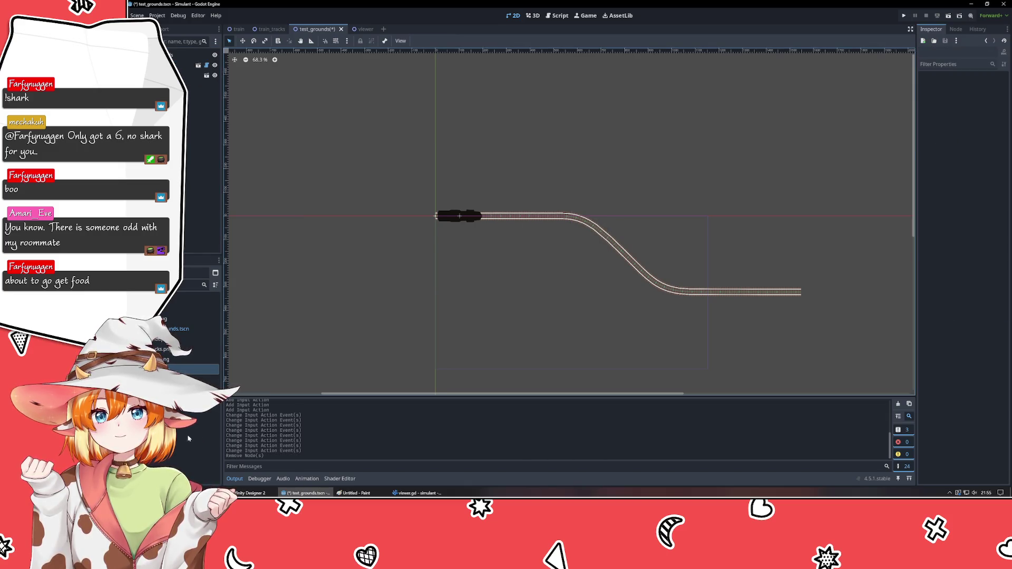
{"action": "mouse_move", "coordinate": [195, 369]}
{"action": "left_mouse_down"}
{"action": "mouse_move", "coordinate": [422, 273]}
{"action": "mouse_move", "coordinate": [445, 192]}
{"action": "mouse_move", "coordinate": [460, 180]}
{"action": "mouse_move", "coordinate": [522, 194]}
{"action": "mouse_move", "coordinate": [469, 230]}
{"action": "left_mouse_up"}
{"action": "left_click_drag", "start_coordinate": [195, 86], "coordinate": [195, 64]}
{"action": "key", "text": "ctrl+s"}
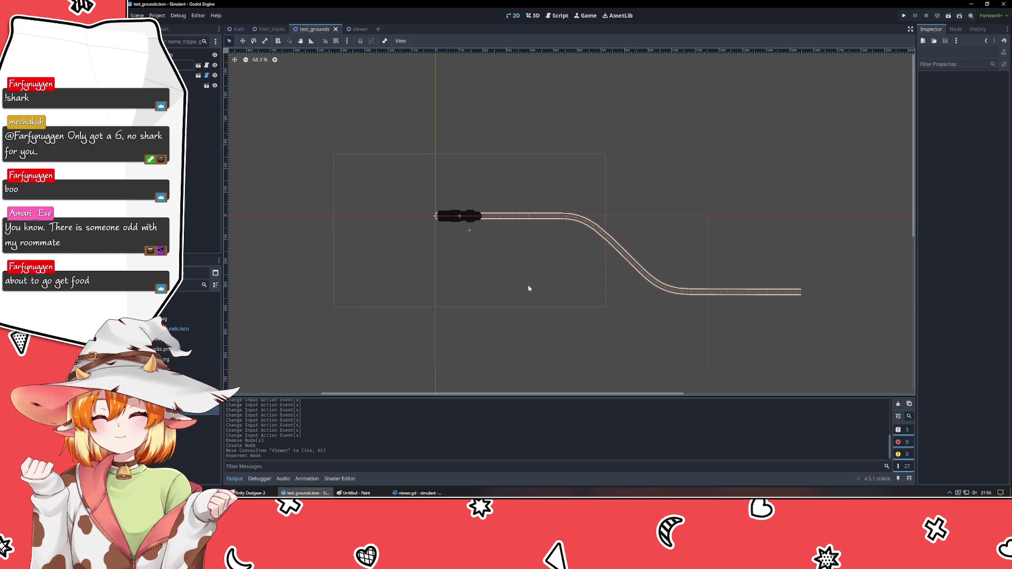
- Run the game into a Nil 'position' error, stop it, and select the viewer scene's Viewer node
{"action": "key", "text": "F5"}
{"action": "key", "text": "Right"}
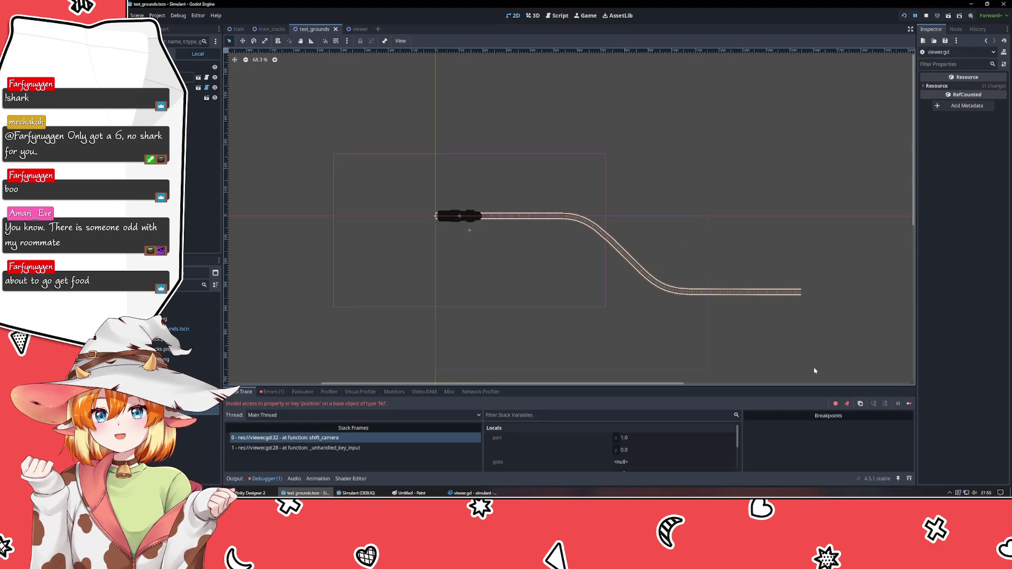
{"action": "left_click", "coordinate": [926, 16]}
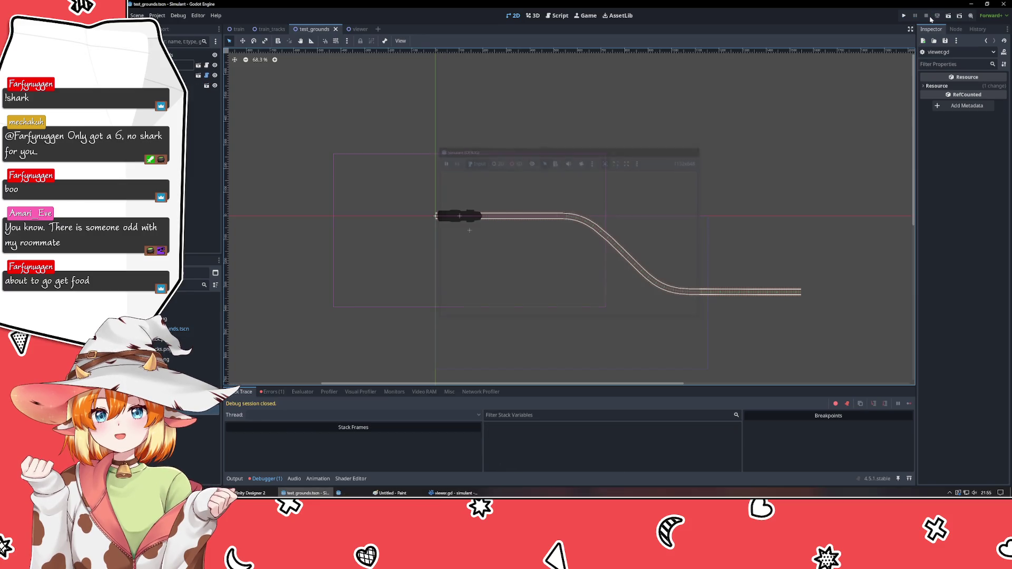
{"action": "left_click", "coordinate": [357, 31]}
{"action": "left_click", "coordinate": [187, 55]}
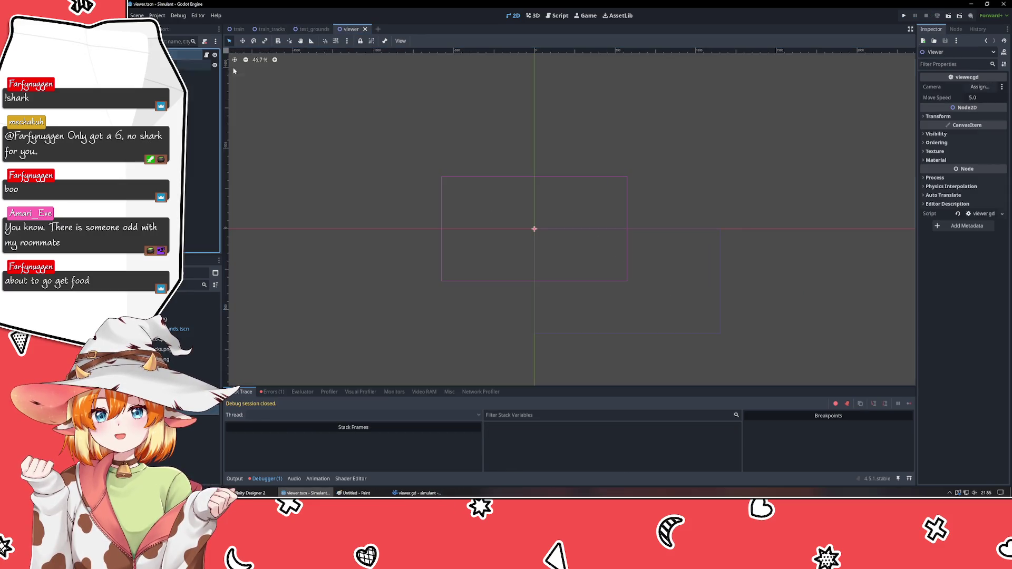
- Assign Camera2D to the Viewer's Camera, stop the rerun's indentation error, and open viewer.gd
{"action": "left_click", "coordinate": [980, 87]}
{"action": "double_click", "coordinate": [543, 173]}
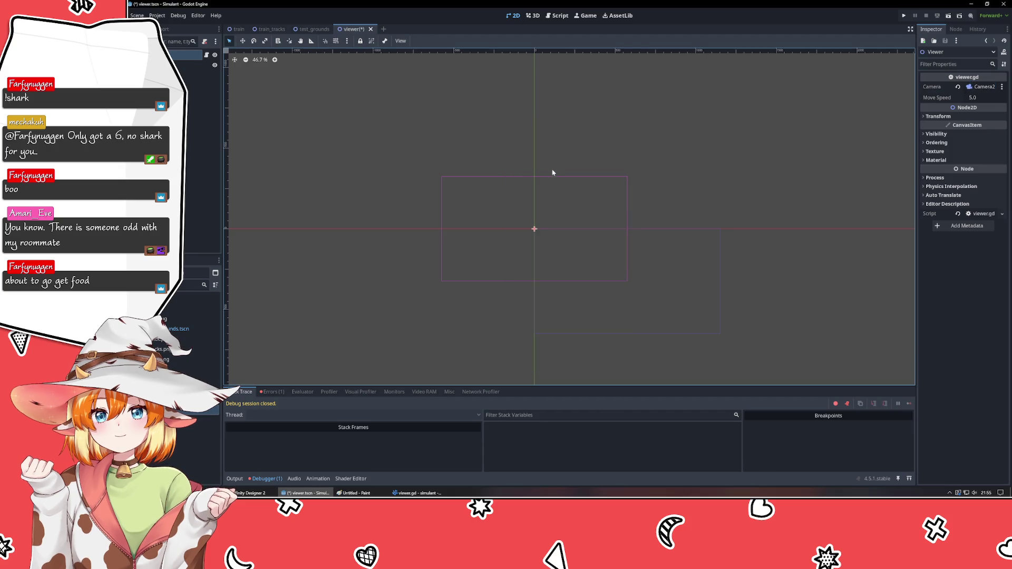
{"action": "key", "text": "F6"}
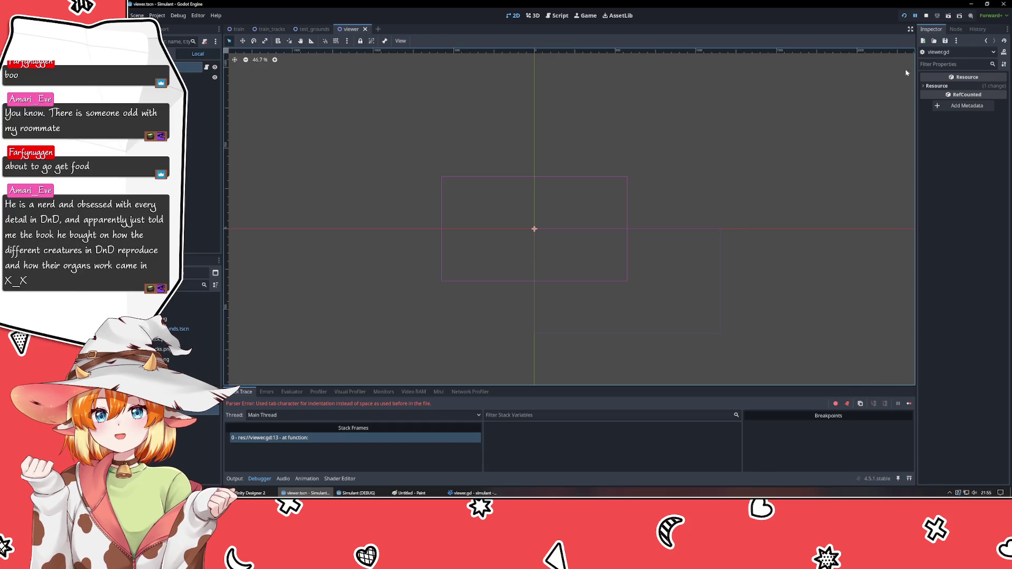
{"action": "left_click", "coordinate": [926, 16]}
{"action": "key", "text": "alt+Tab"}
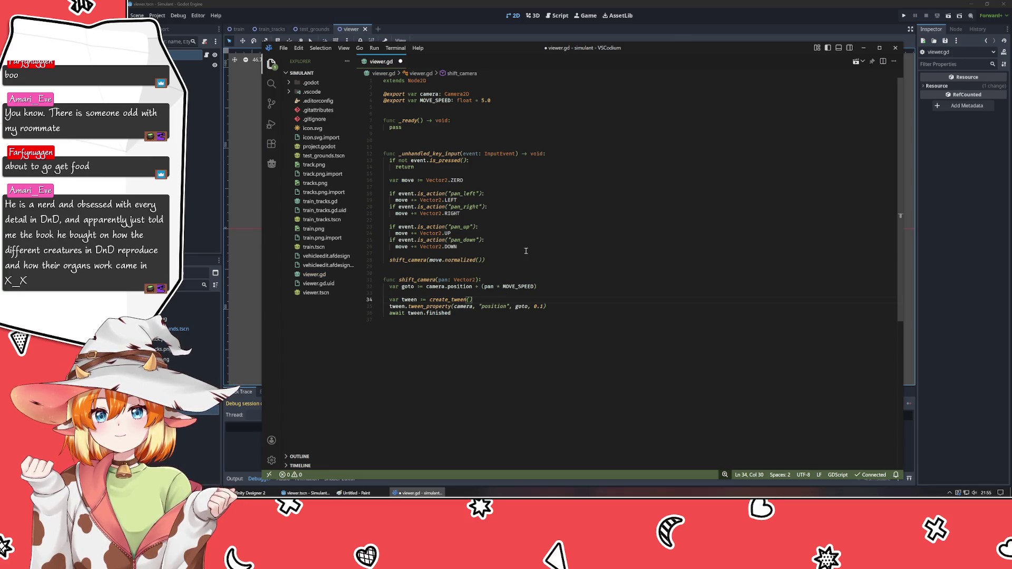
- Run "Convert Indentation to Tabs" on viewer.gd, then go back to Godot
{"action": "key", "text": "ctrl+shift+p"}
{"action": "key", "text": "Down"}
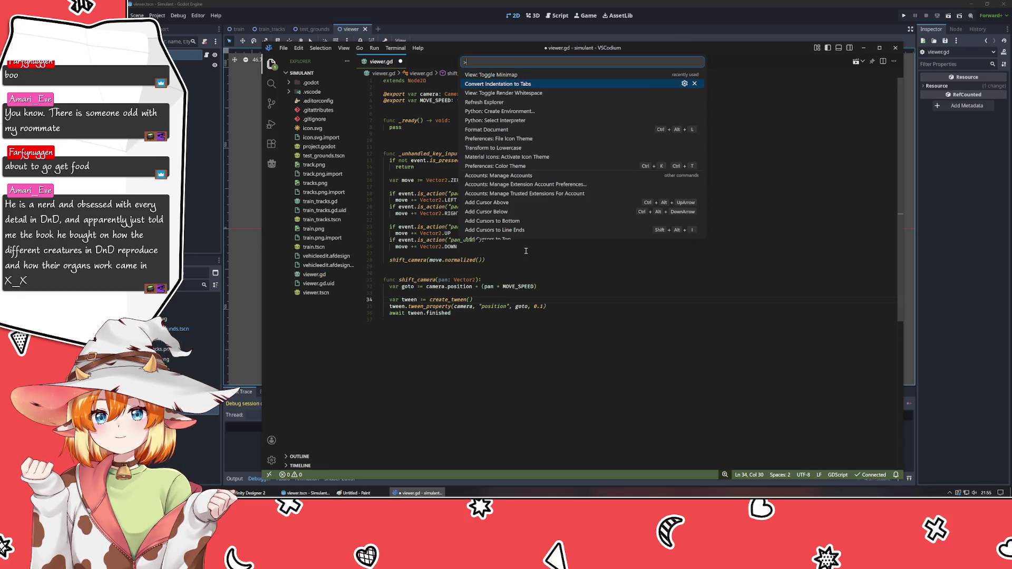
{"action": "key", "text": "Return"}
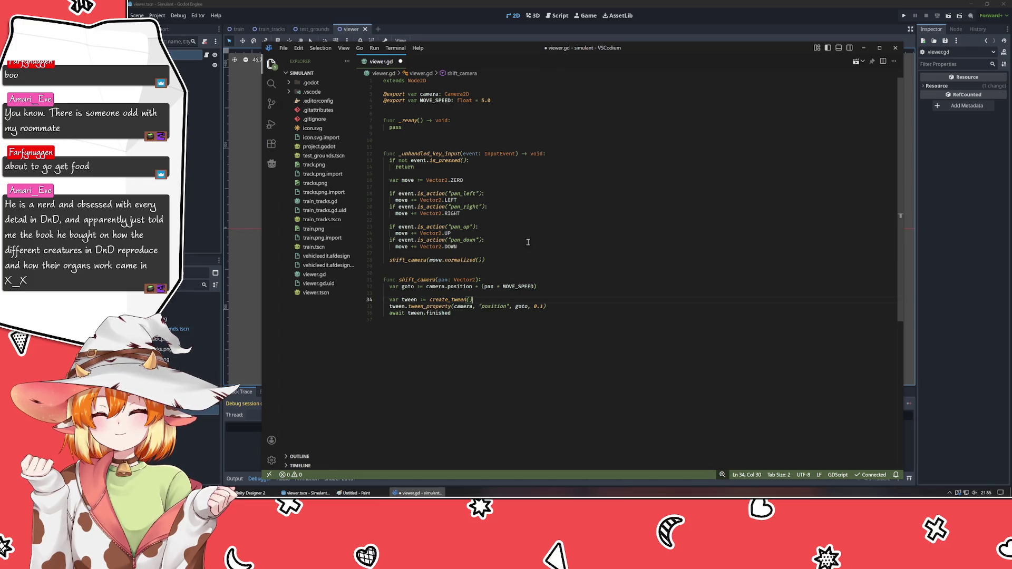
{"action": "left_click", "coordinate": [445, 21]}
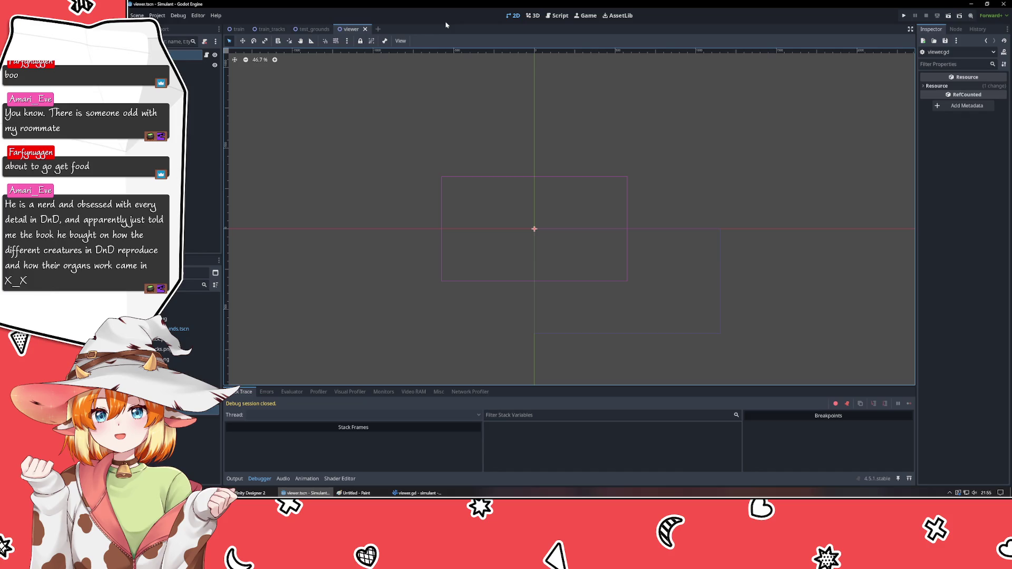
- Move the test_grounds tab to the first slot and test-run the game
{"action": "left_click", "coordinate": [314, 29]}
{"action": "left_click_drag", "start_coordinate": [245, 34], "coordinate": [235, 31]}
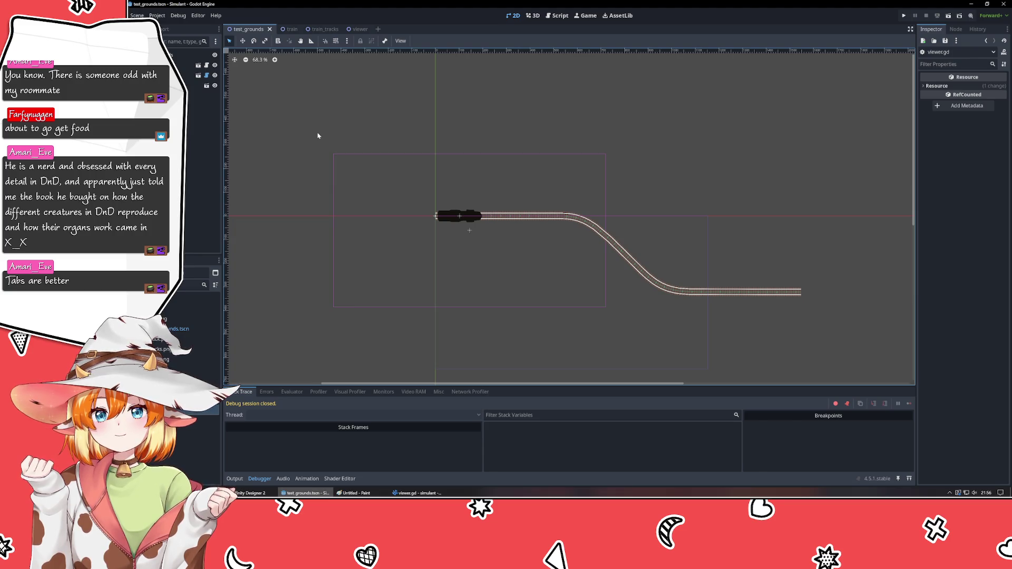
{"action": "key", "text": "F5"}
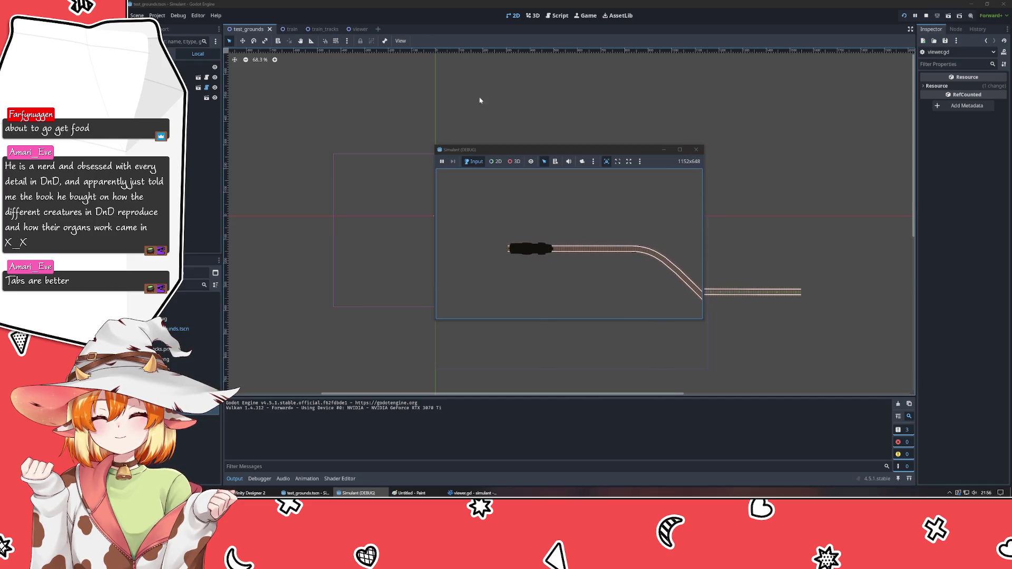
- Set the Viewer's Move Speed to 25 in the viewer scene
{"action": "left_click", "coordinate": [351, 29]}
{"action": "left_click", "coordinate": [980, 98]}
{"action": "type", "text": "25"}
{"action": "key", "text": "Return"}
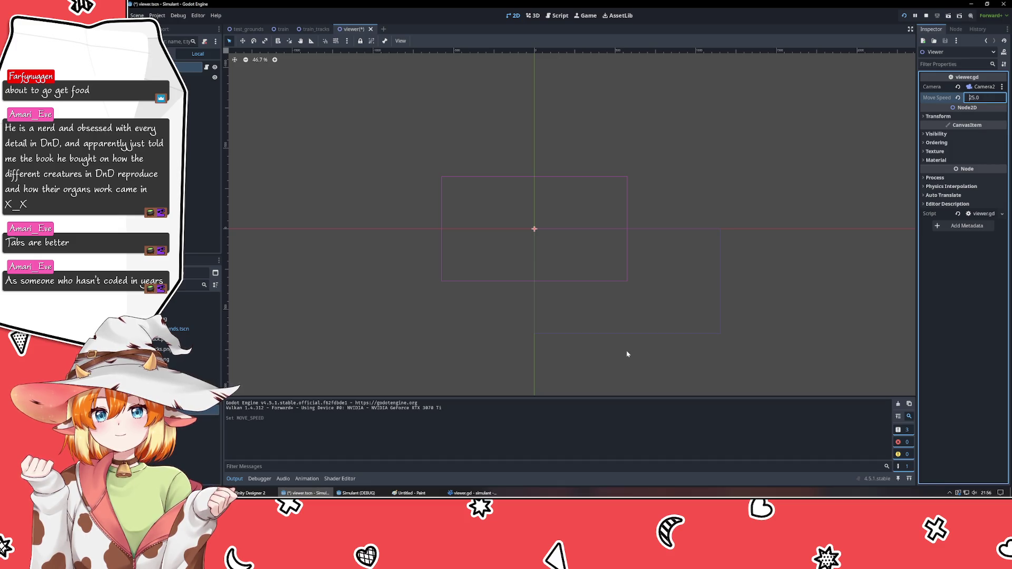
- Save the viewer scene, rerun the game, and pan right, down, then left along the track
{"action": "key", "text": "ctrl+s"}
{"action": "left_click", "coordinate": [471, 493]}
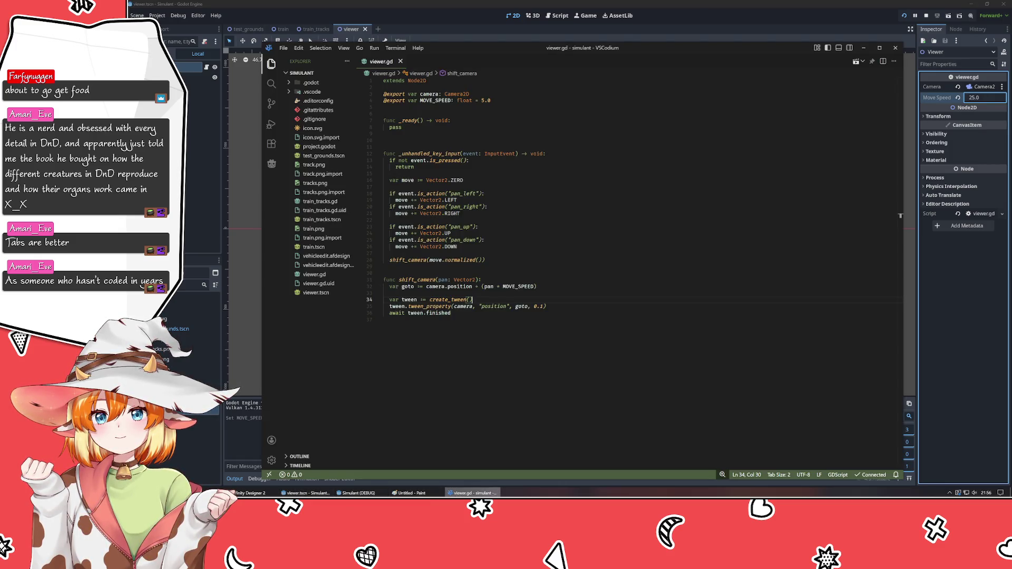
{"action": "key", "text": "F5"}
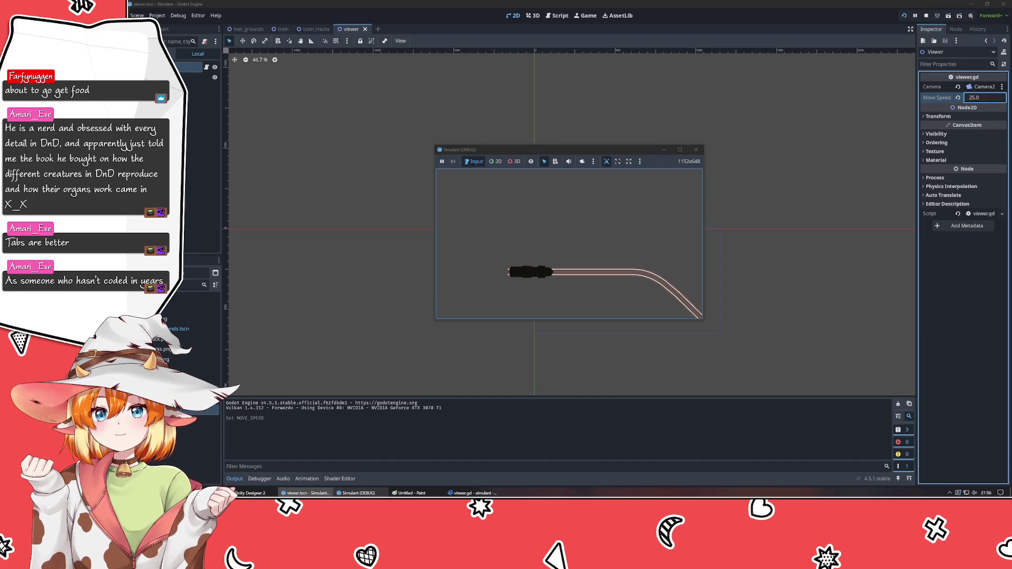
{"action": "key", "text": "Right"}
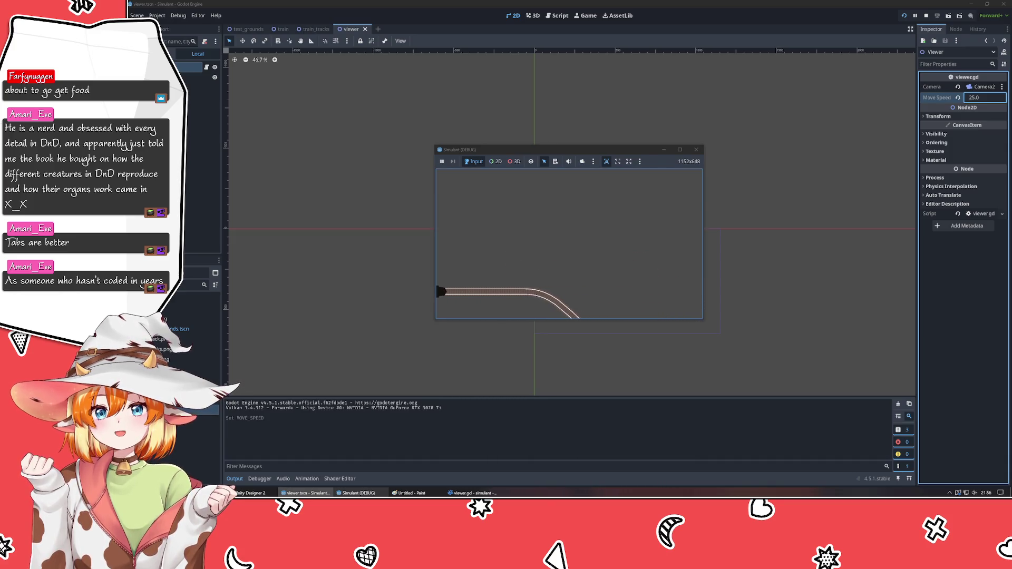
{"action": "key", "text": "Down"}
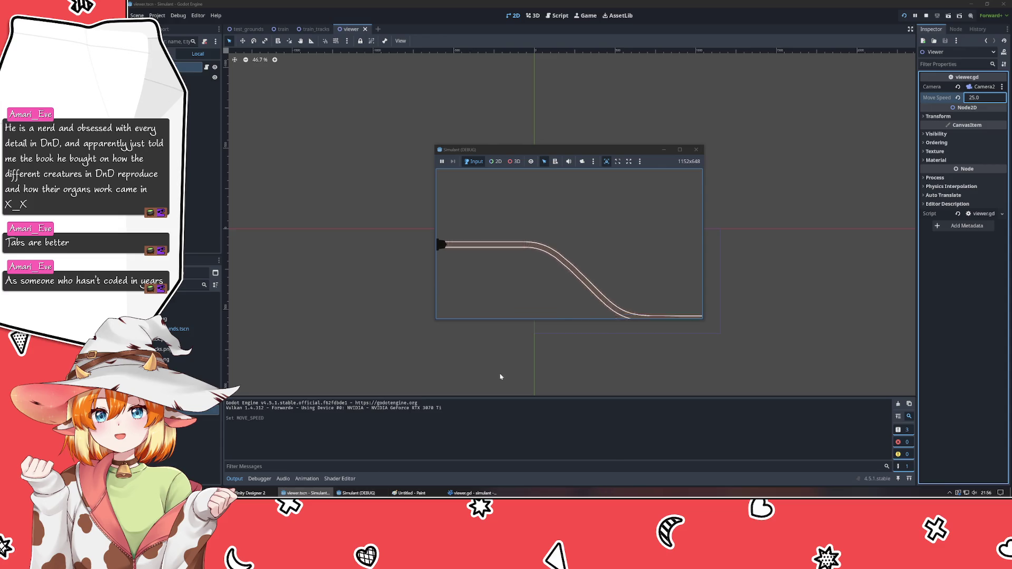
{"action": "key", "text": "Down"}
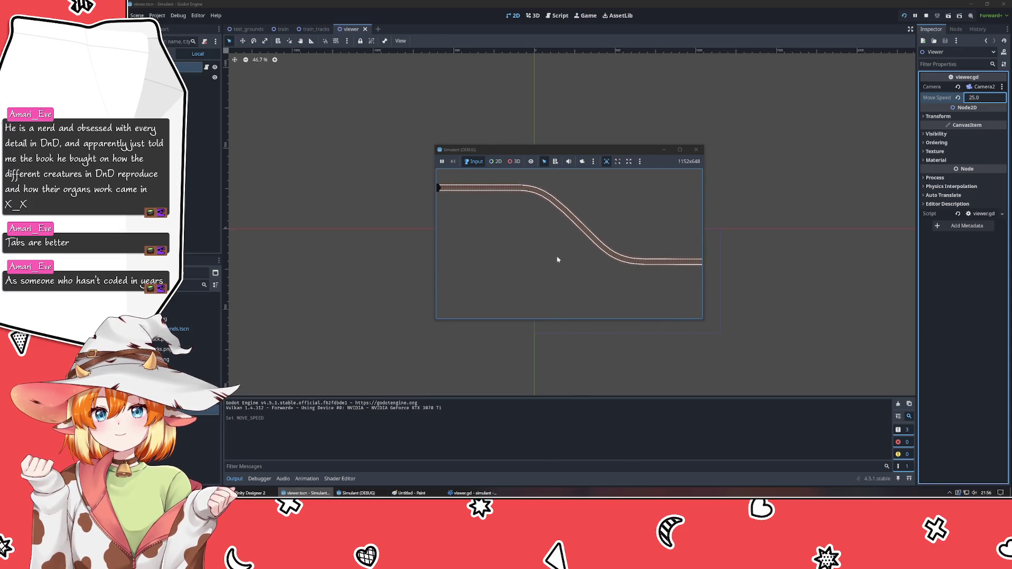
{"action": "key", "text": "Right"}
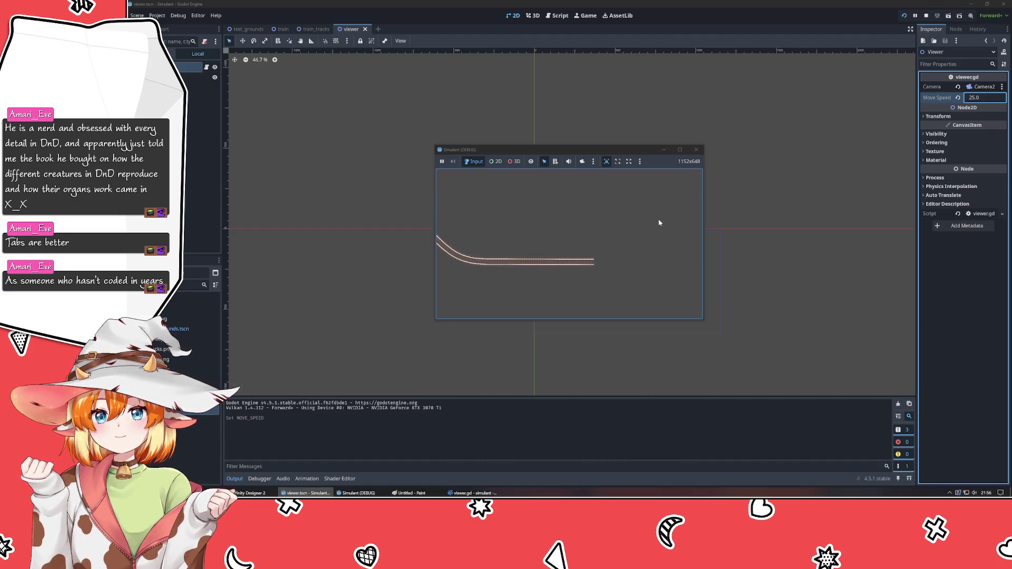
{"action": "key", "text": "Left"}
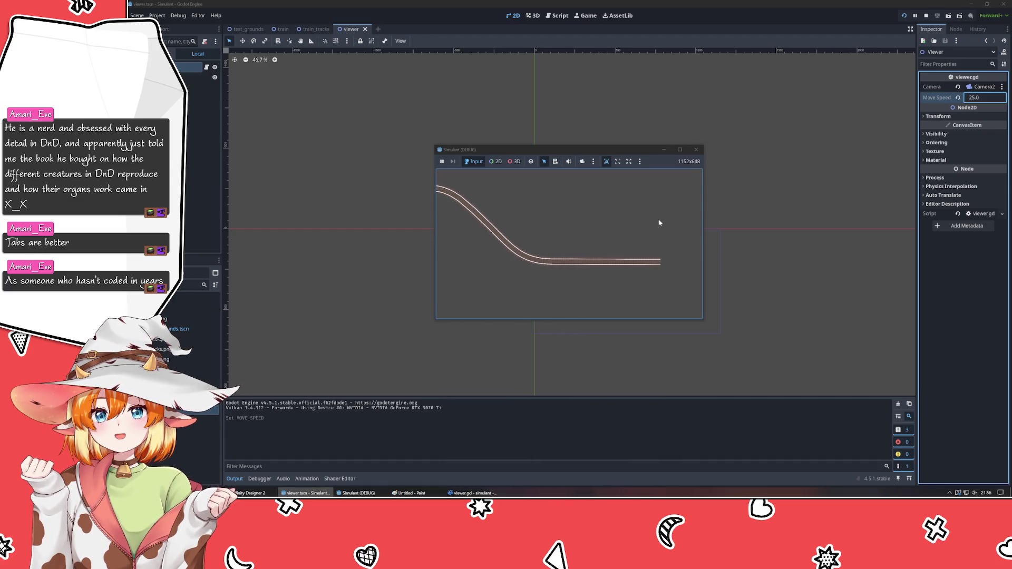
{"action": "key", "text": "Left"}
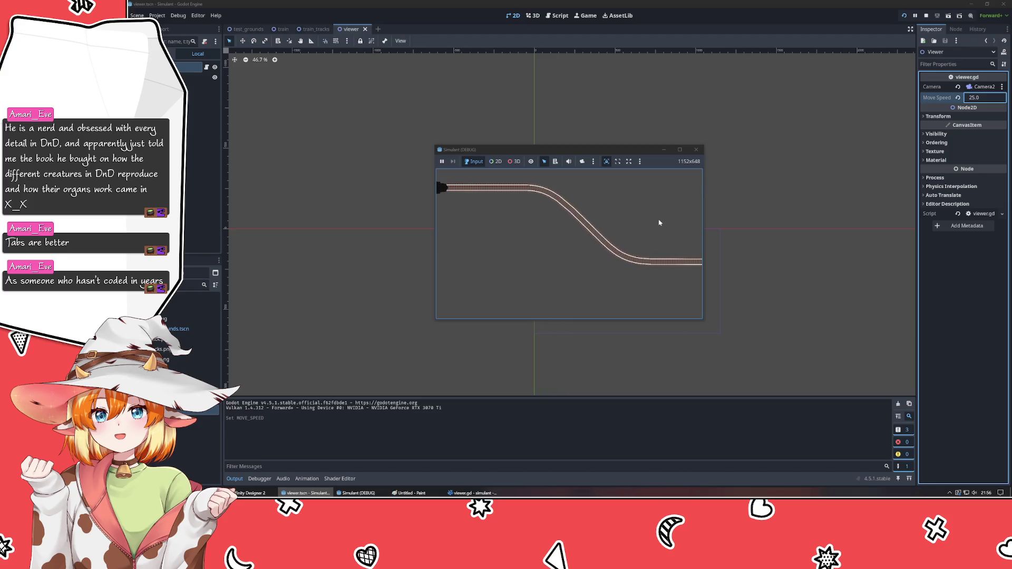
- Pan up, right and down around the train, then close the game window
{"action": "key", "text": "Up"}
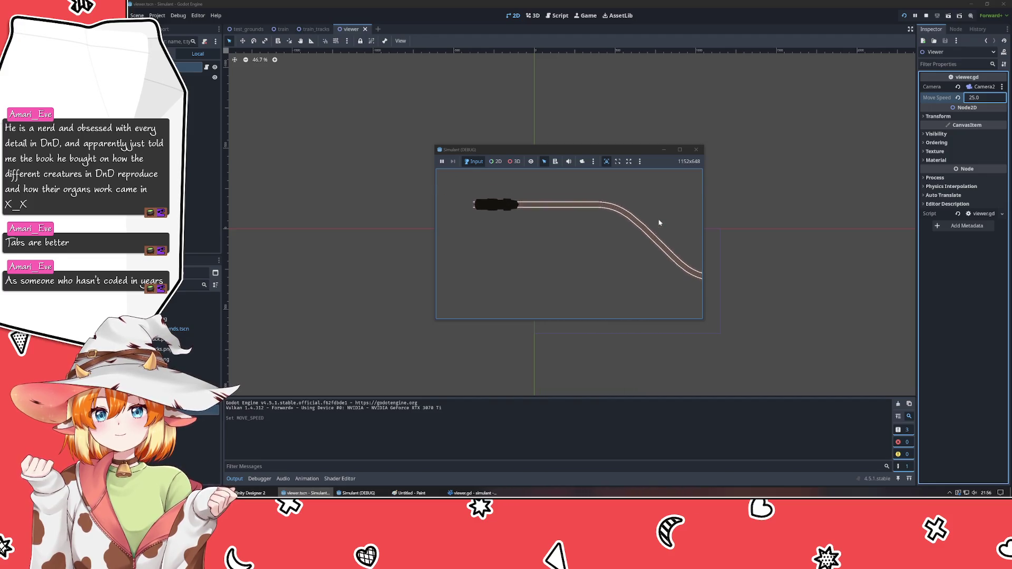
{"action": "key", "text": "Up"}
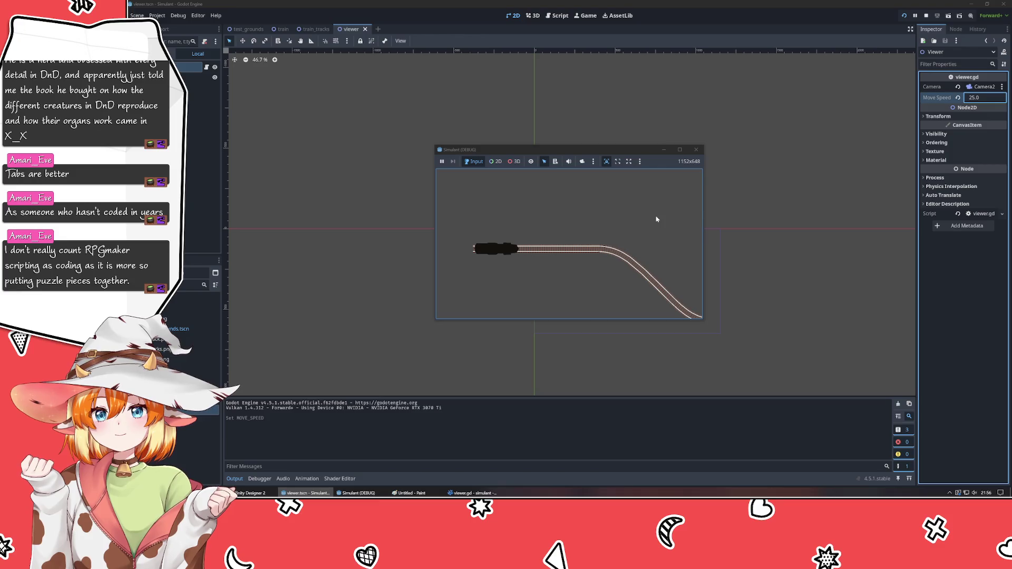
{"action": "key", "text": "Right"}
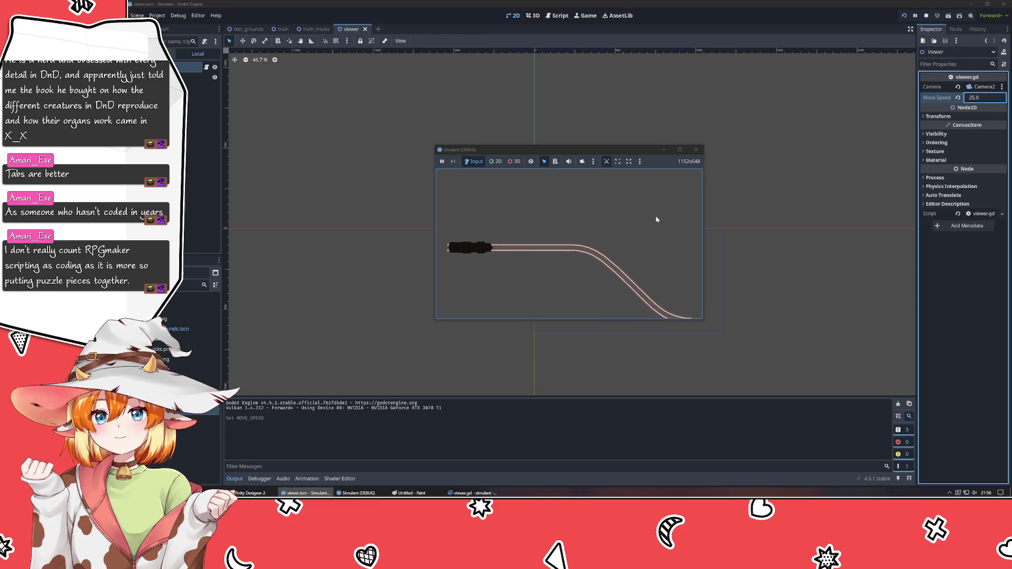
{"action": "key", "text": "Down"}
{"action": "key", "text": "Down"}
{"action": "key", "text": "Right"}
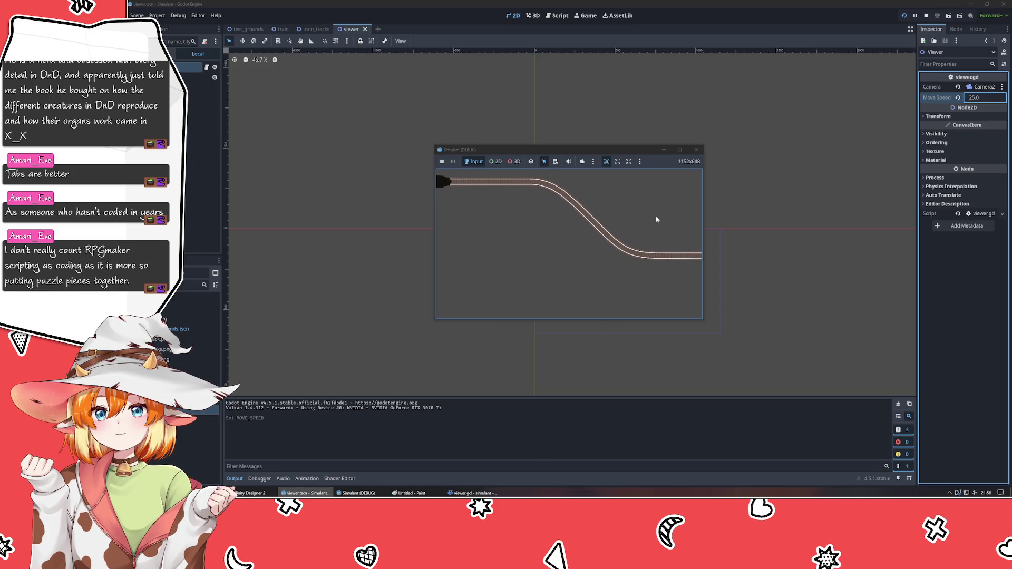
{"action": "key", "text": "Down"}
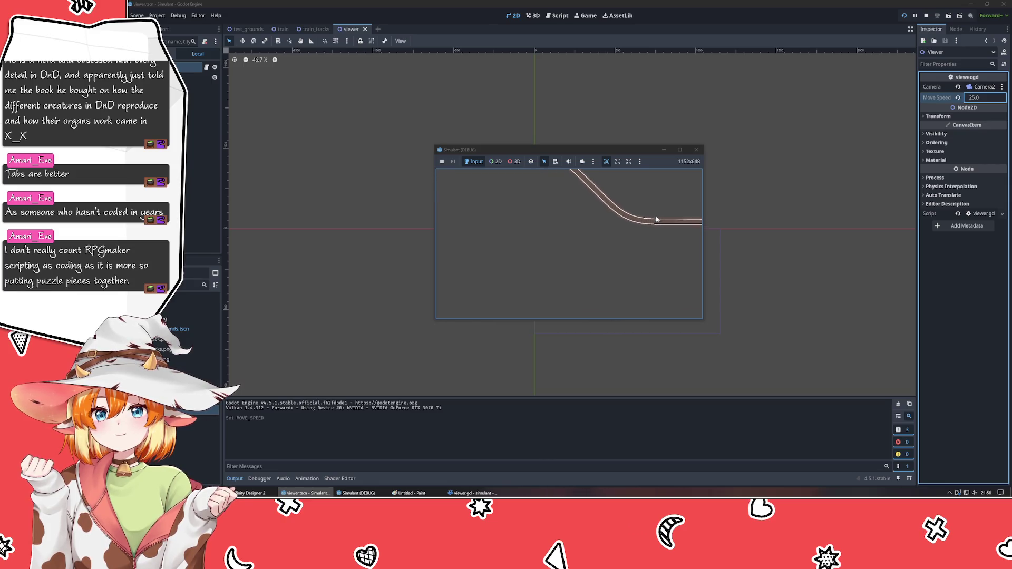
{"action": "key", "text": "Up"}
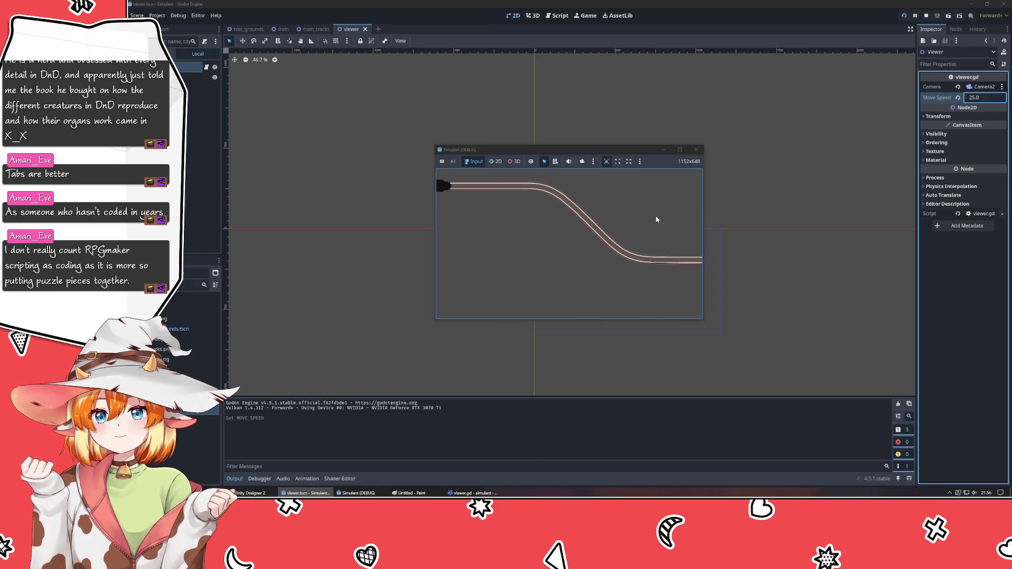
{"action": "key", "text": "Up"}
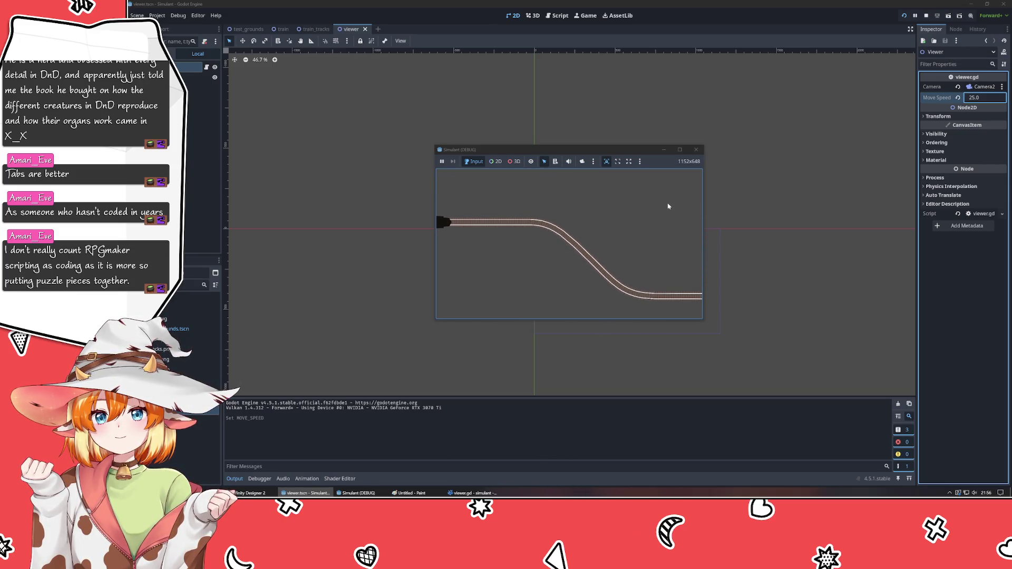
{"action": "key", "text": "Up"}
{"action": "key", "text": "Right"}
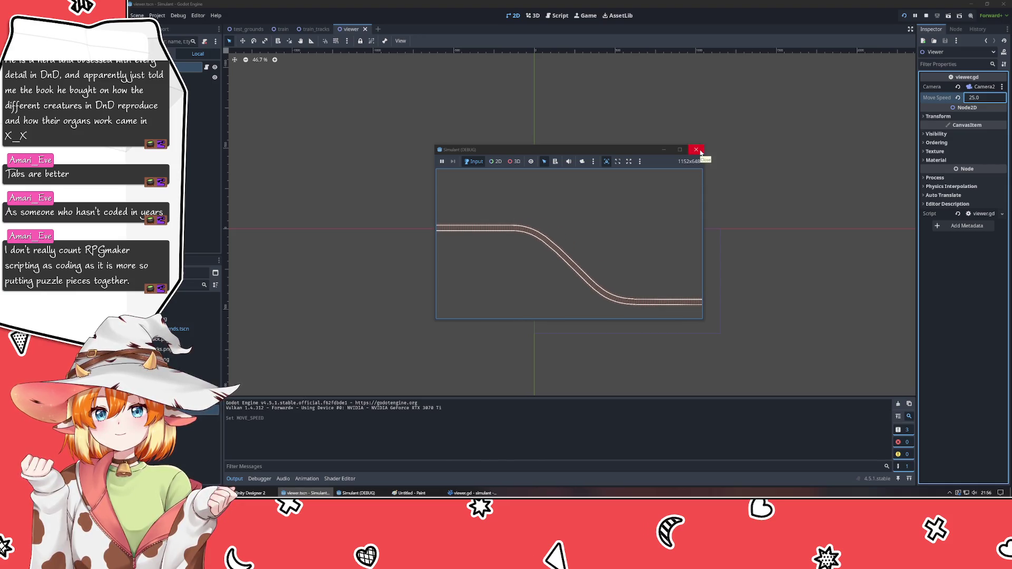
{"action": "left_click", "coordinate": [697, 150]}
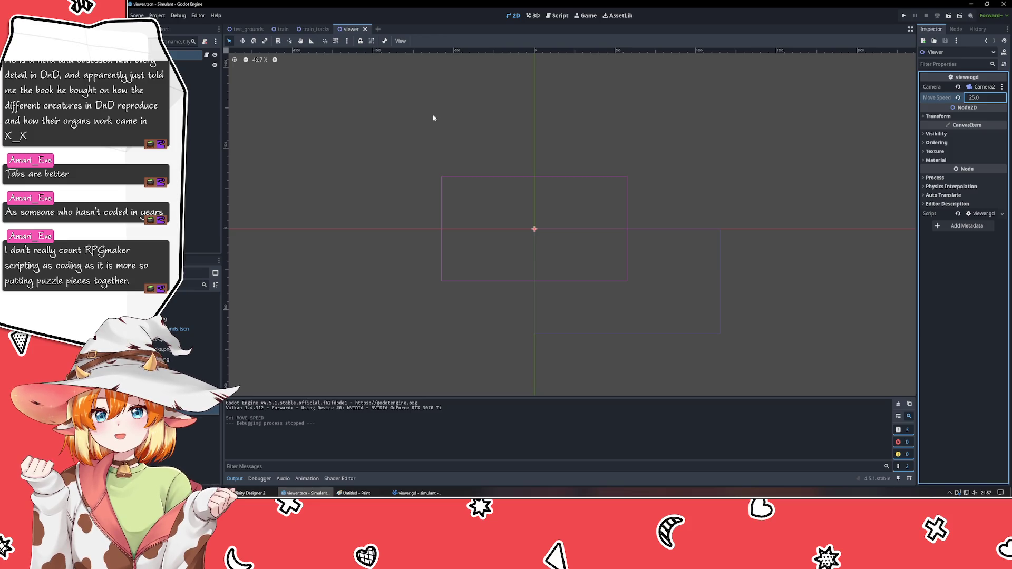
- Bring the 'viewer.gd - simulant' VSCodium window to the front
{"action": "left_click", "coordinate": [417, 493]}
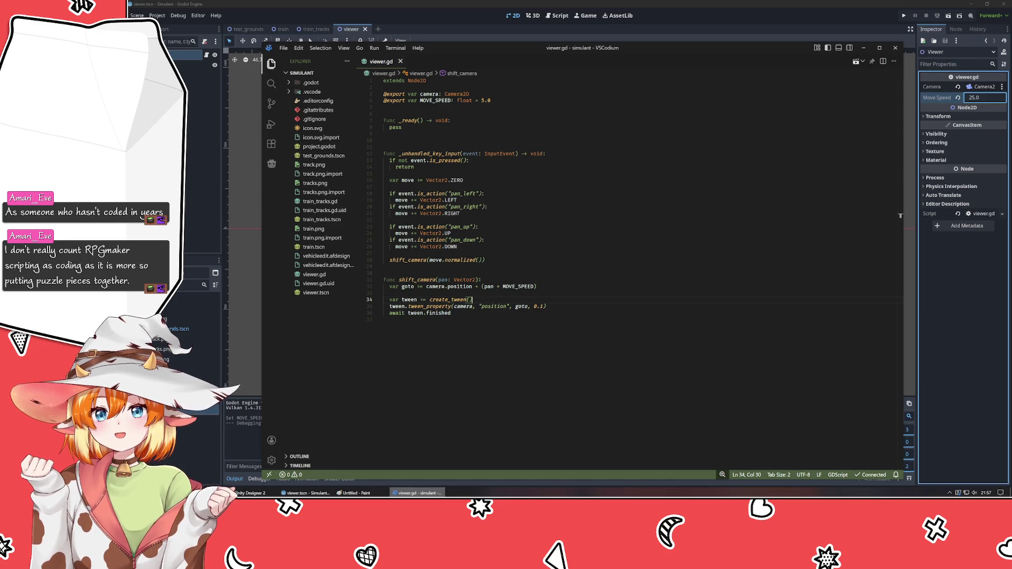
- Keep the blank lines above _ready, set MOVE_SPEED to 25.0, and open an empty line for new variables
{"action": "left_click", "coordinate": [437, 115]}
{"action": "key", "text": "Down"}
{"action": "key", "text": "Down"}
{"action": "key", "text": "Down"}
{"action": "key", "text": "BackSpace"}
{"action": "key", "text": "BackSpace"}
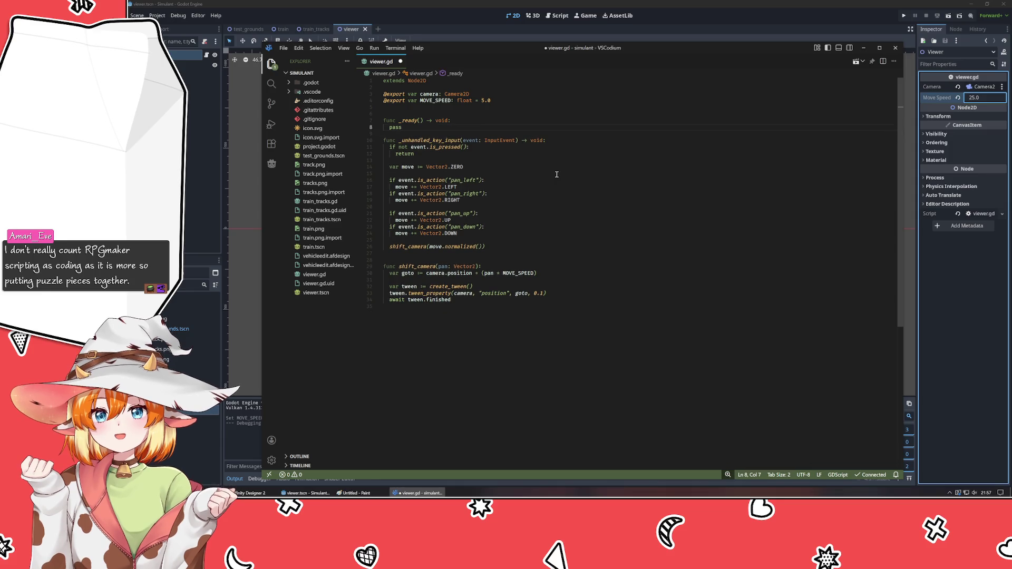
{"action": "key", "text": "ctrl+z"}
{"action": "key", "text": "ctrl+z"}
{"action": "key", "text": "ctrl+z"}
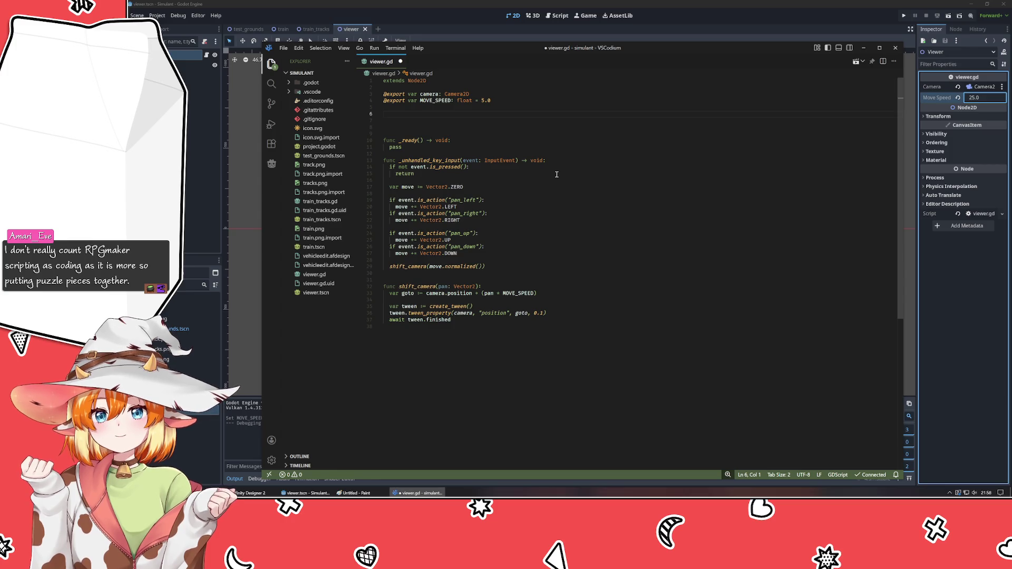
{"action": "key", "text": "Return"}
{"action": "key", "text": "ctrl+z"}
{"action": "key", "text": "Down"}
{"action": "key", "text": "Down"}
- Declare 'var is_moving := false' and 'var movement := Vector2.ZERO' below the exports
{"action": "type", "text": "var is_moving := "}
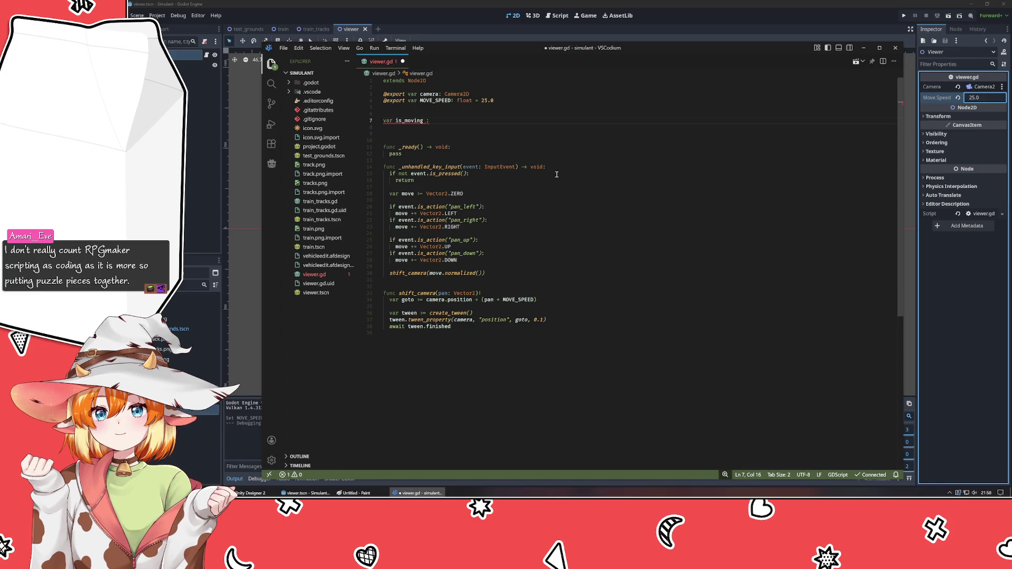
{"action": "type", "text": "false"}
{"action": "key", "text": "Return"}
{"action": "type", "text": "var "}
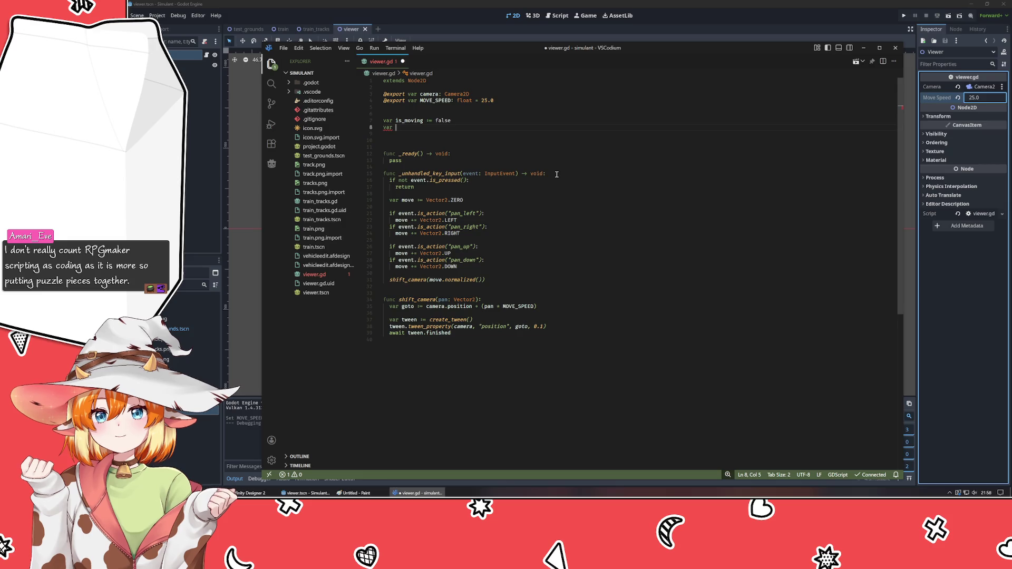
{"action": "type", "text": "movement := "}
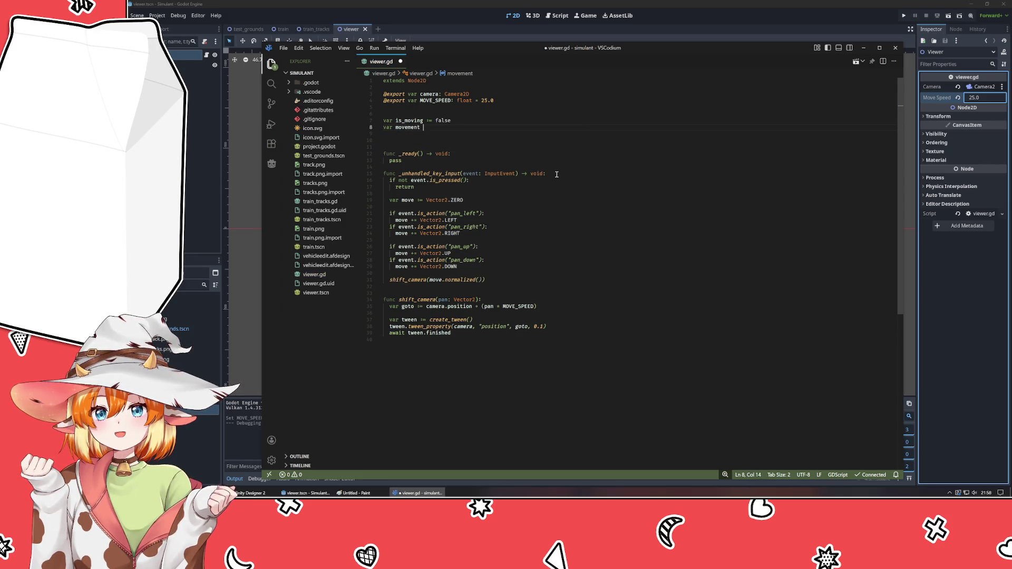
{"action": "type", "text": "Vector2.ZER"}
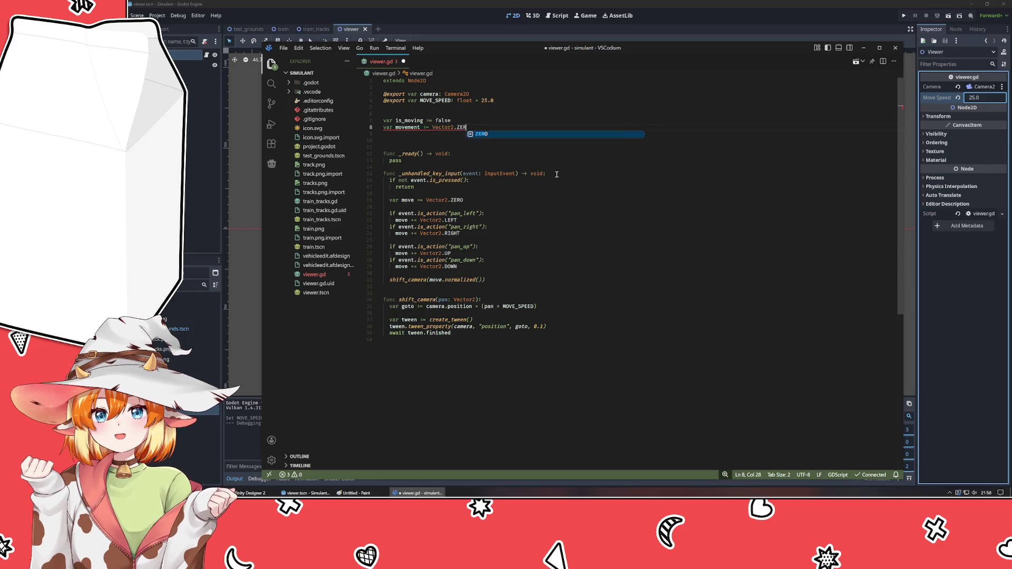
{"action": "key", "text": "Tab"}
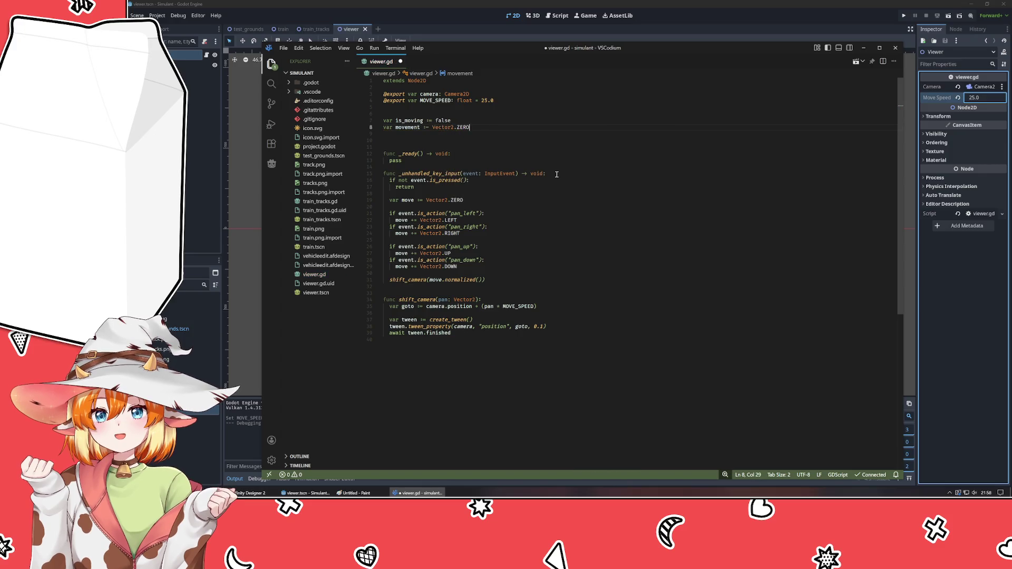
{"action": "left_click", "coordinate": [495, 143]}
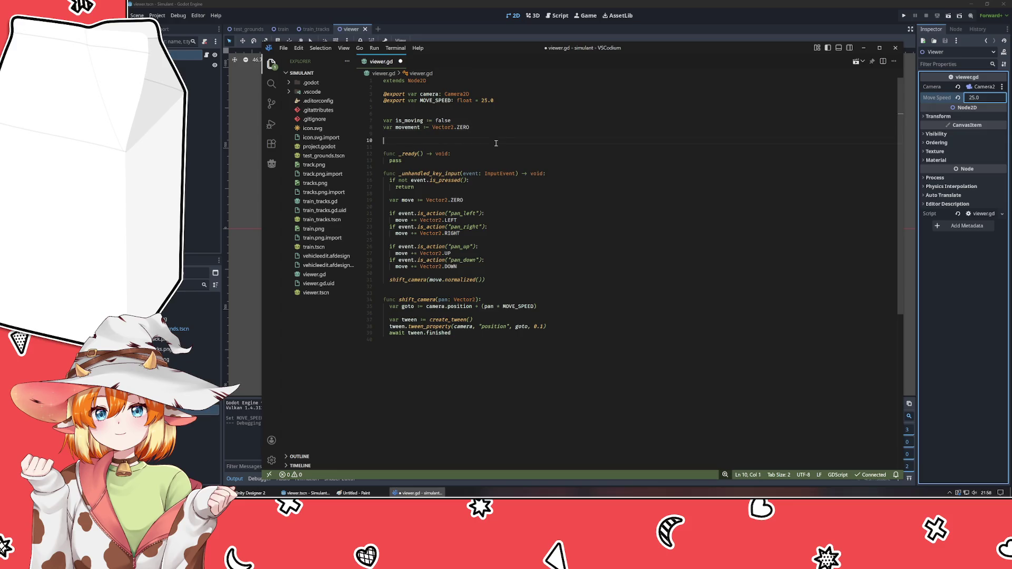
- Leave the is_pressed call on line 16 unchanged and open the InputEvent documentation for is_action
{"action": "double_click", "coordinate": [445, 180]}
{"action": "type", "text": "is_re"}
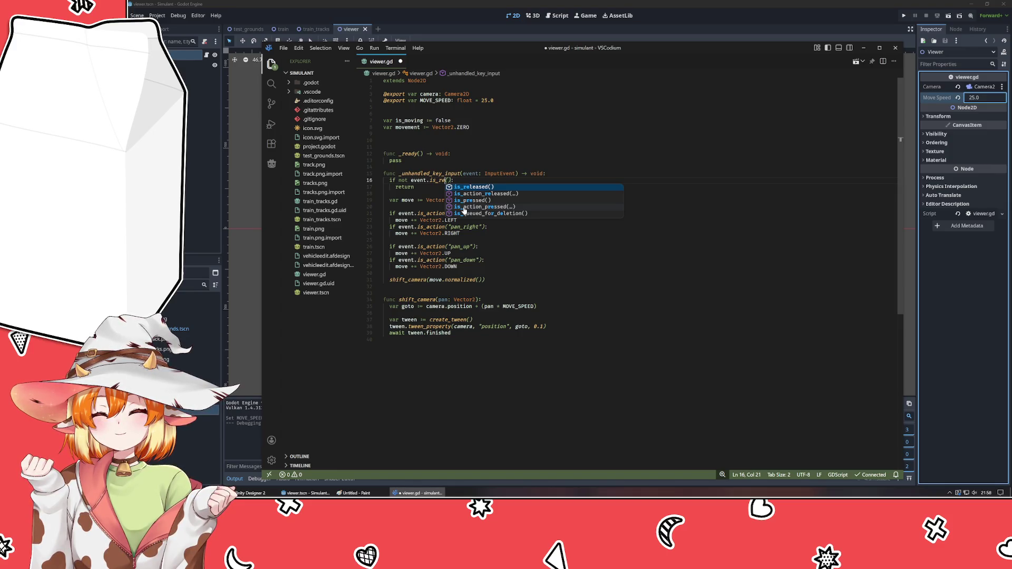
{"action": "key", "text": "Down"}
{"action": "key", "text": "Down"}
{"action": "key", "text": "Return"}
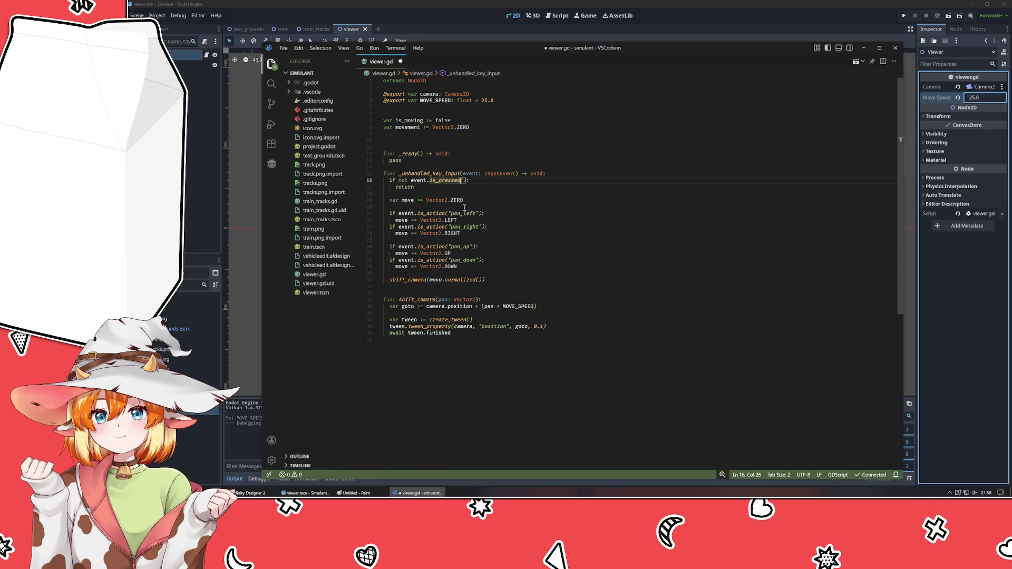
{"action": "left_click", "coordinate": [433, 213]}
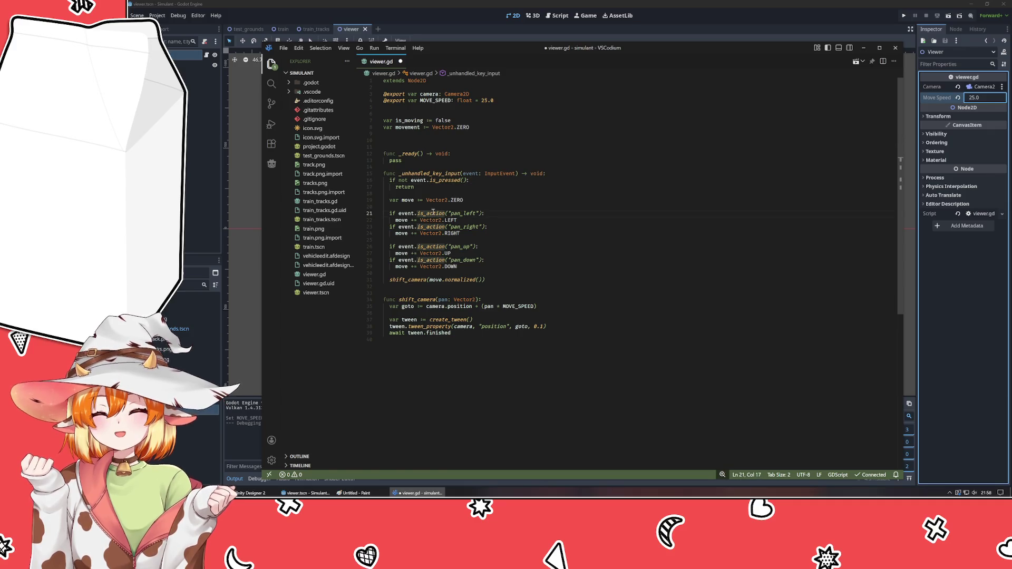
{"action": "left_click", "coordinate": [496, 172], "text": "ctrl"}
- Dock the InputEvent documentation beside viewer.gd and read the is_action_pressed description
{"action": "mouse_move", "coordinate": [439, 61]}
{"action": "left_mouse_down"}
{"action": "mouse_move", "coordinate": [798, 207]}
{"action": "mouse_move", "coordinate": [875, 198]}
{"action": "left_mouse_up"}
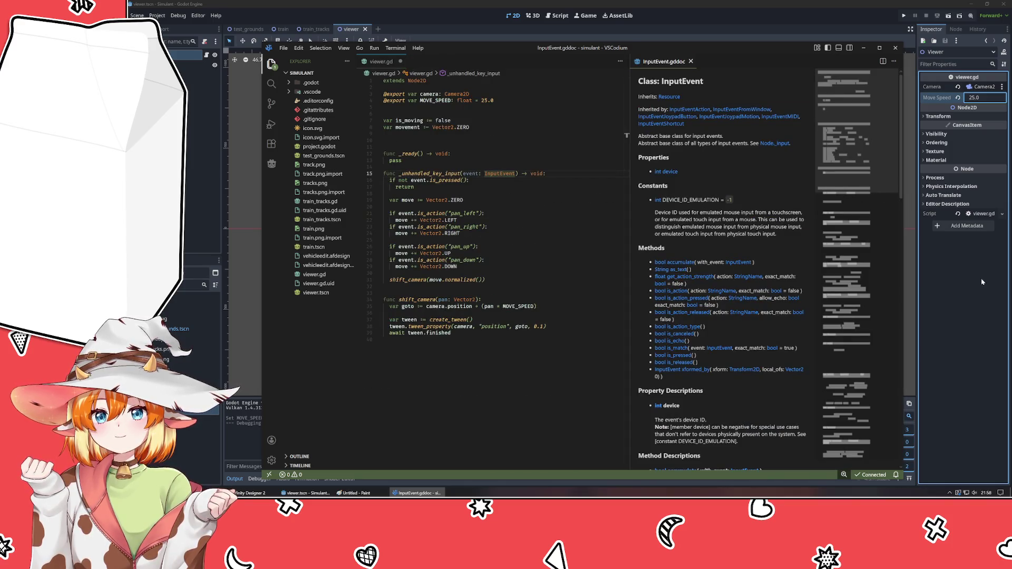
{"action": "left_click_drag", "start_coordinate": [902, 297], "coordinate": [938, 314]}
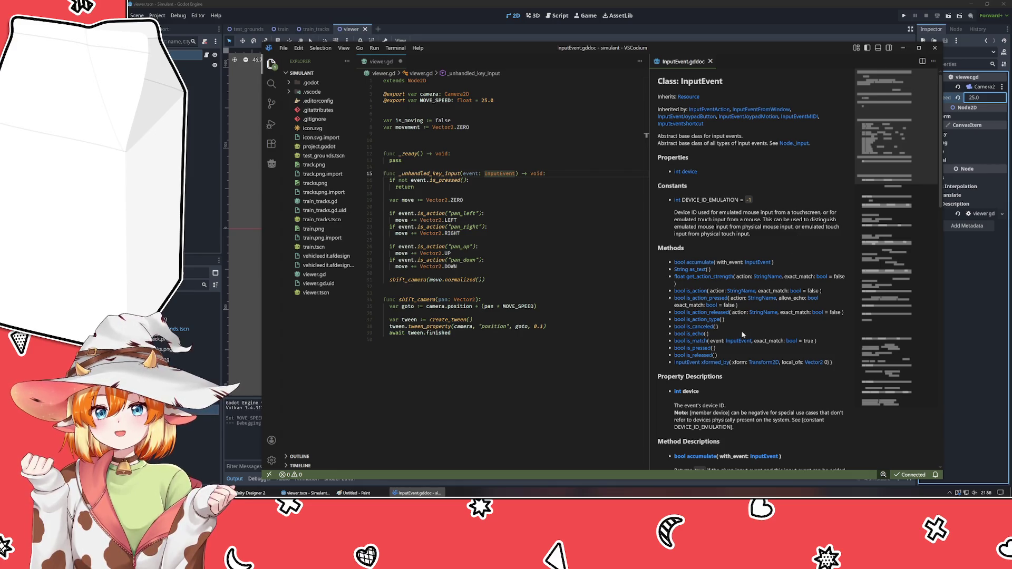
{"action": "left_click", "coordinate": [693, 299]}
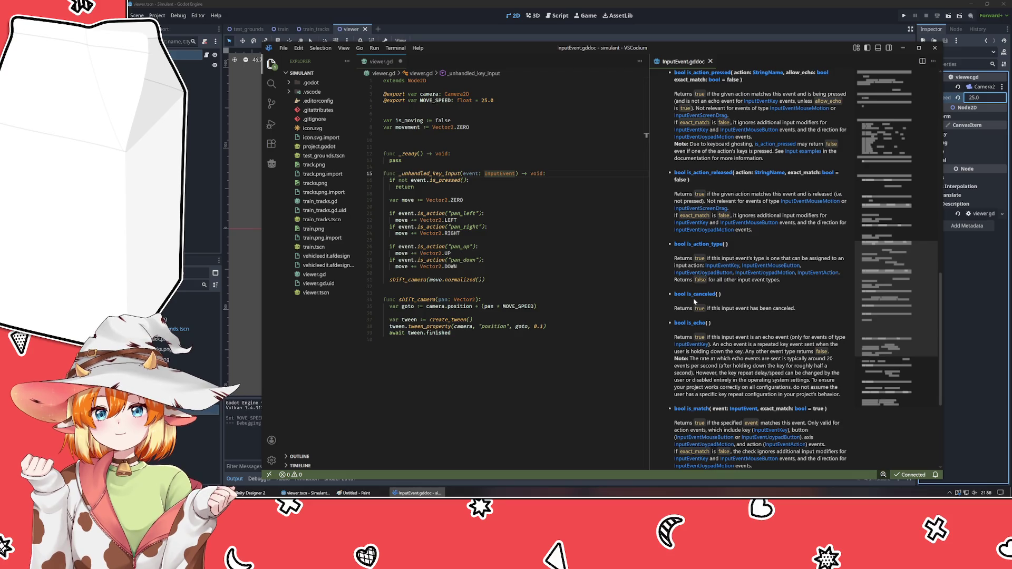
{"action": "scroll", "coordinate": [695, 302], "scroll_direction": "up", "scroll_amount": 3}
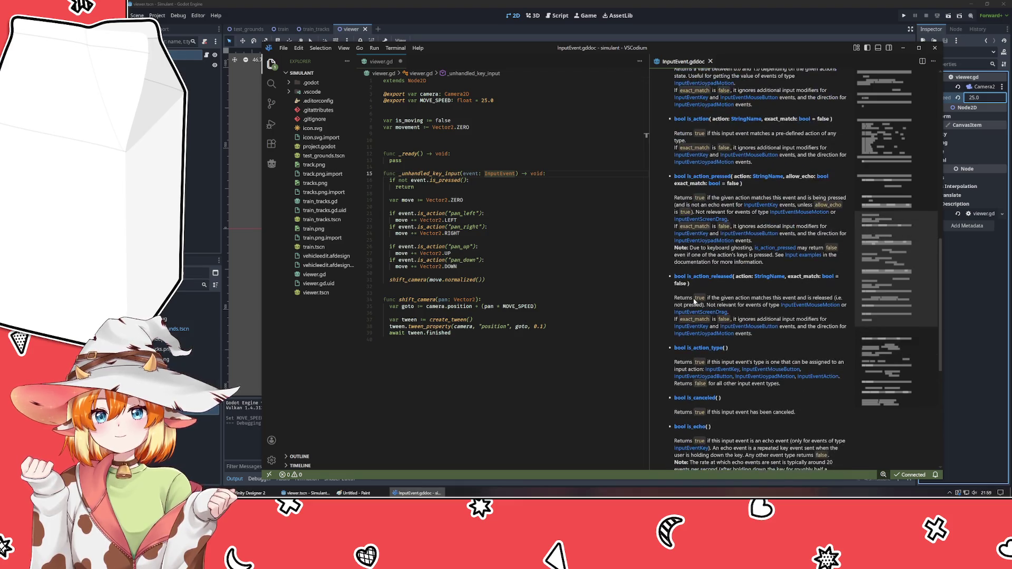
{"action": "scroll", "coordinate": [695, 302], "scroll_direction": "down", "scroll_amount": 3}
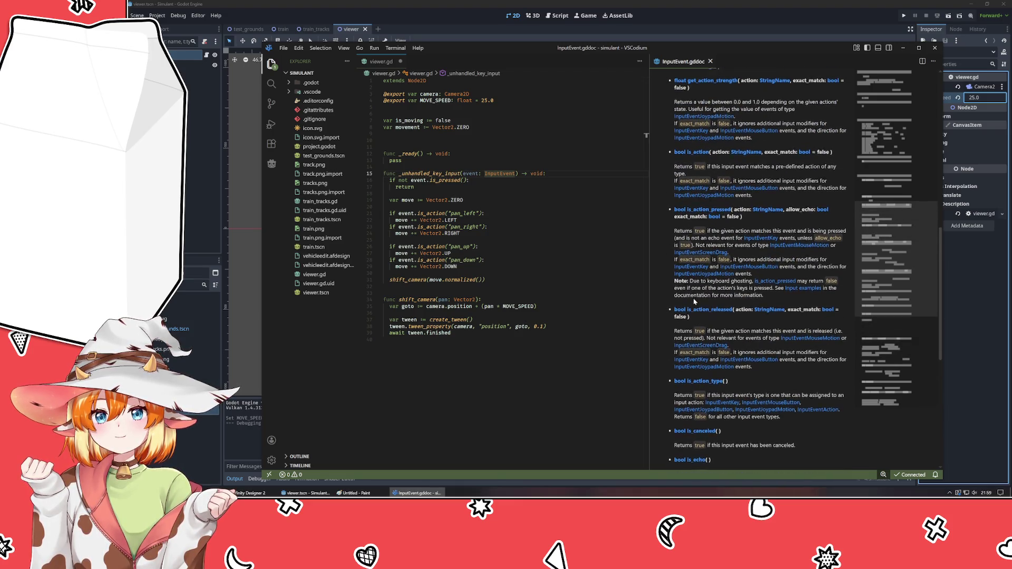
{"action": "scroll", "coordinate": [685, 297], "scroll_direction": "up", "scroll_amount": 3}
{"action": "left_click", "coordinate": [577, 287]}
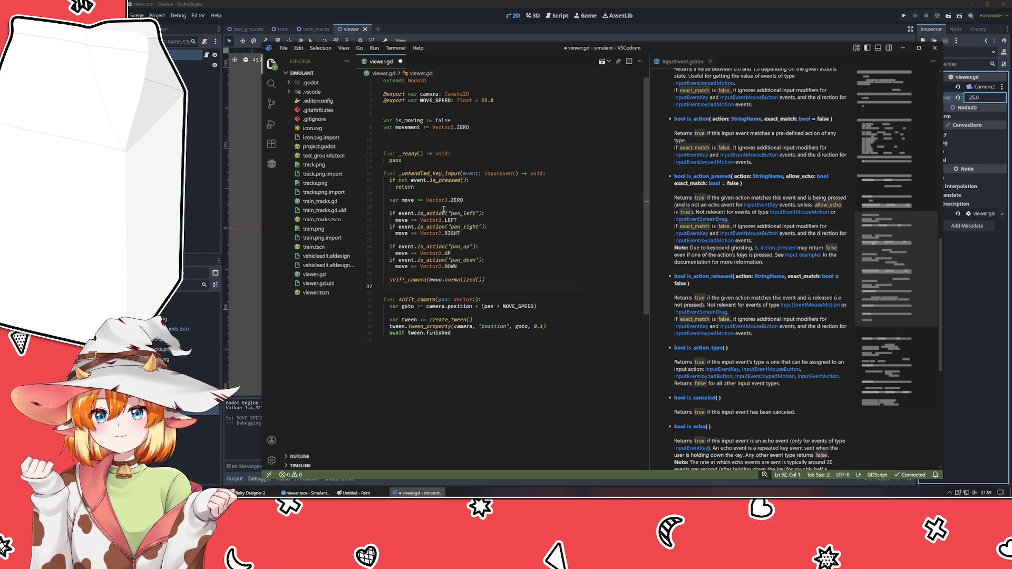
- Remove the is_pressed early-return check and make the four pan checks use is_action_pressed
{"action": "left_click_drag", "start_coordinate": [440, 188], "coordinate": [307, 184]}
{"action": "key", "text": "Delete"}
{"action": "key", "text": "Delete"}
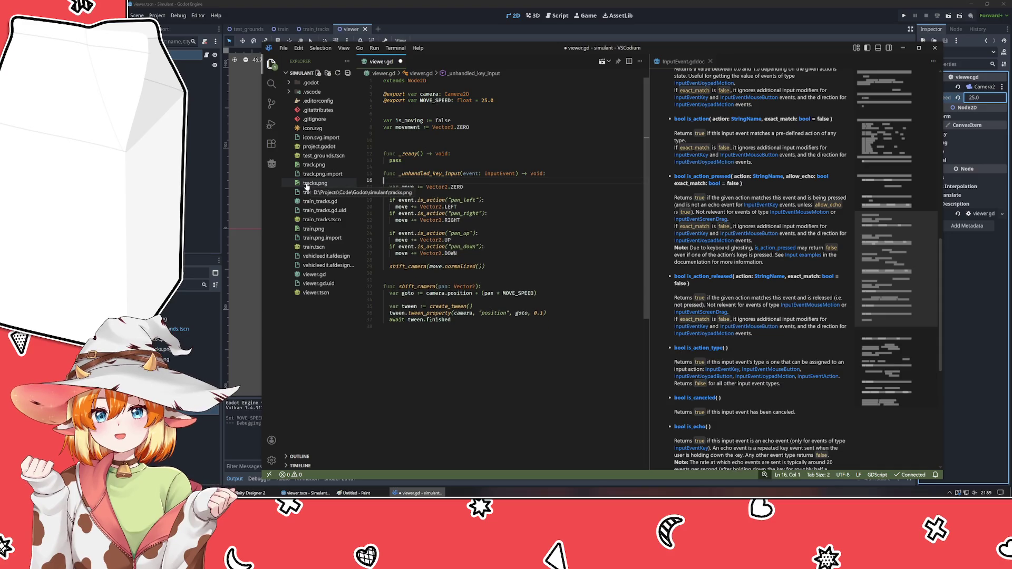
{"action": "key", "text": "Delete"}
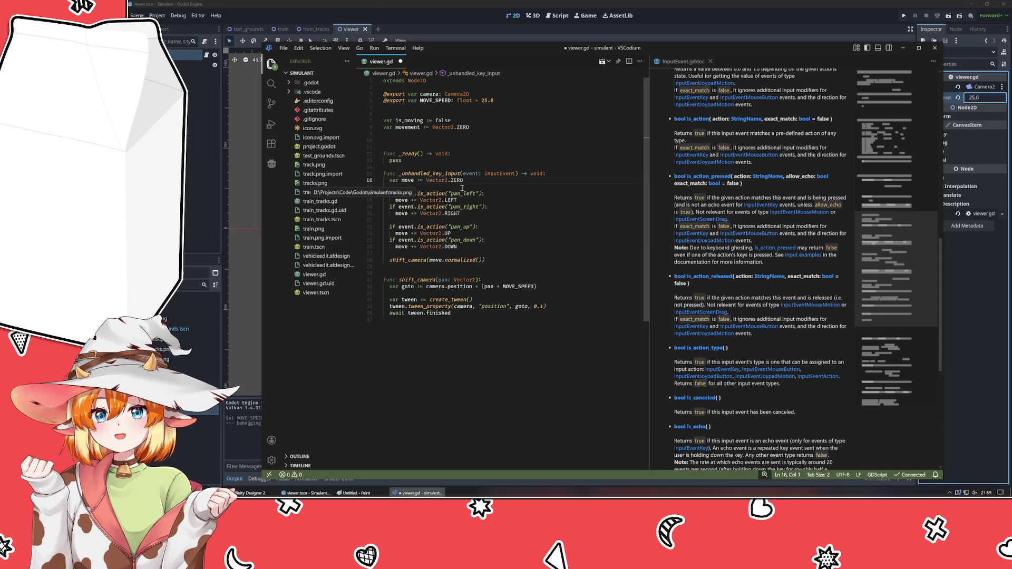
{"action": "left_click", "coordinate": [446, 194]}
{"action": "type", "text": "_pressed"}
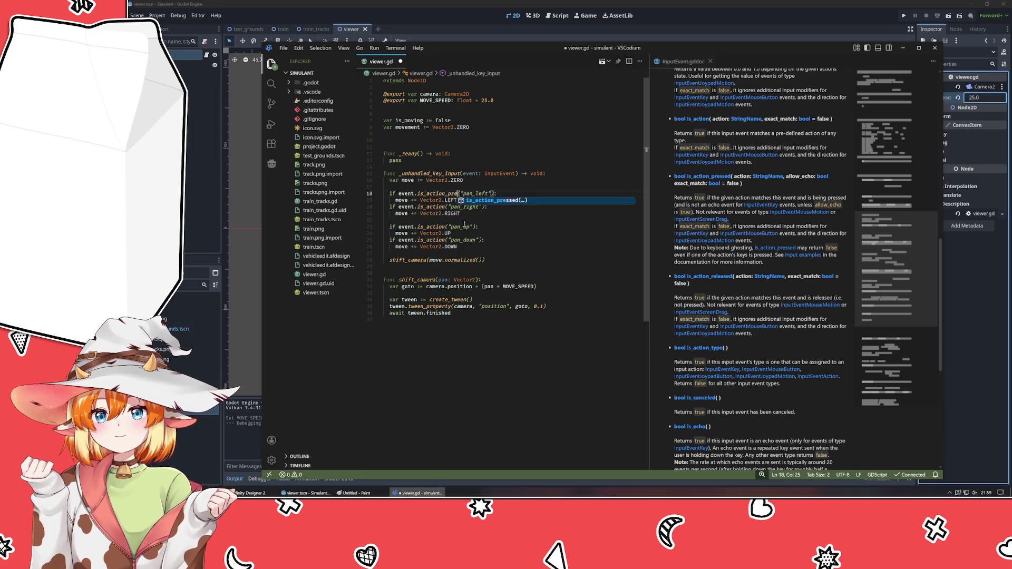
{"action": "key", "text": "shift+Left"}
{"action": "key", "text": "shift+Left"}
{"action": "key", "text": "shift+Left"}
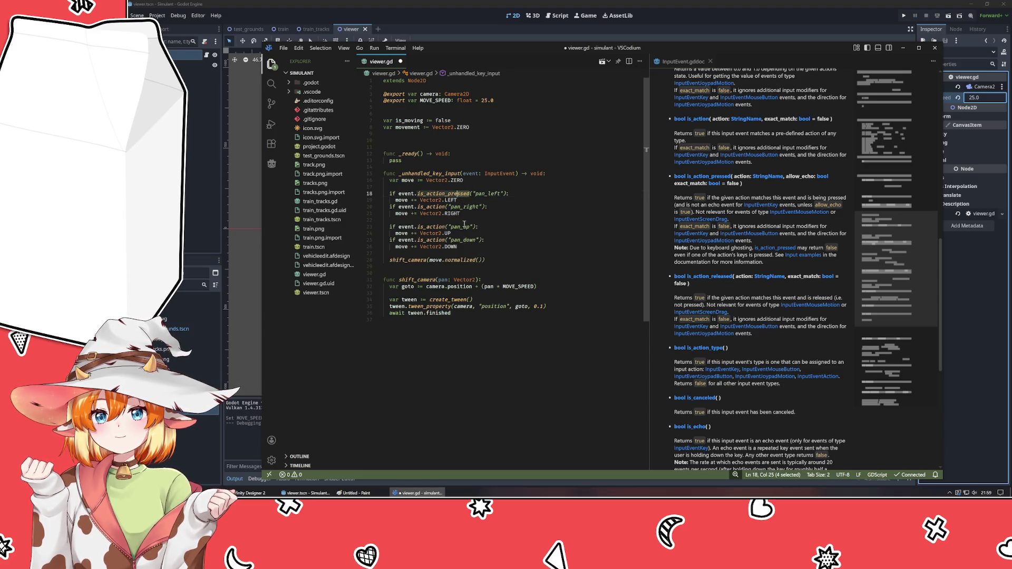
{"action": "key", "text": "Down"}
{"action": "key", "text": "Down"}
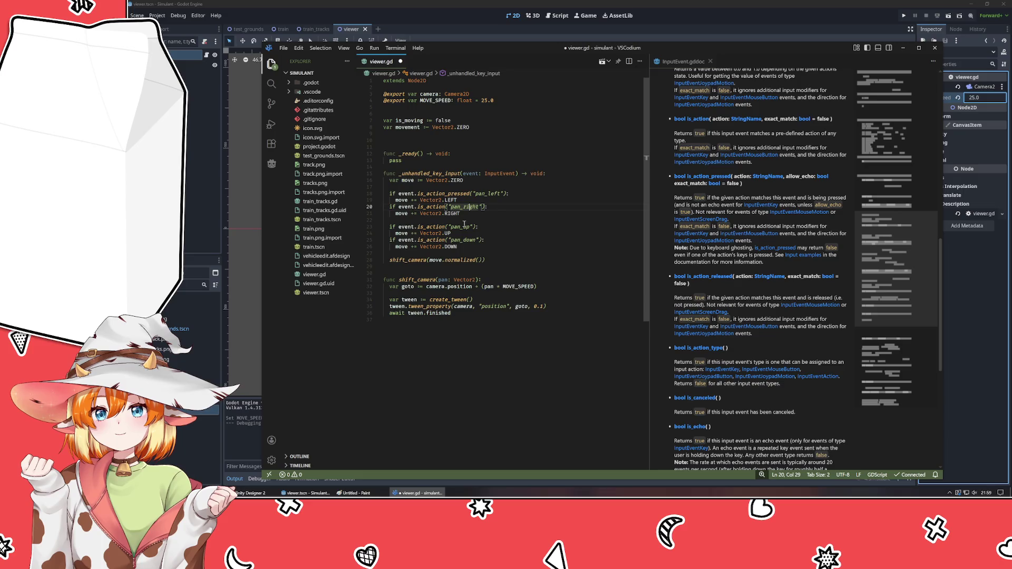
{"action": "type", "text": "_pressed"}
{"action": "key", "text": "Down"}
{"action": "key", "text": "Down"}
{"action": "key", "text": "Down"}
{"action": "type", "text": "_pressed"}
{"action": "key", "text": "Down"}
{"action": "key", "text": "Down"}
{"action": "type", "text": "_pressed"}
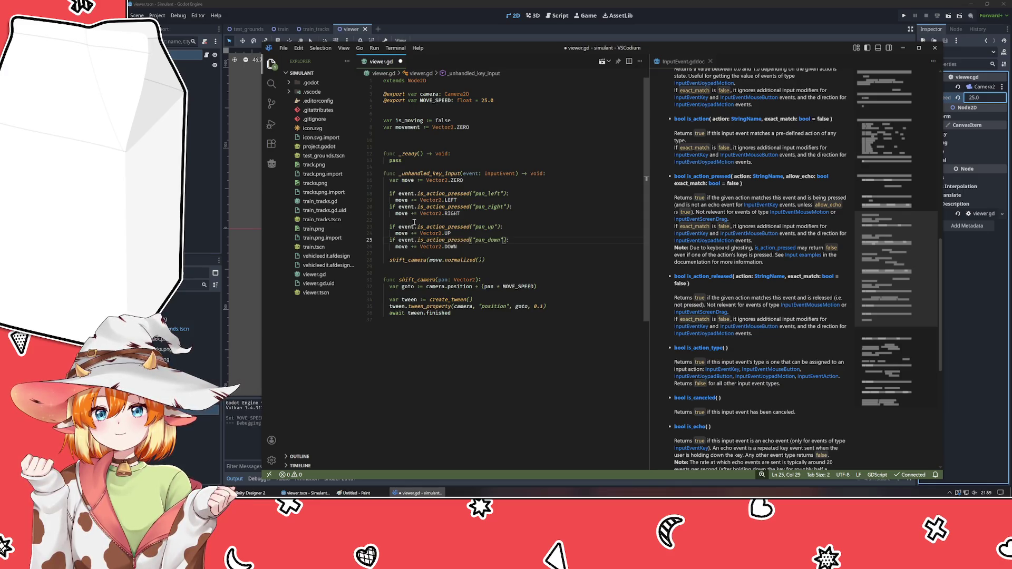
- Save viewer.gd, test-run the project in Godot with F5, then return to the script
{"action": "left_click", "coordinate": [473, 181]}
{"action": "key", "text": "shift+Home"}
{"action": "key", "text": "shift+Home"}
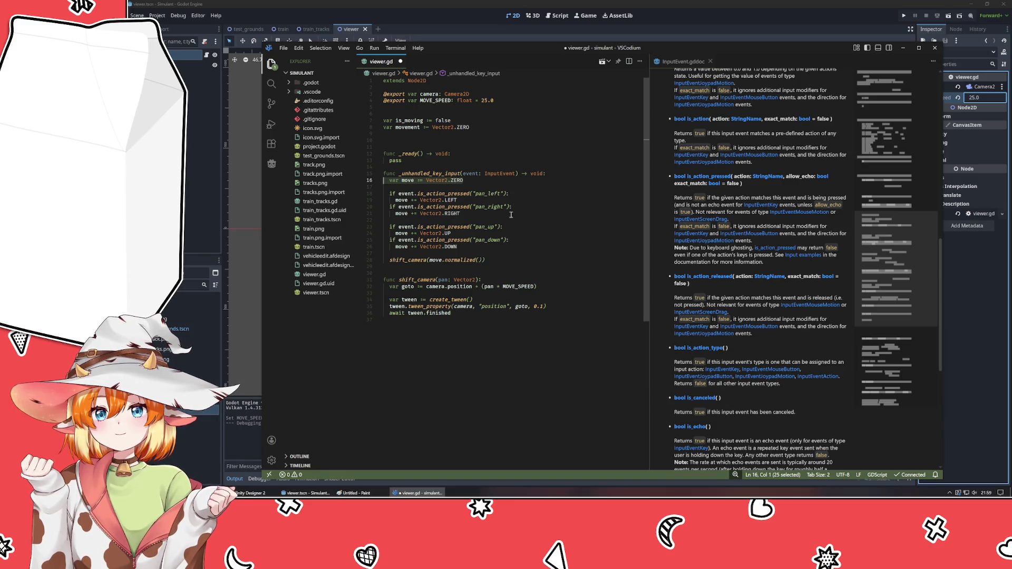
{"action": "left_click", "coordinate": [511, 215]}
{"action": "key", "text": "ctrl+s"}
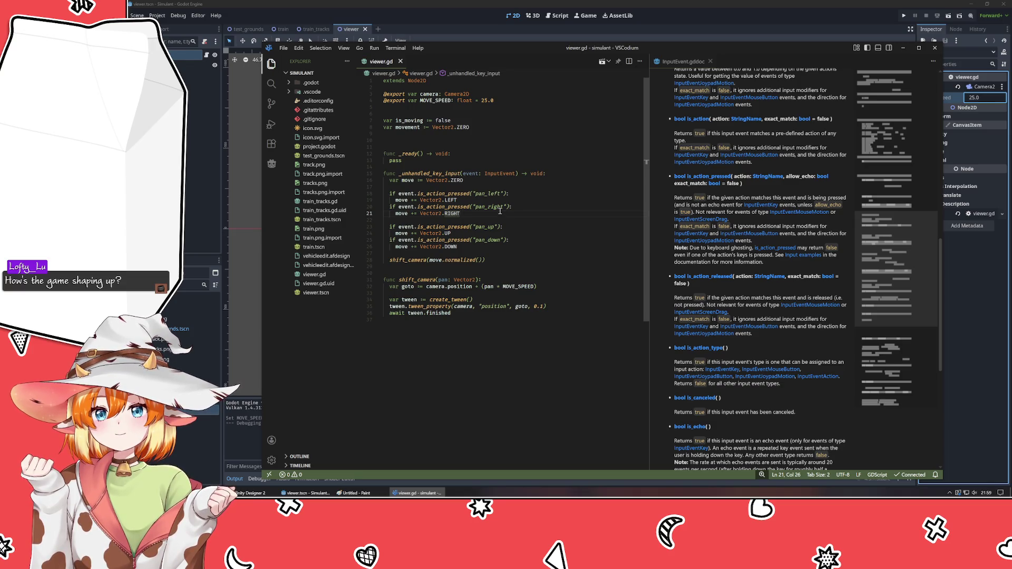
{"action": "left_click", "coordinate": [207, 191]}
{"action": "key", "text": "F5"}
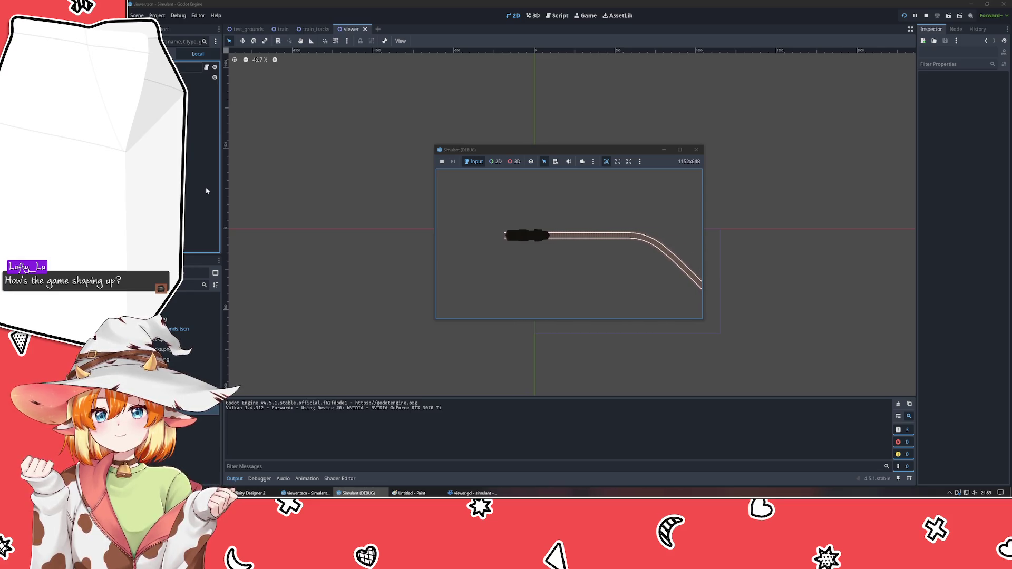
{"action": "left_click", "coordinate": [696, 149]}
{"action": "left_click", "coordinate": [416, 493]}
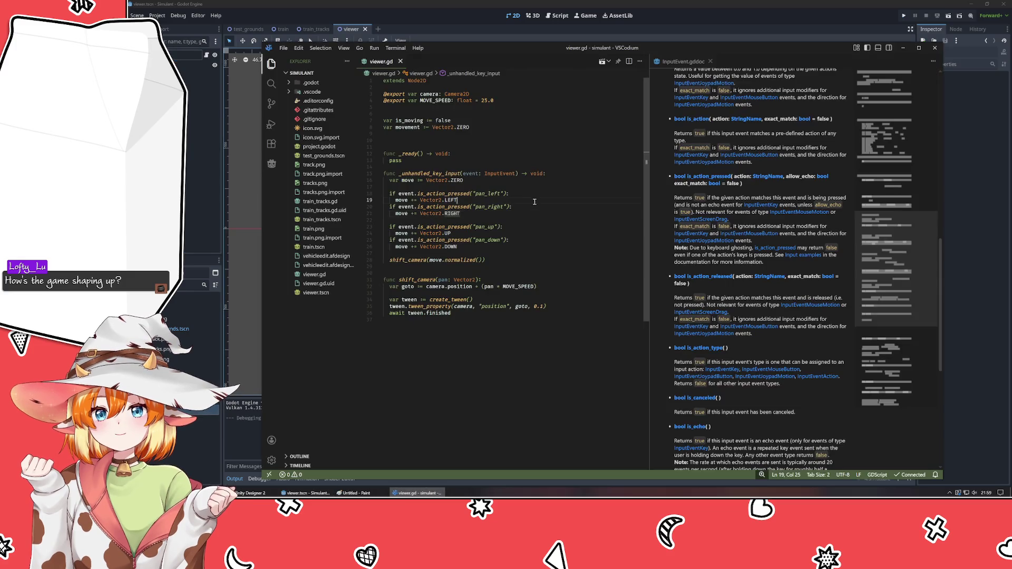
{"action": "left_click", "coordinate": [501, 182]}
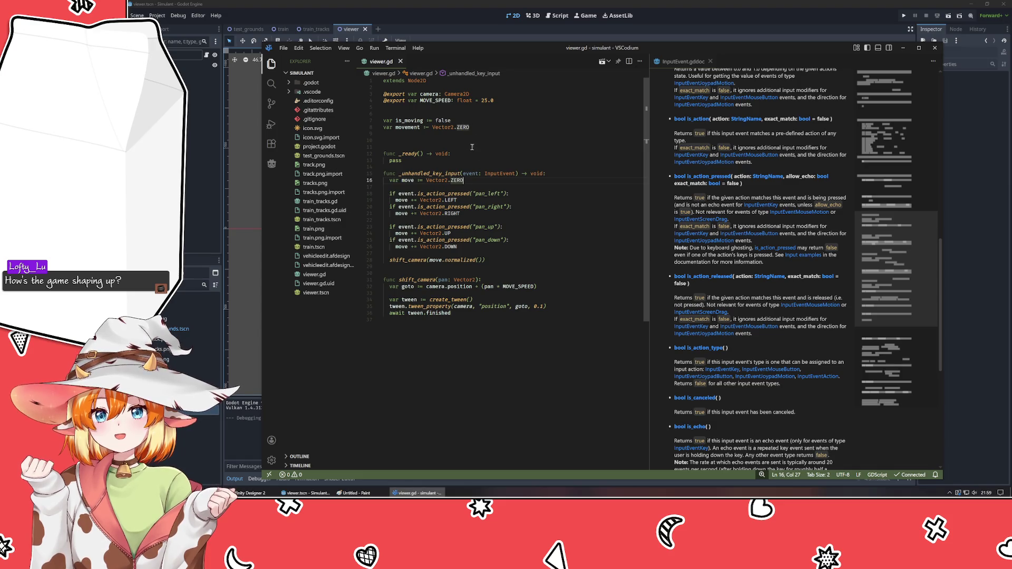
- Delete the local 'var move := Vector2.ZERO' line and its leftover empty line
{"action": "key", "text": "shift+Home"}
{"action": "key", "text": "shift+Home"}
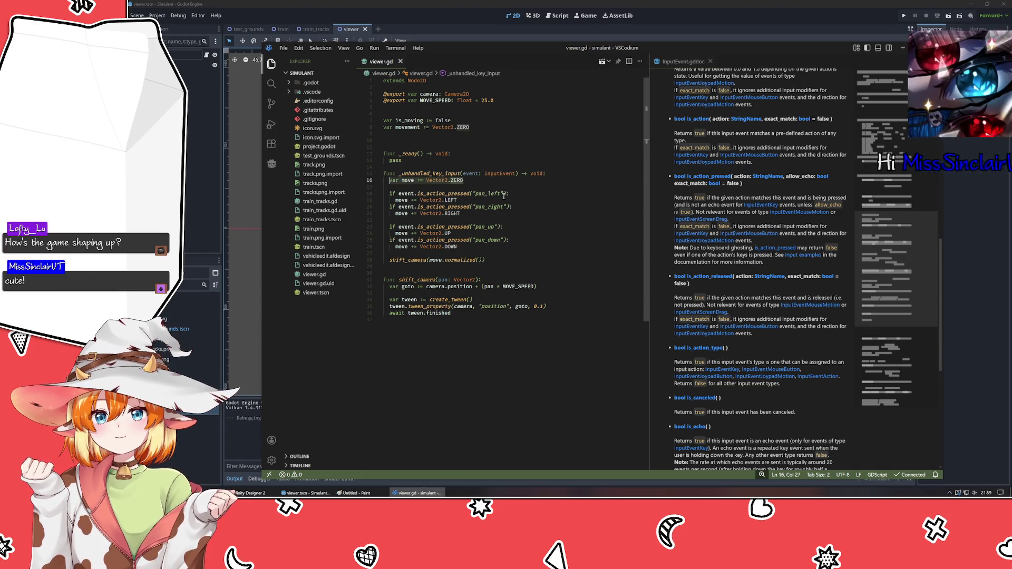
{"action": "key", "text": "BackSpace"}
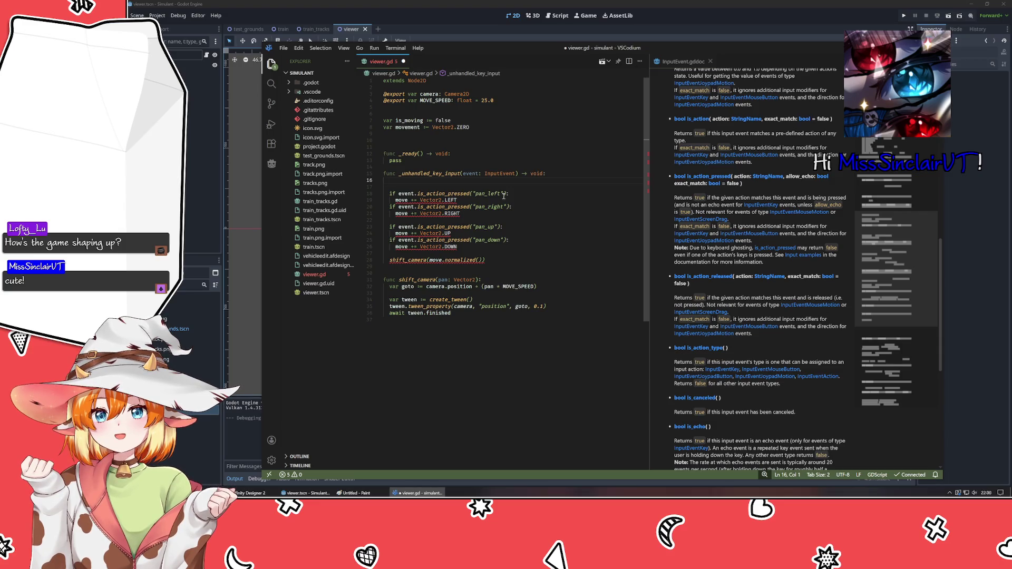
{"action": "key", "text": "Delete"}
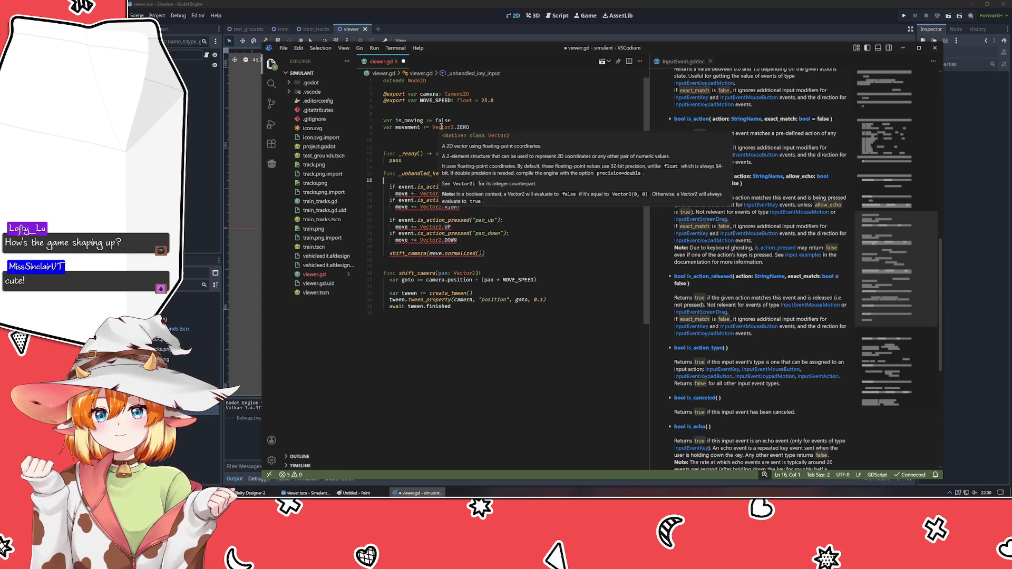
{"action": "left_click", "coordinate": [412, 140]}
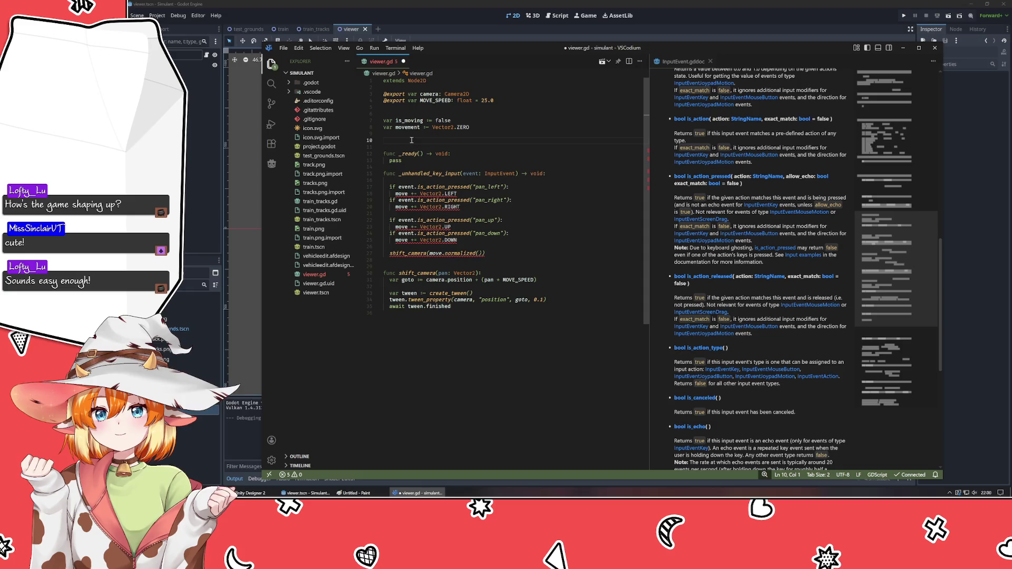
{"action": "left_click", "coordinate": [409, 127]}
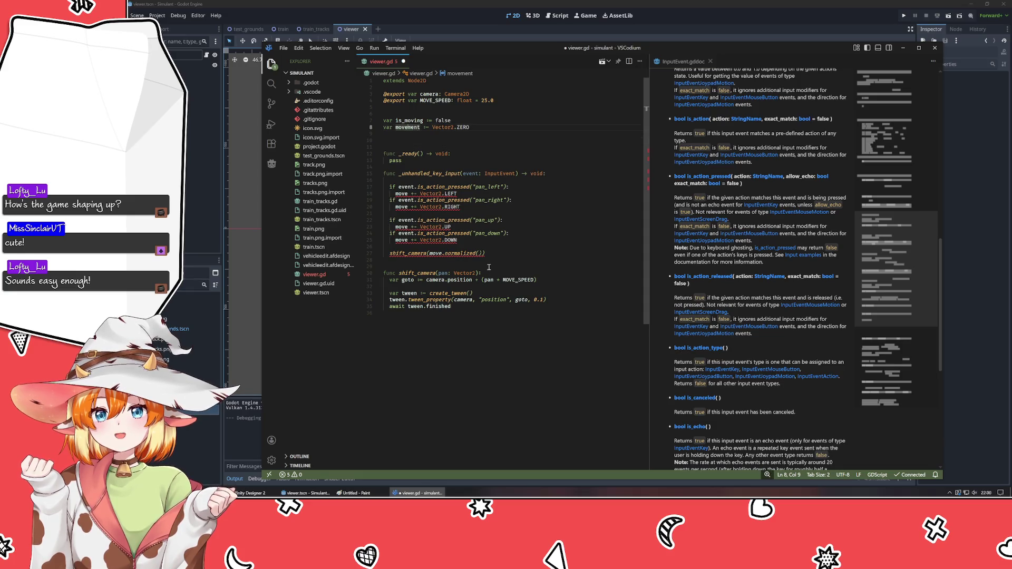
{"action": "left_click", "coordinate": [484, 194]}
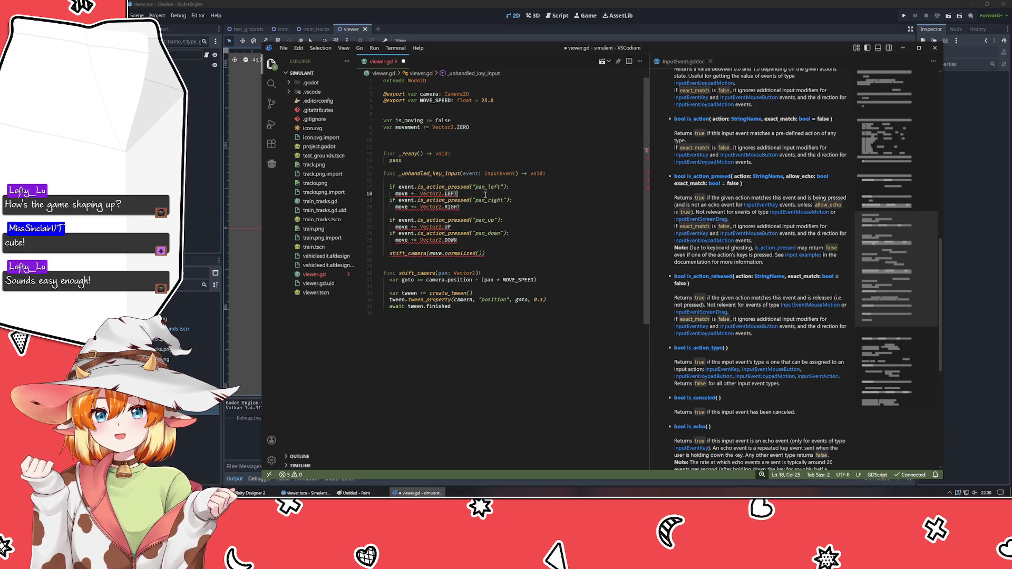
- Rename movement to pan on line 8 and use pan in the pan_left and pan_right lines
{"action": "double_click", "coordinate": [410, 128]}
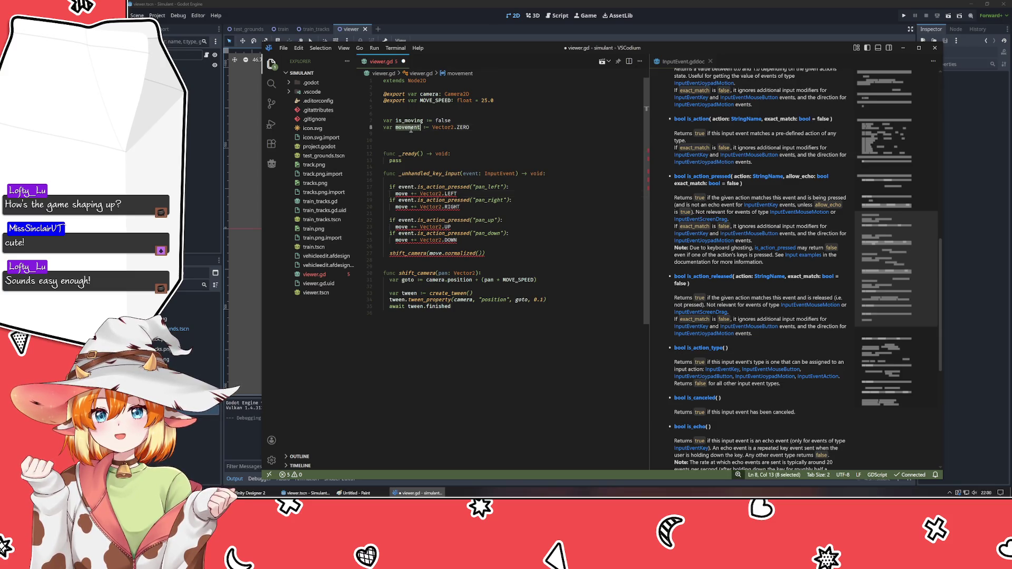
{"action": "left_click", "coordinate": [399, 188]}
{"action": "double_click", "coordinate": [408, 128]}
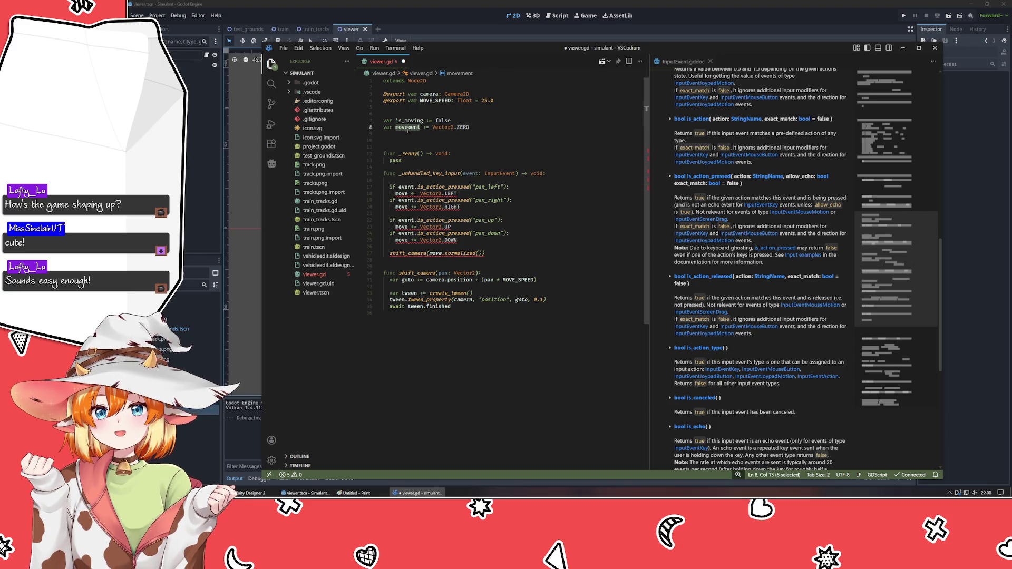
{"action": "type", "text": "pan"}
{"action": "double_click", "coordinate": [402, 193]}
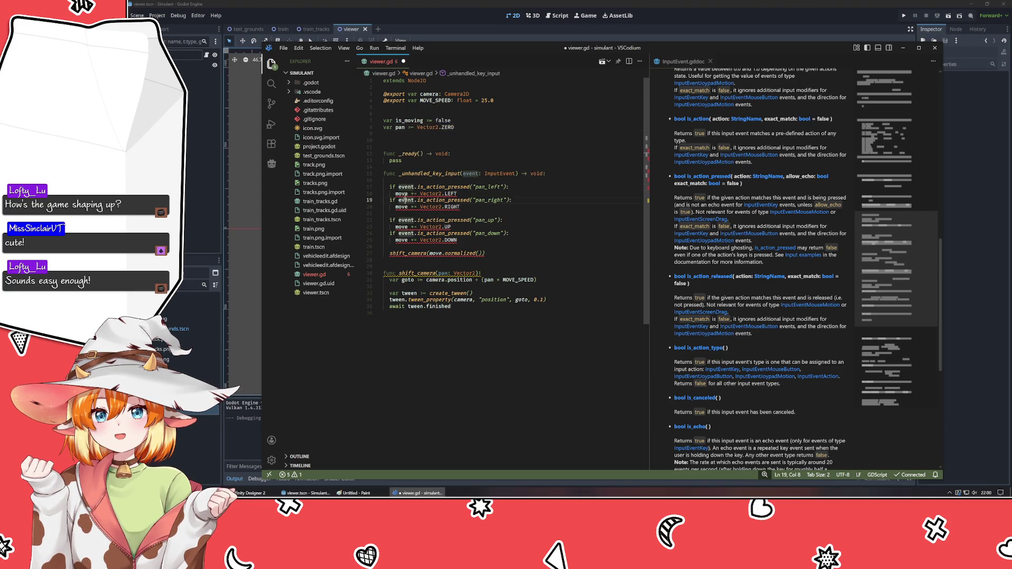
{"action": "type", "text": "pan"}
{"action": "key", "text": "Down"}
{"action": "key", "text": "Down"}
{"action": "key", "text": "End"}
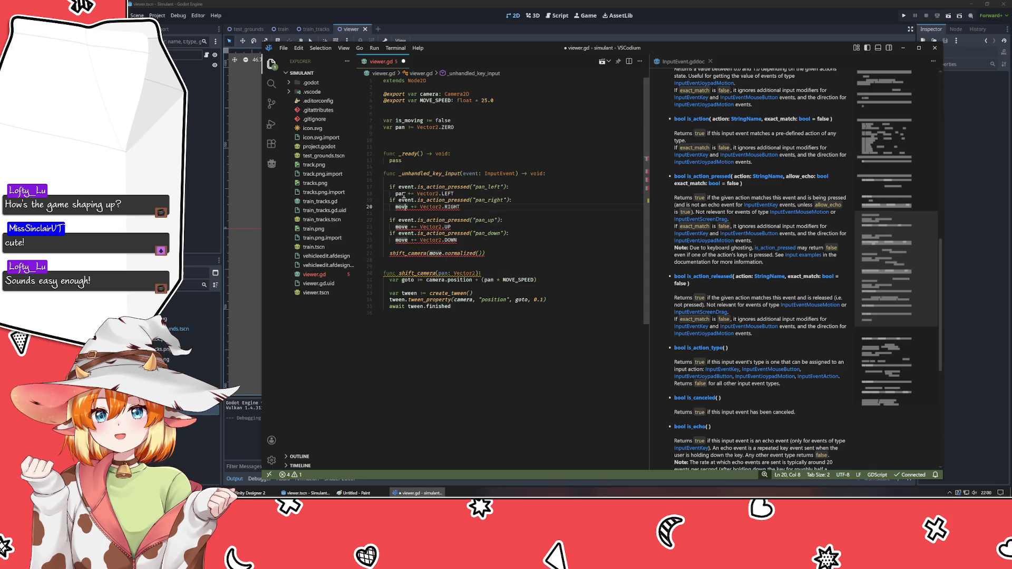
{"action": "key", "text": "BackSpace"}
{"action": "key", "text": "BackSpace"}
{"action": "key", "text": "BackSpace"}
{"action": "type", "text": "pan"}
- Use pan in the pan_up and pan_down lines, then save viewer.gd
{"action": "key", "text": "Down"}
{"action": "key", "text": "Down"}
{"action": "key", "text": "Down"}
{"action": "key", "text": "Right"}
{"action": "key", "text": "BackSpace"}
{"action": "key", "text": "BackSpace"}
{"action": "key", "text": "BackSpace"}
{"action": "type", "text": "pan"}
{"action": "key", "text": "Escape"}
{"action": "key", "text": "Down"}
{"action": "key", "text": "Down"}
{"action": "key", "text": "Right"}
{"action": "key", "text": "BackSpace"}
{"action": "key", "text": "BackSpace"}
{"action": "key", "text": "BackSpace"}
{"action": "type", "text": "pan"}
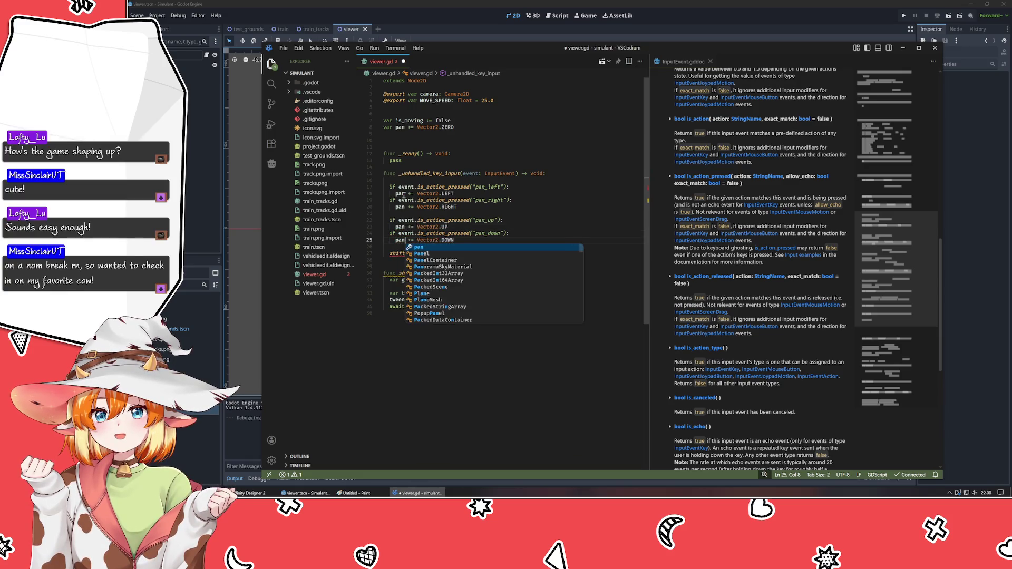
{"action": "key", "text": "Escape"}
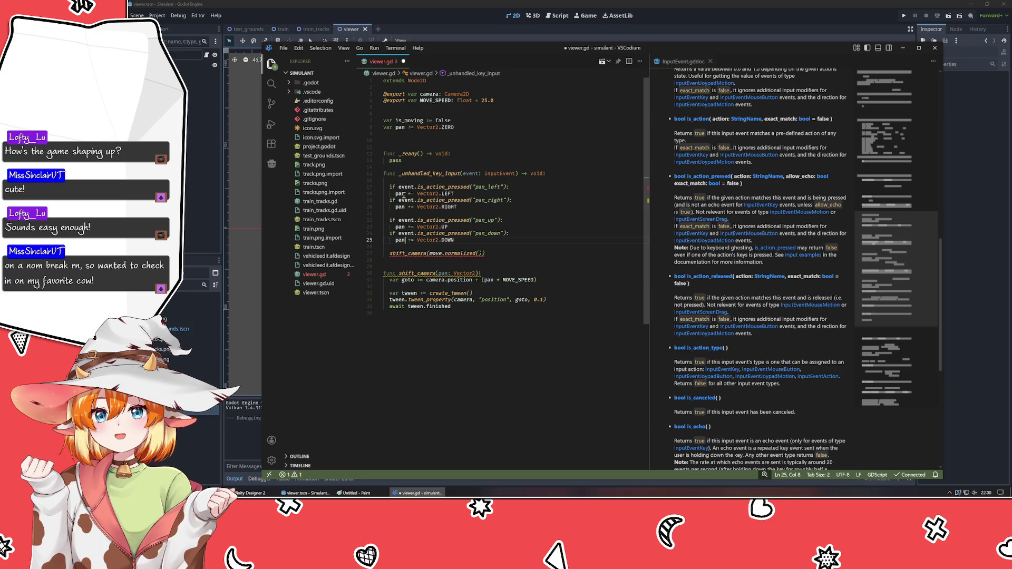
{"action": "key", "text": "ctrl+s"}
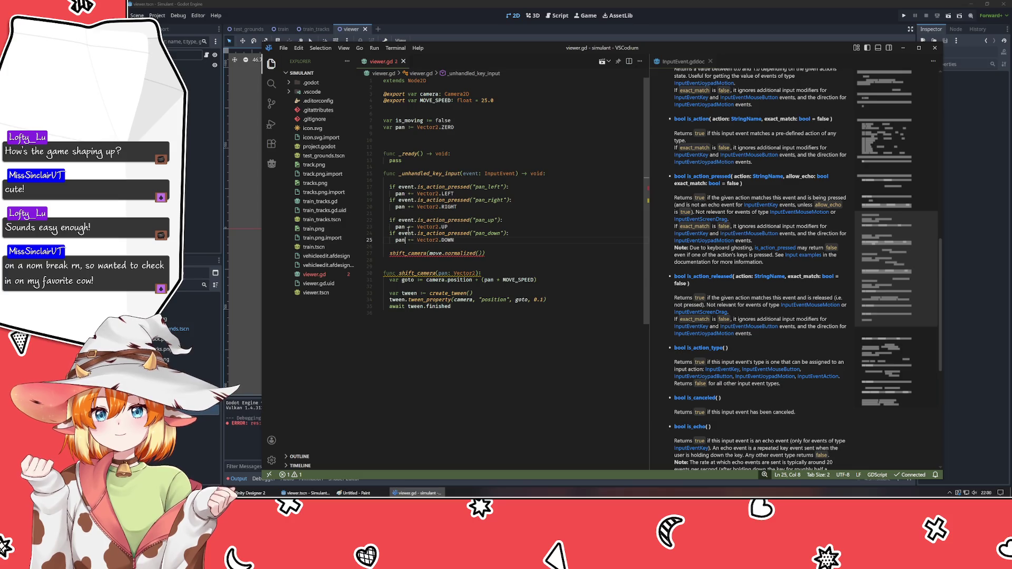
{"action": "key", "text": "Down"}
{"action": "key", "text": "Down"}
{"action": "key", "text": "Down"}
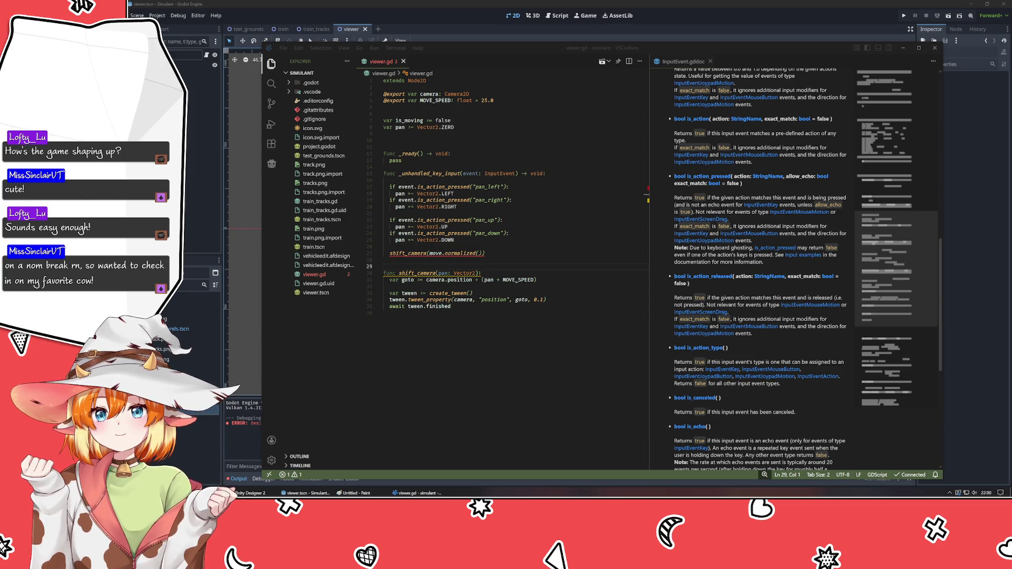
- Change the call to shift_camera(pan.normalized()) on line 27
{"action": "left_click", "coordinate": [408, 396]}
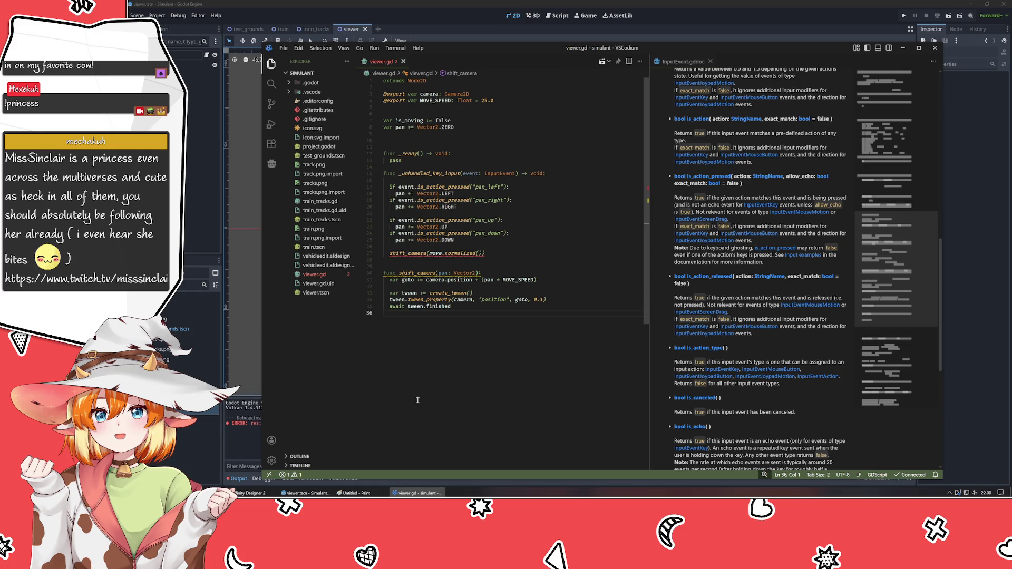
{"action": "left_click", "coordinate": [504, 258]}
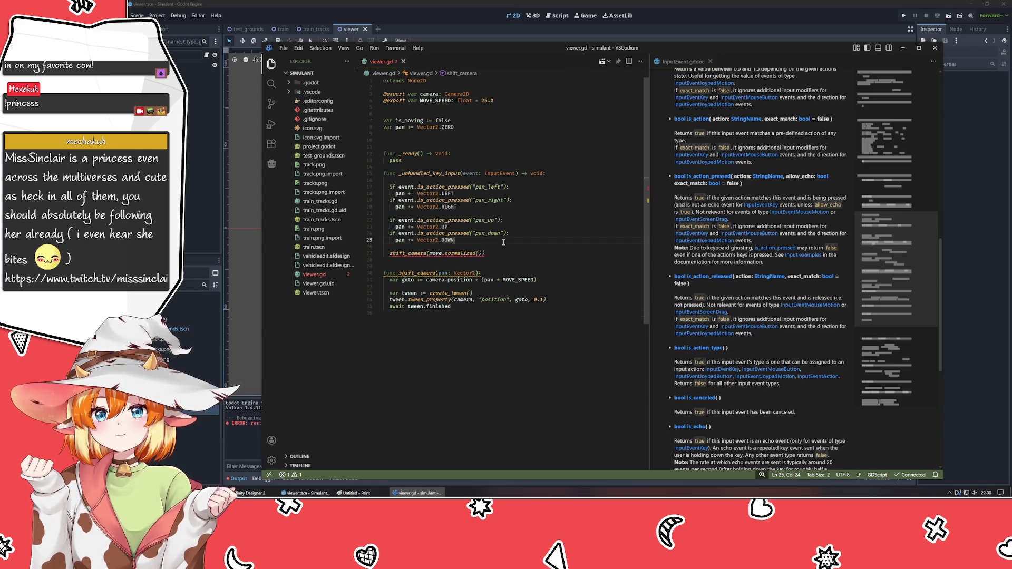
{"action": "double_click", "coordinate": [435, 253]}
{"action": "type", "text": "pan"}
{"action": "key", "text": "Escape"}
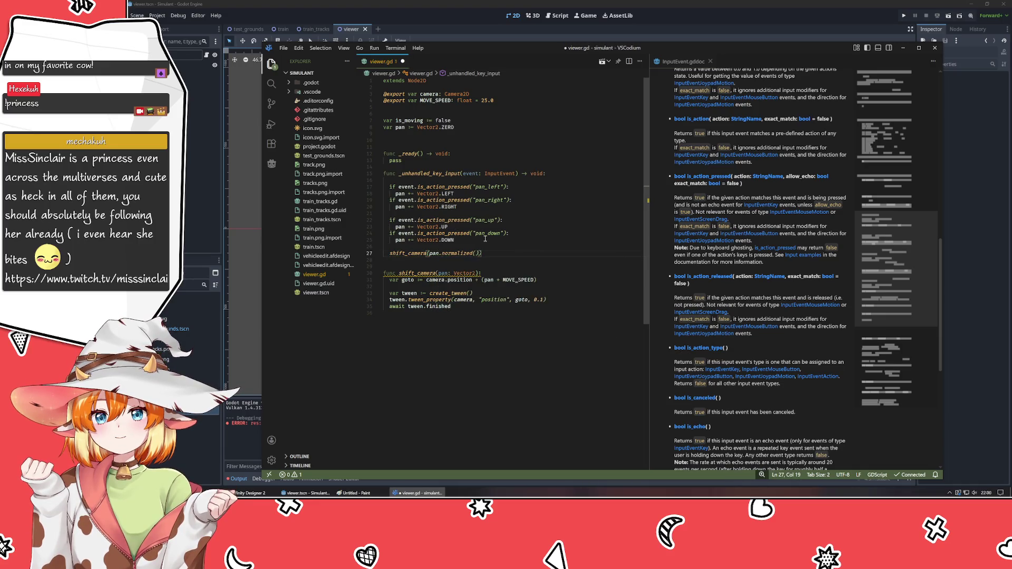
{"action": "left_click", "coordinate": [481, 268]}
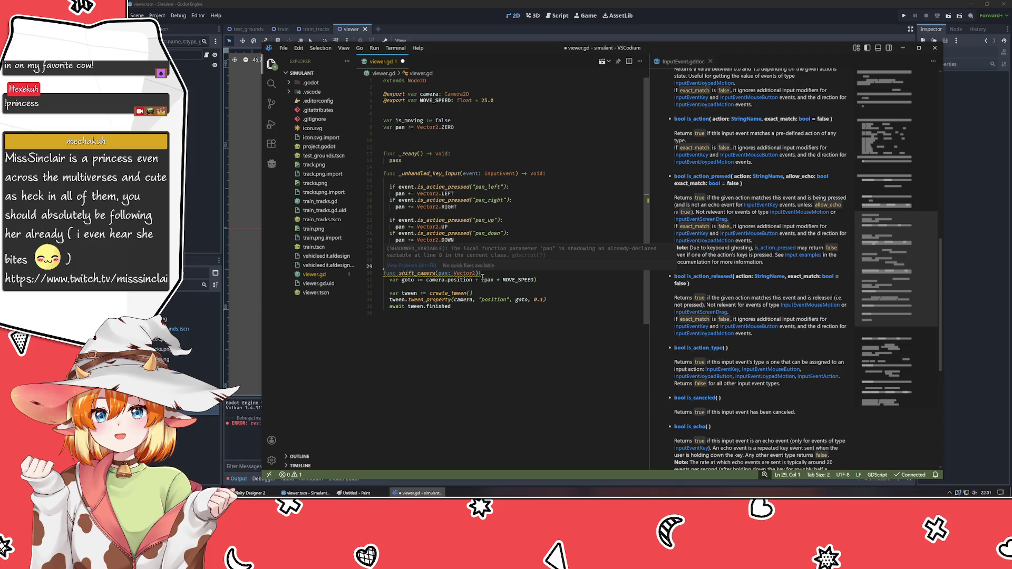
- Review the script, highlighting Vector2 occurrences, and go to the end of the left pan line
{"action": "left_click", "coordinate": [521, 213]}
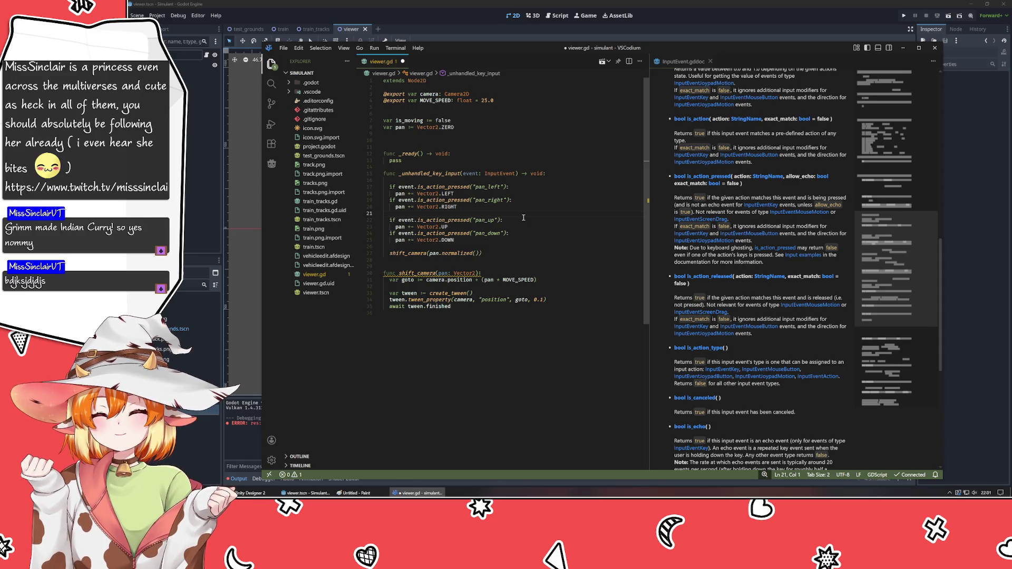
{"action": "left_click", "coordinate": [432, 266]}
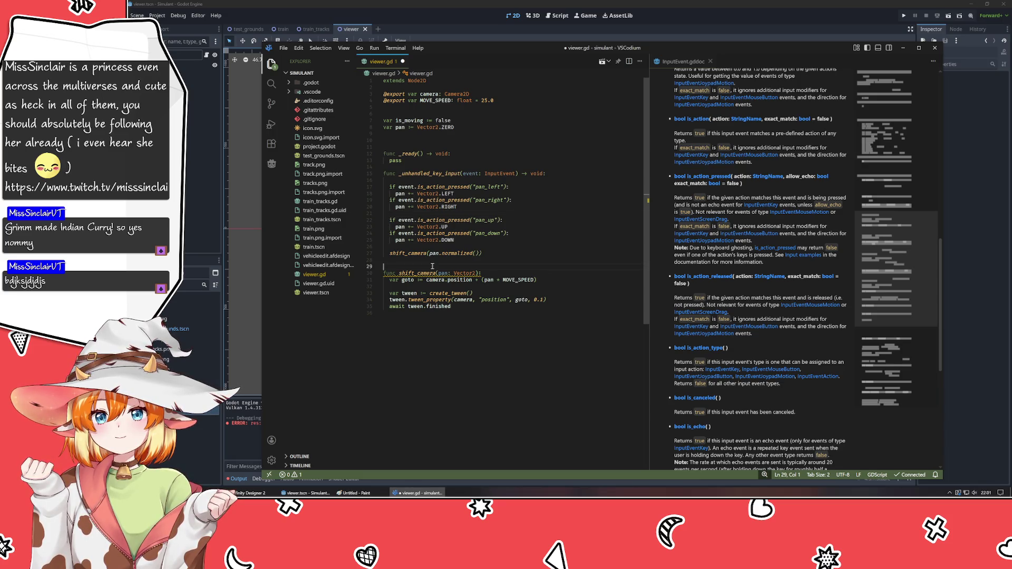
{"action": "key", "text": "Up"}
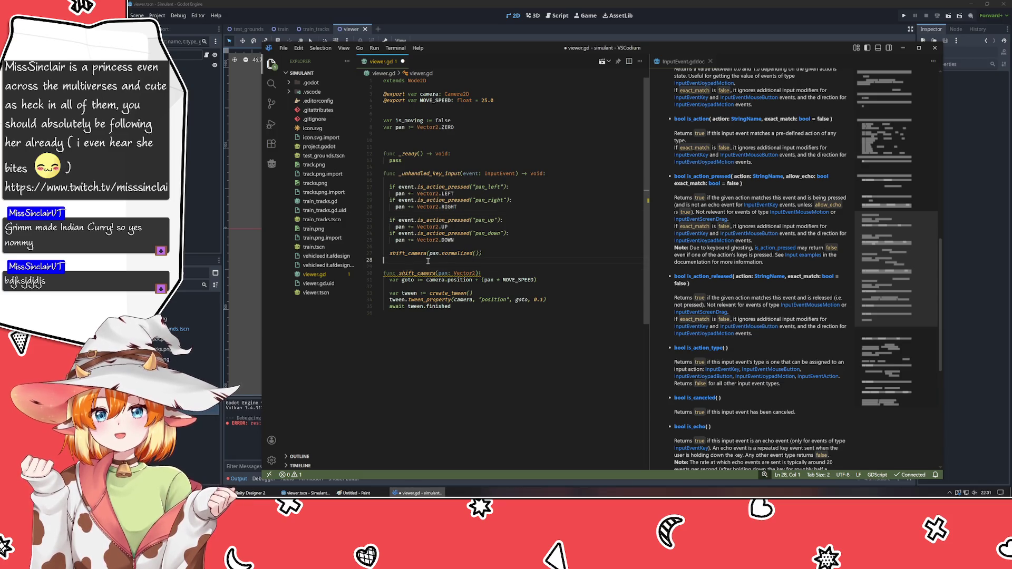
{"action": "left_click", "coordinate": [421, 378]}
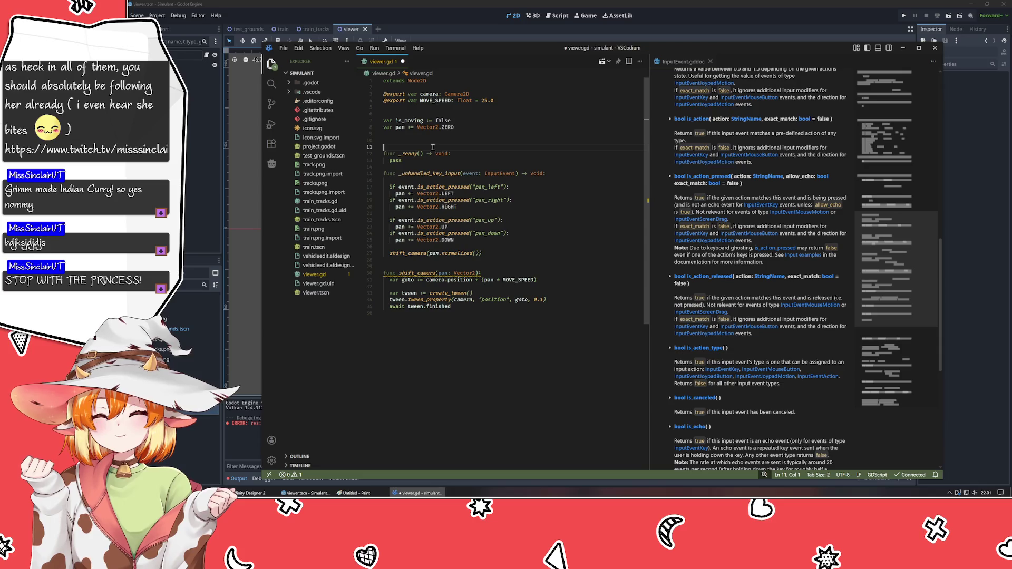
{"action": "left_click", "coordinate": [421, 262]}
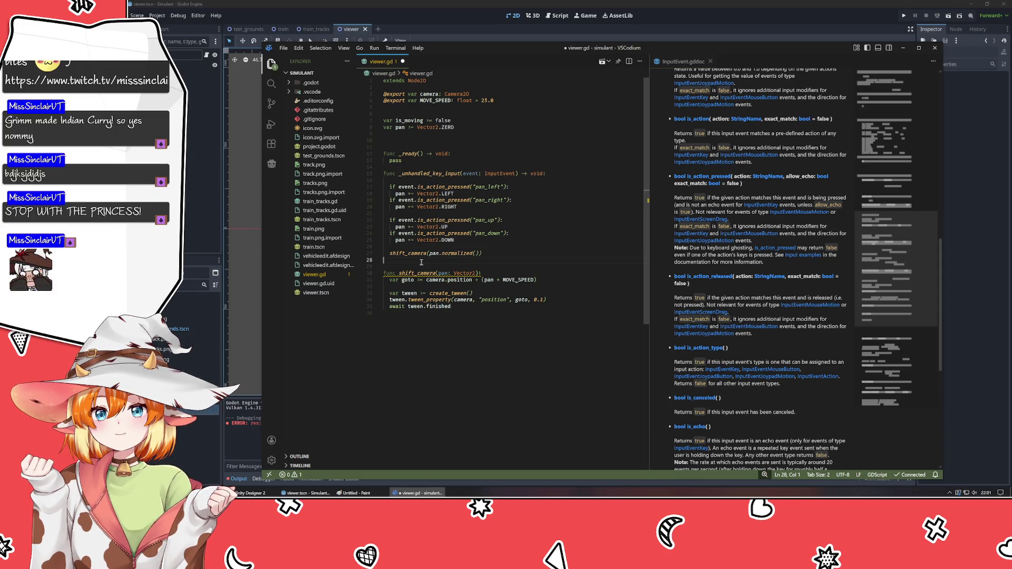
{"action": "left_click", "coordinate": [423, 193]}
{"action": "key", "text": "End"}
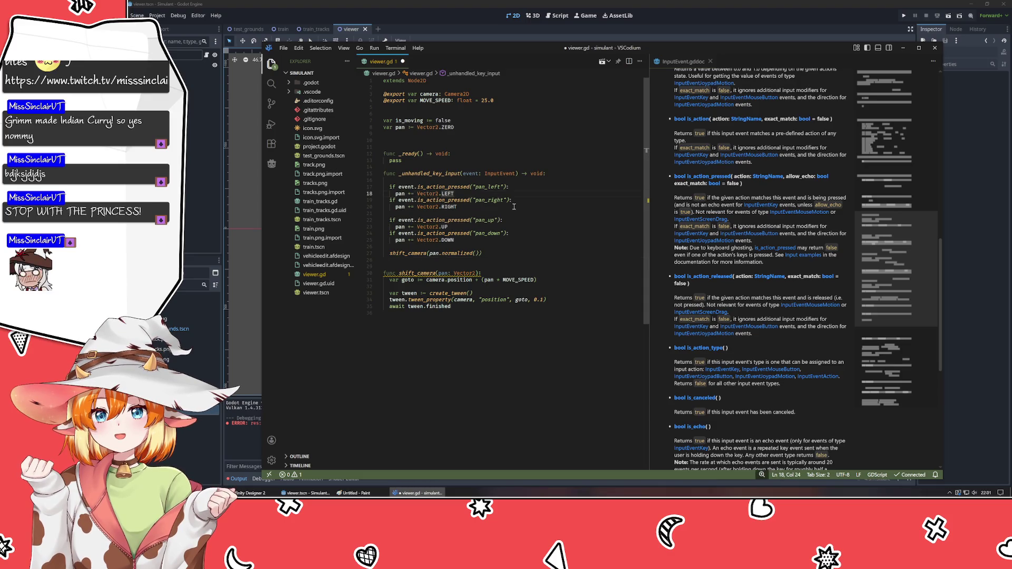
- Add an else branch with 'pan -= Vector2.LEFT' under the pan_left check
{"action": "key", "text": "Return"}
{"action": "key", "text": "BackSpace"}
{"action": "type", "text": "else:"}
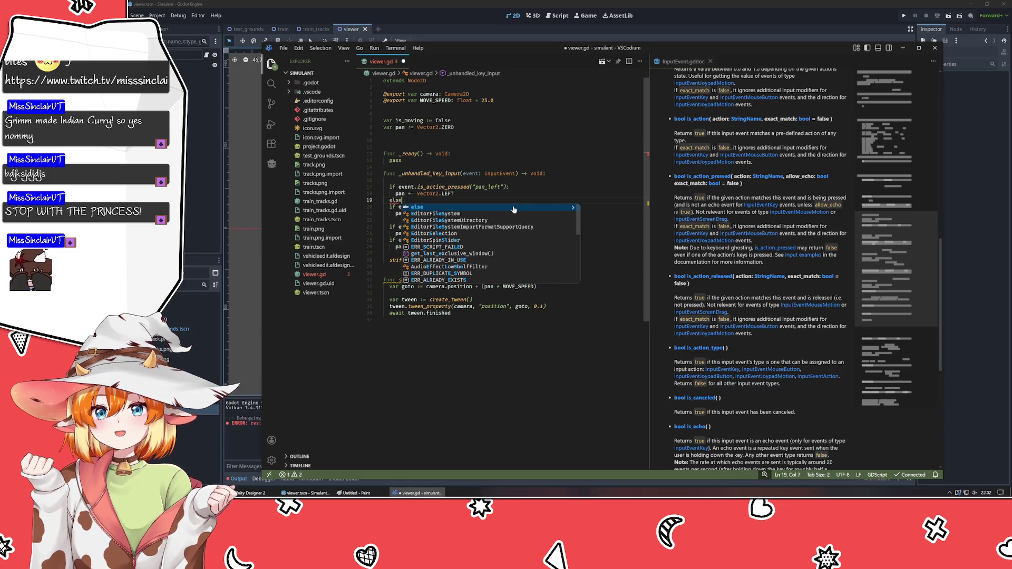
{"action": "key", "text": "Return"}
{"action": "type", "text": "pan -= Ve"}
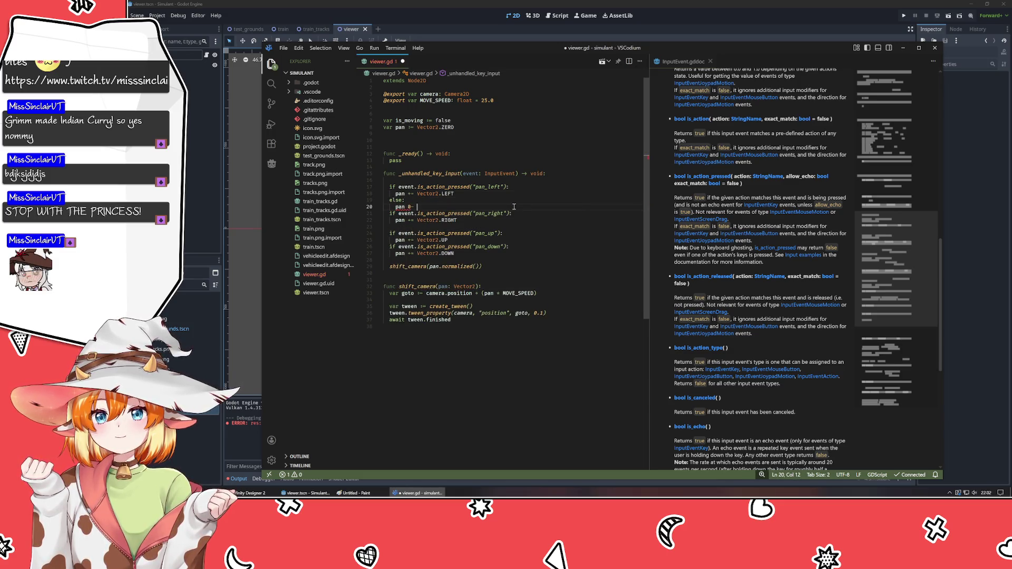
{"action": "key", "text": "BackSpace"}
{"action": "key", "text": "BackSpace"}
{"action": "key", "text": "BackSpace"}
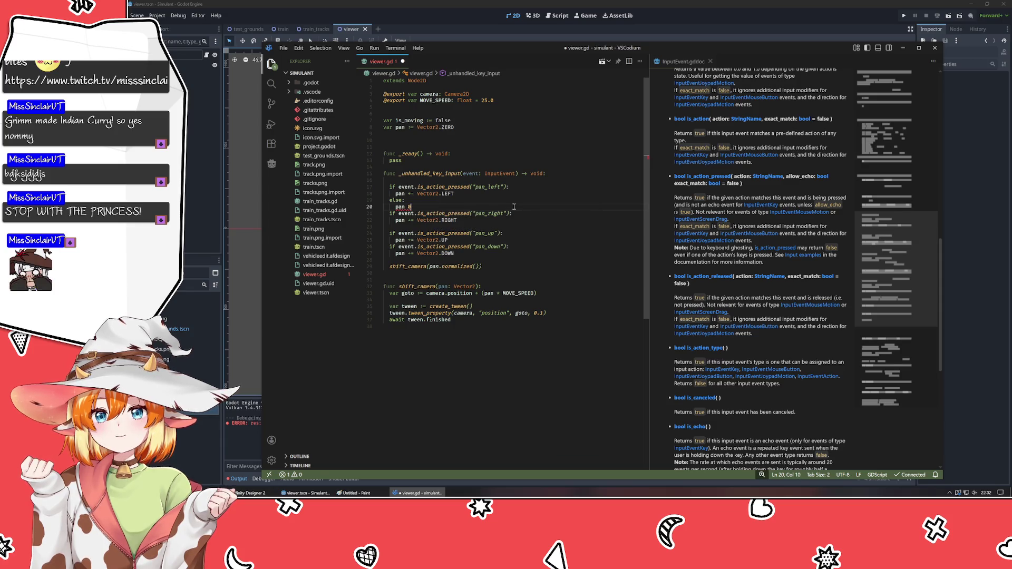
{"action": "type", "text": "-= Vec"}
{"action": "key", "text": "Return"}
{"action": "type", "text": ".LEFT"}
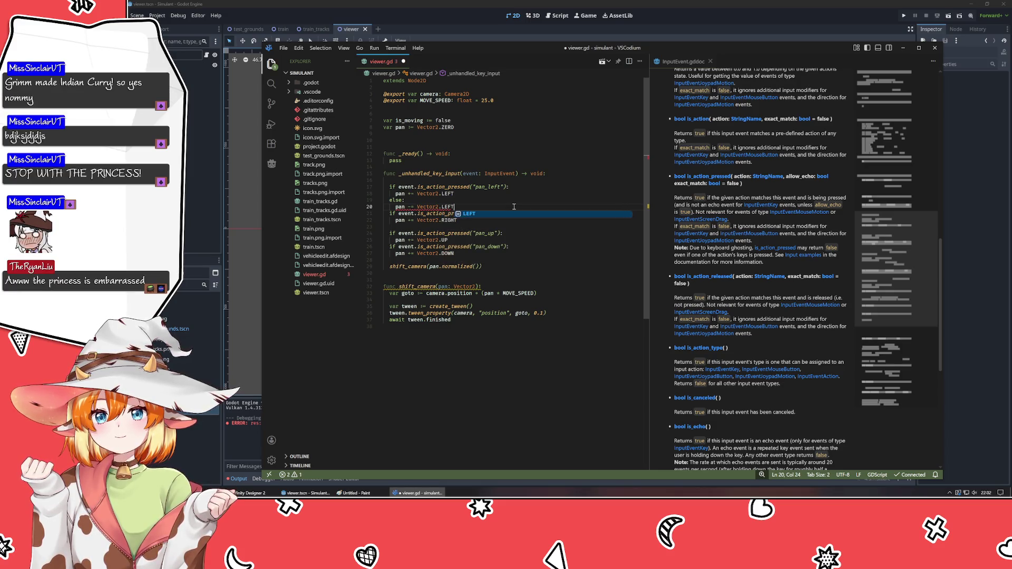
{"action": "key", "text": "Return"}
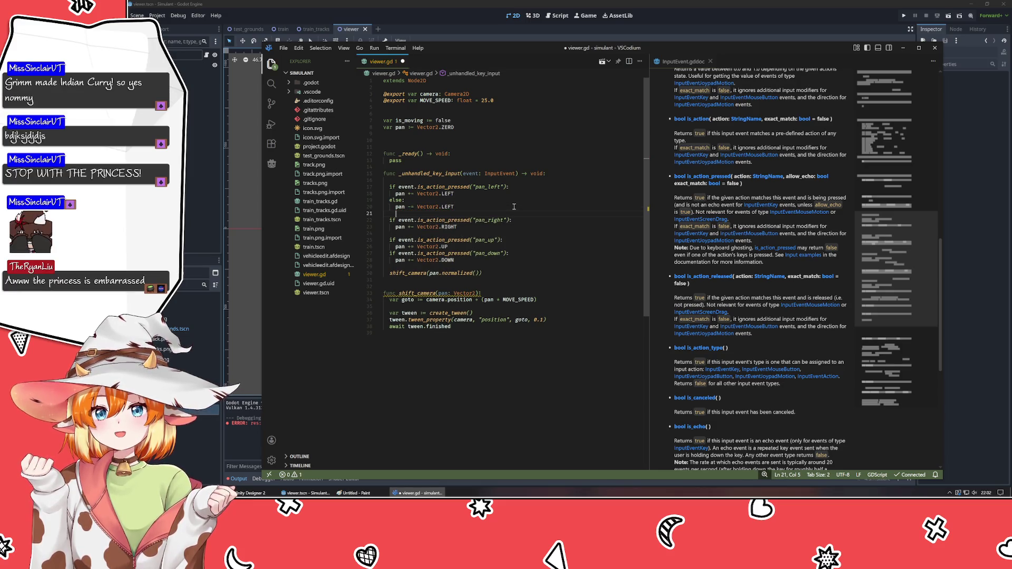
{"action": "key", "text": "BackSpace"}
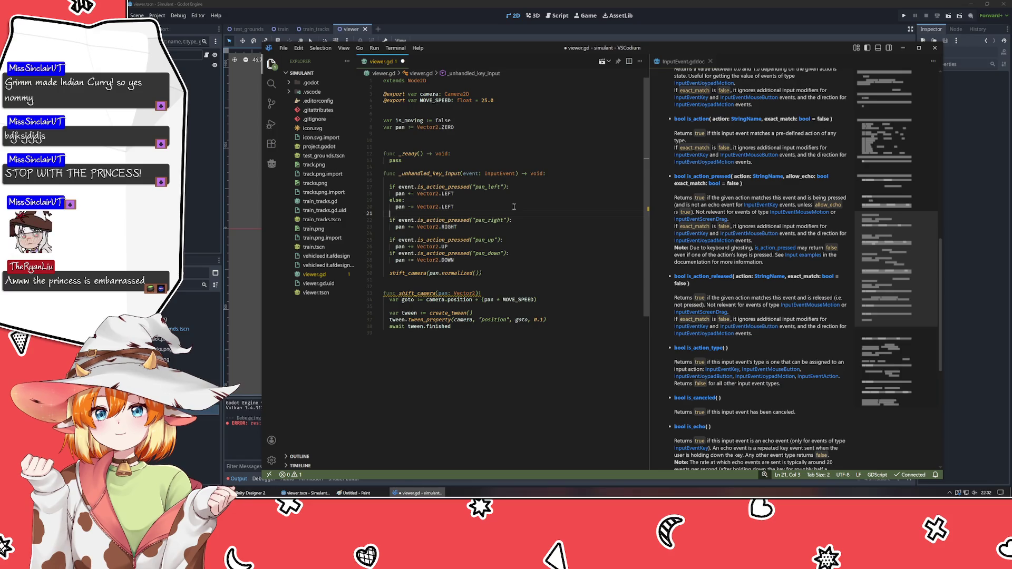
- Add an else branch with 'pan -= Vector2.RIGHT' under the pan_right check, fixing typos
{"action": "left_click", "coordinate": [487, 229]}
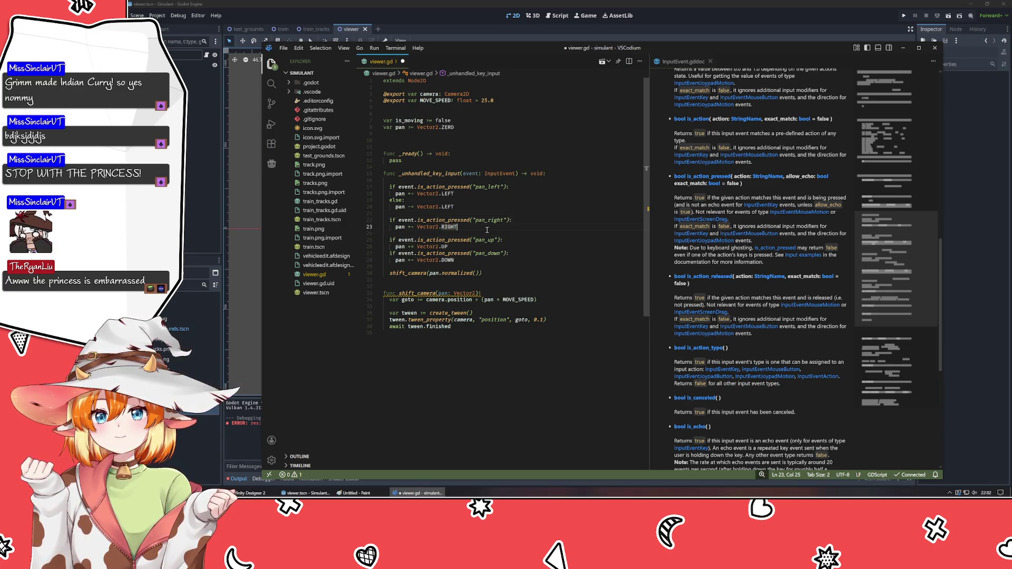
{"action": "key", "text": "Return"}
{"action": "type", "text": "else:"}
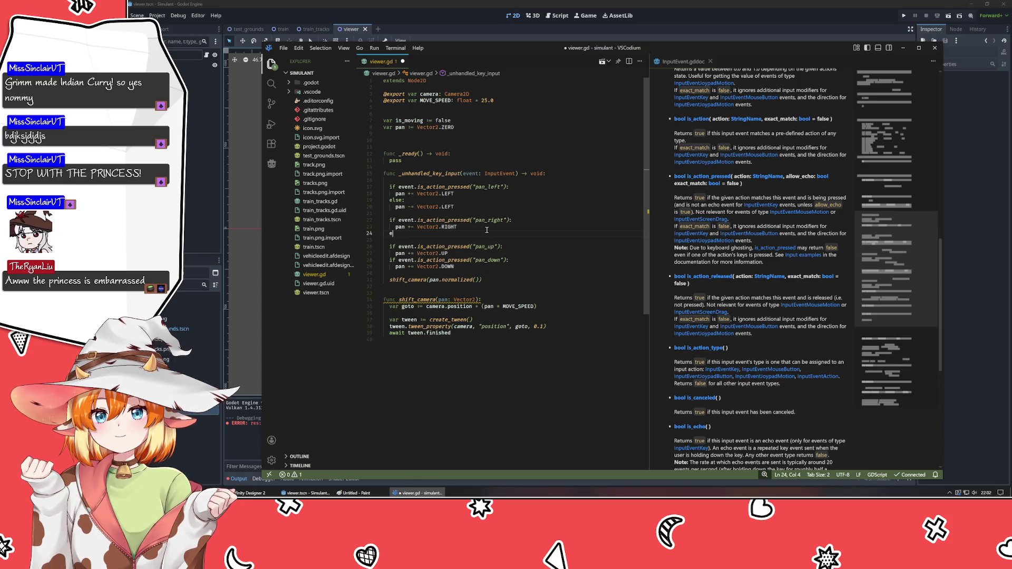
{"action": "key", "text": "Return"}
{"action": "type", "text": "pan"}
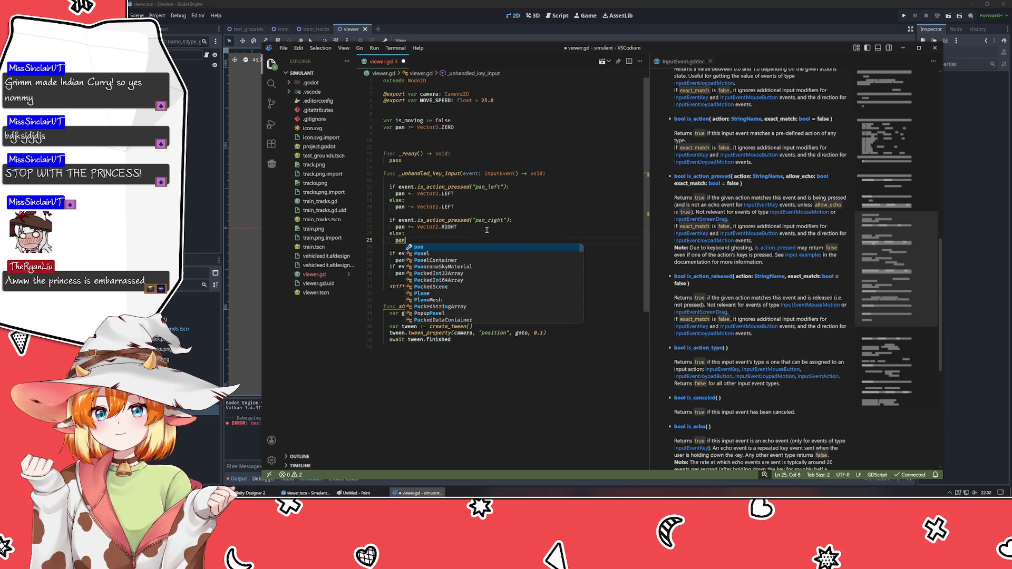
{"action": "type", "text": " += "}
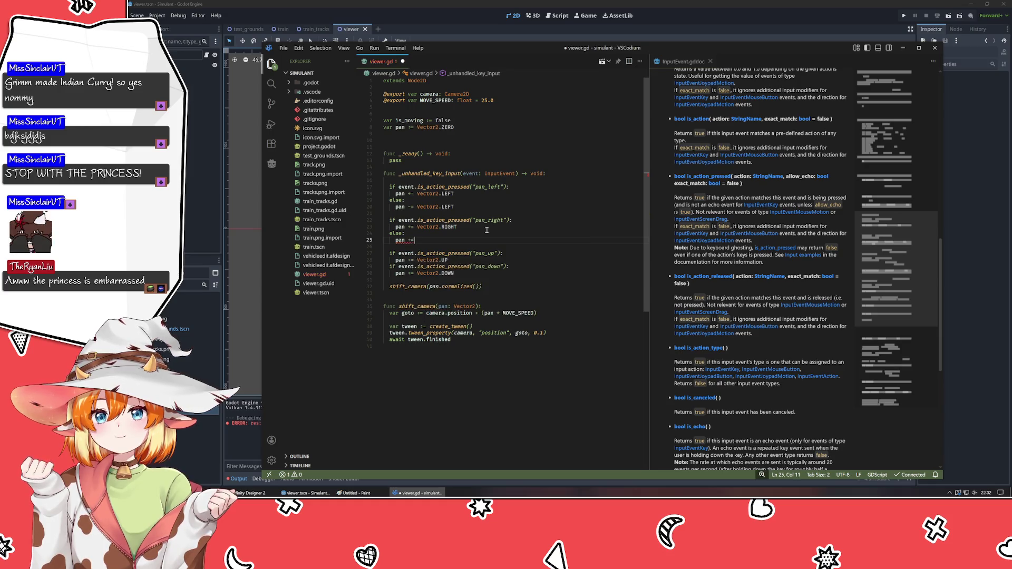
{"action": "type", "text": "Vector2.,"}
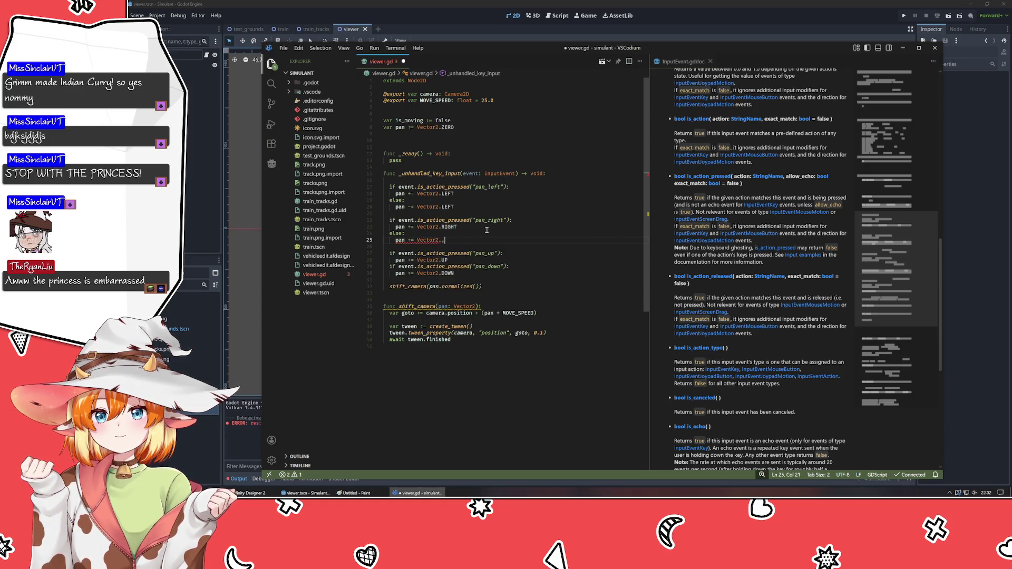
{"action": "key", "text": "BackSpace"}
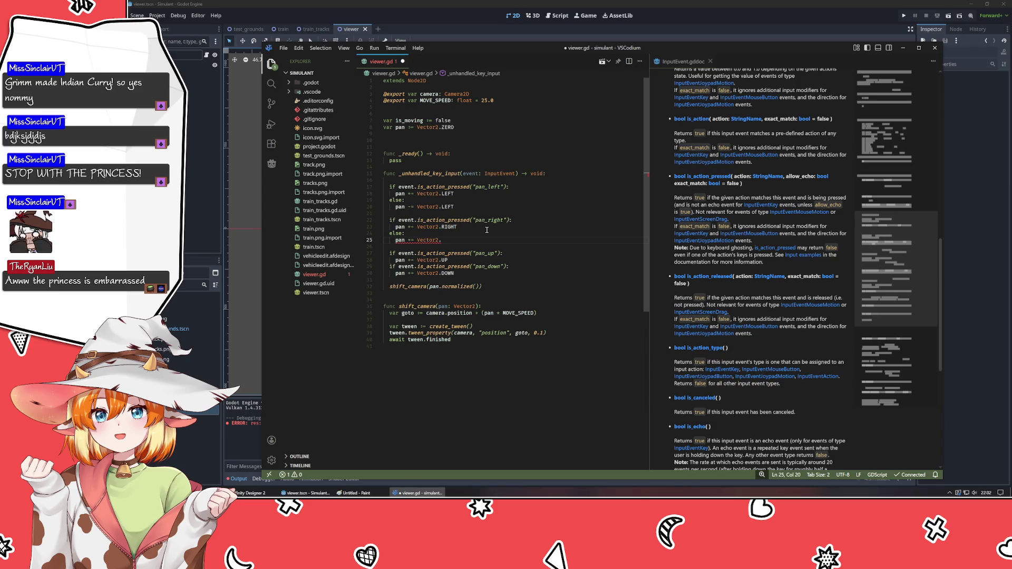
{"action": "type", "text": "RIOGHT"}
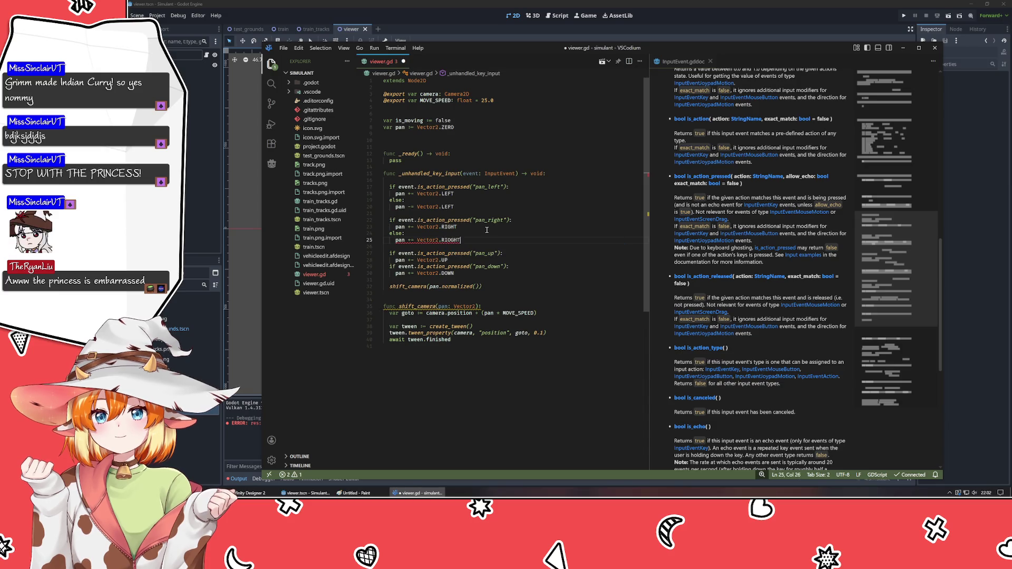
{"action": "key", "text": "Left"}
{"action": "key", "text": "Left"}
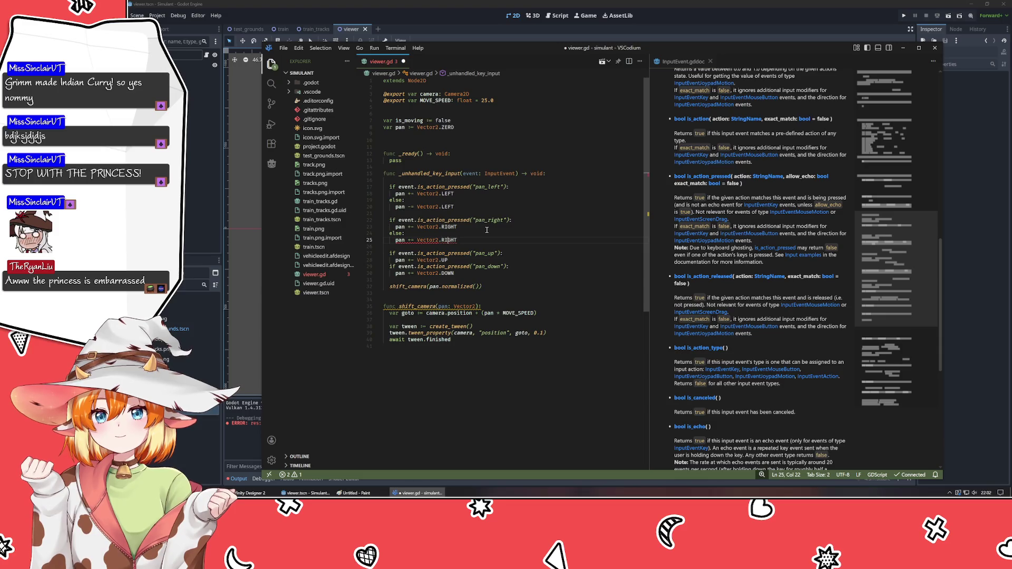
{"action": "key", "text": "Home"}
{"action": "key", "text": "Right"}
{"action": "key", "text": "Right"}
{"action": "key", "text": "Right"}
{"action": "key", "text": "shift+Right"}
{"action": "type", "text": "-"}
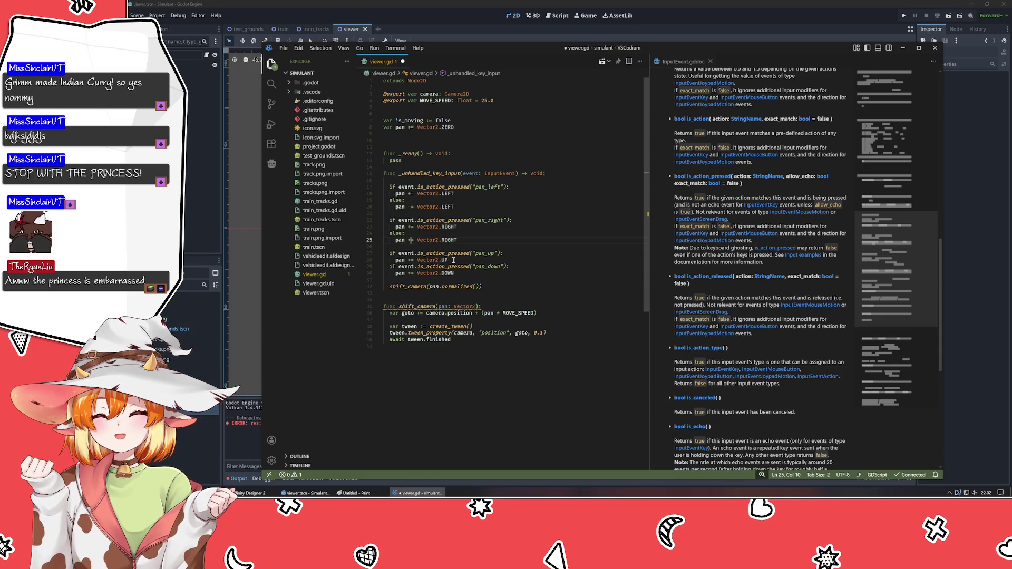
- Add an else branch with 'pan -= Vector2.UP' under the pan_up check
{"action": "left_click", "coordinate": [472, 262]}
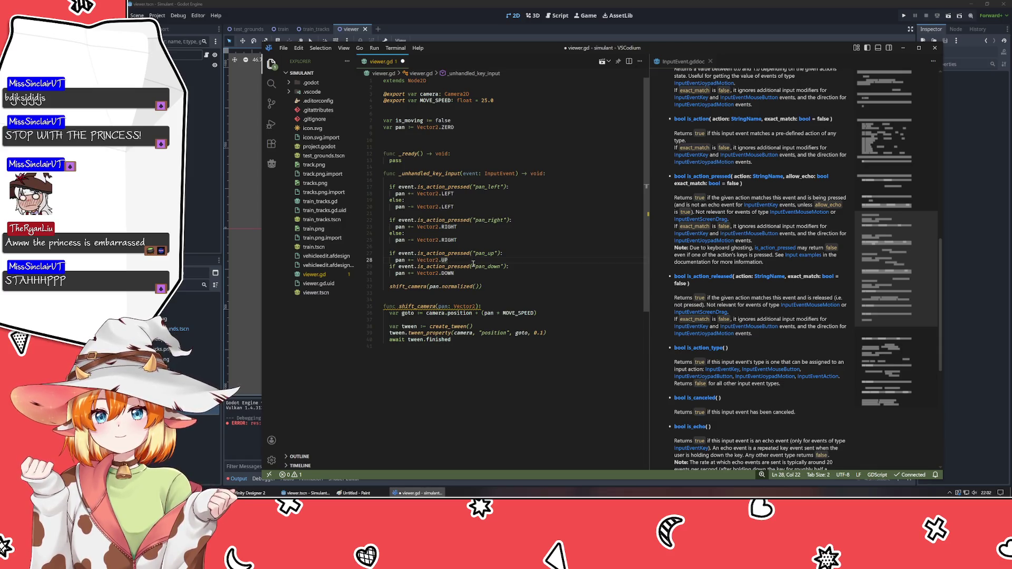
{"action": "key", "text": "Return"}
{"action": "key", "text": "Return"}
{"action": "key", "text": "Up"}
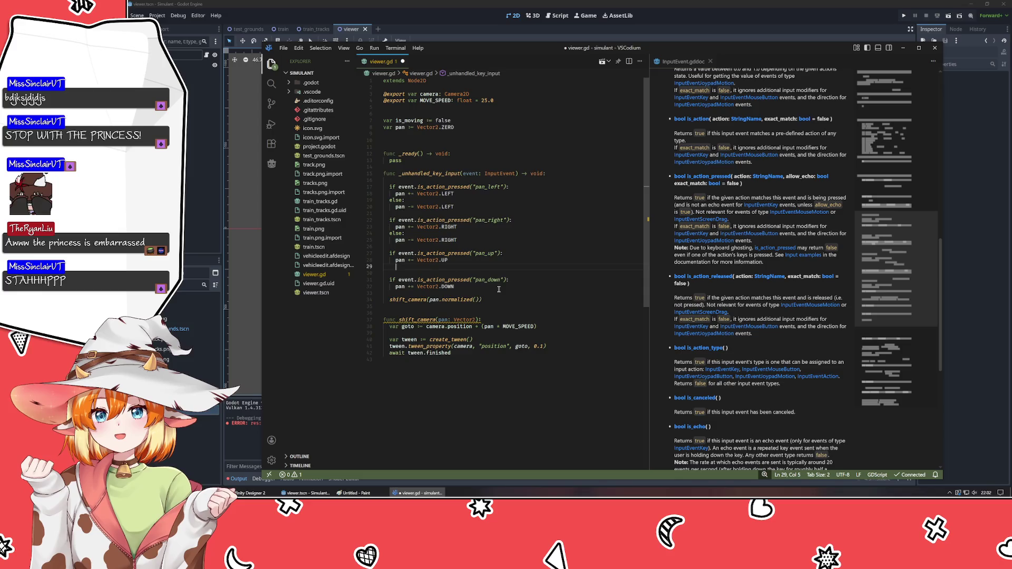
{"action": "type", "text": "else:"}
{"action": "key", "text": "Return"}
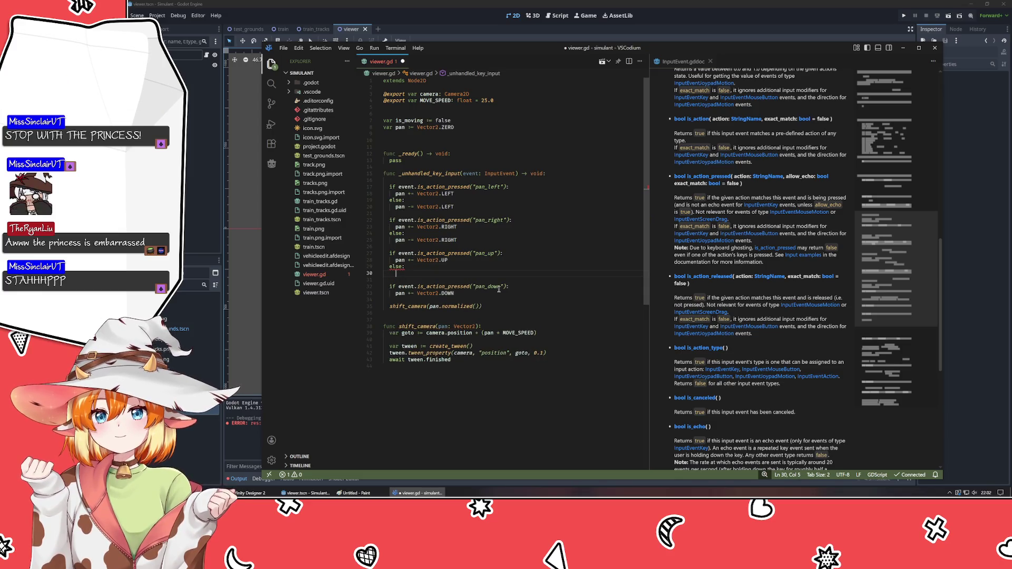
{"action": "type", "text": "pan -= Vect"}
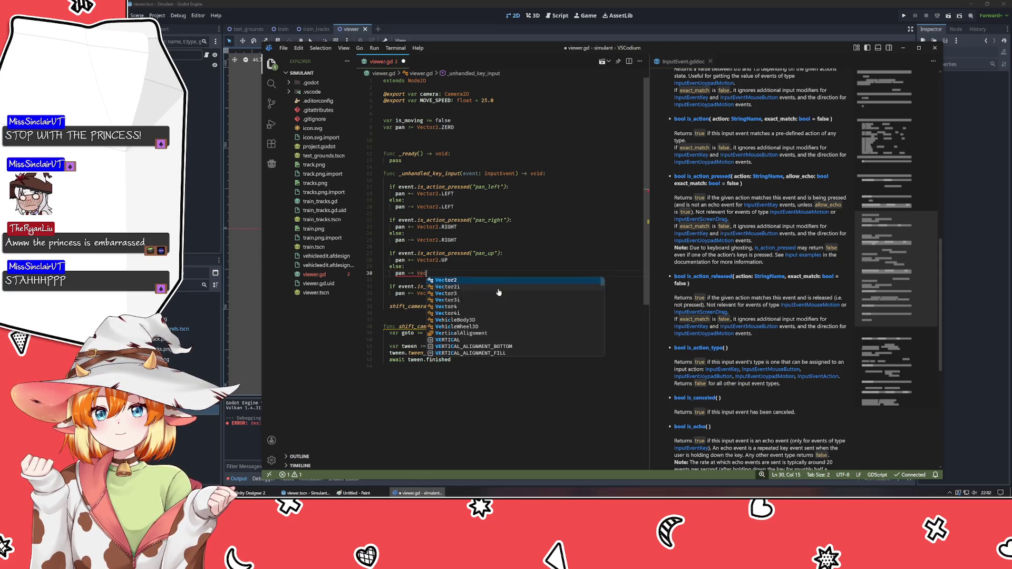
{"action": "type", "text": "or2."}
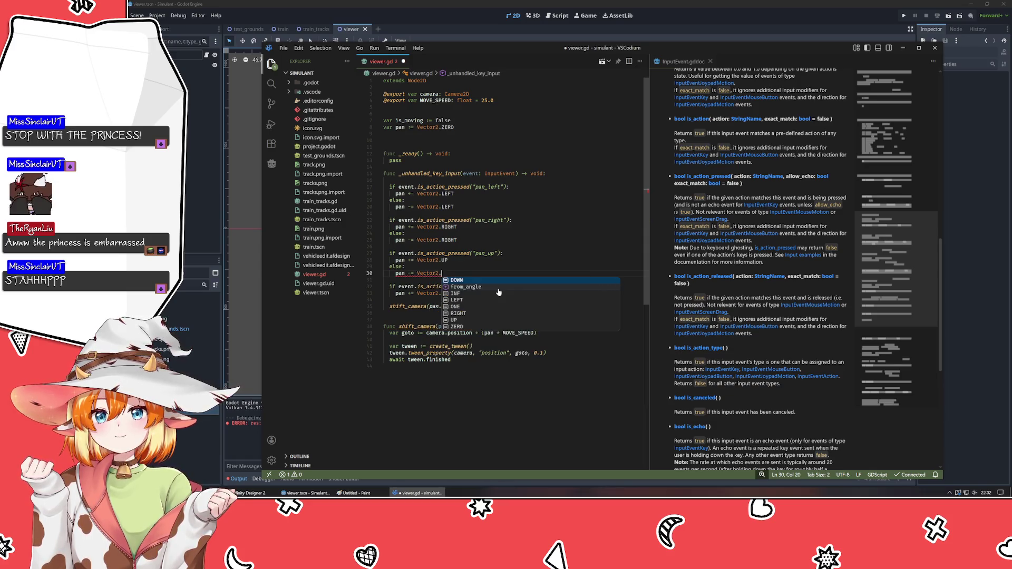
{"action": "key", "text": "Escape"}
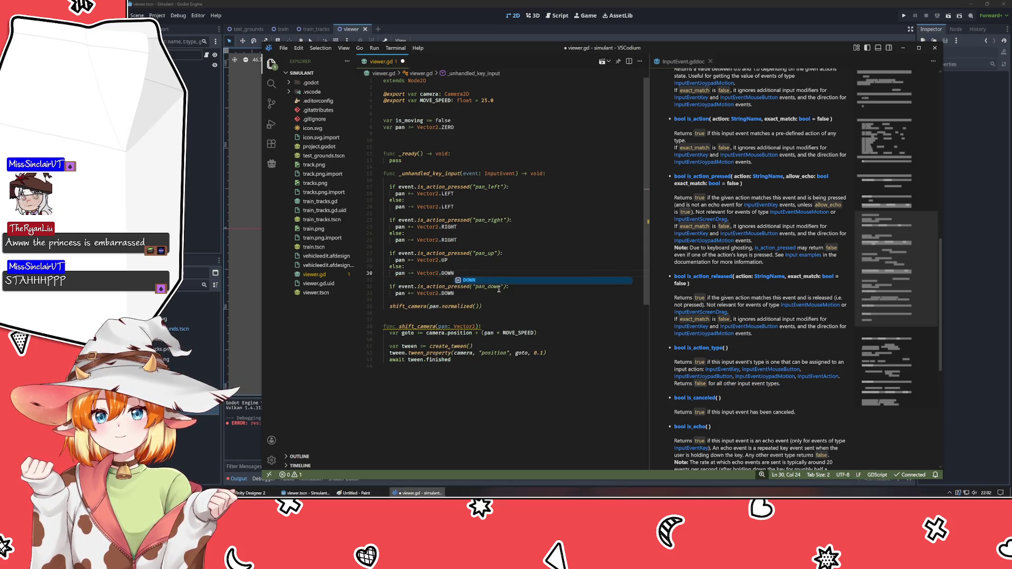
{"action": "type", "text": "UP"}
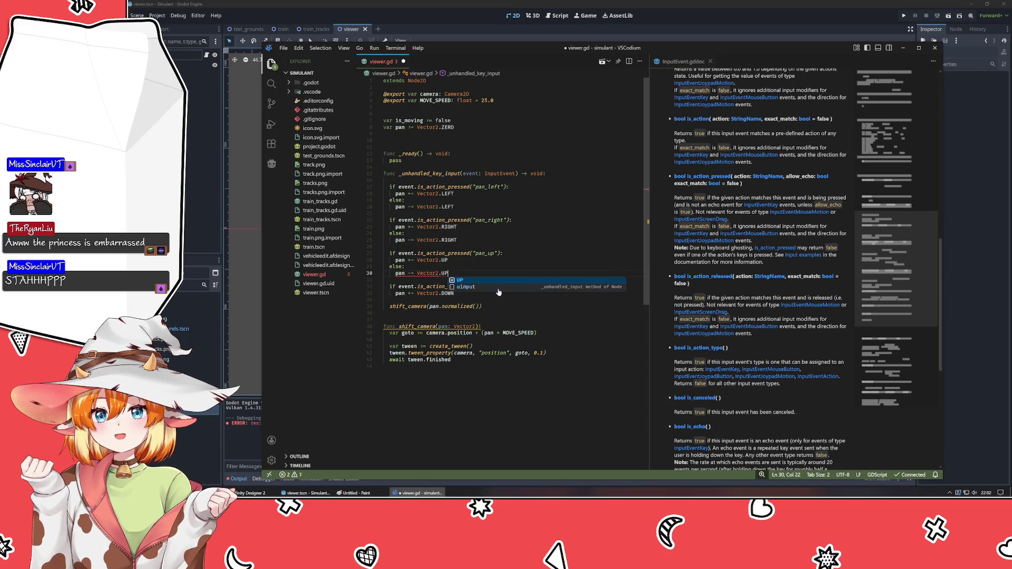
- Add an else branch with 'pan -= Vector2.DOWN' under the pan_down check and save viewer.gd
{"action": "left_click", "coordinate": [499, 290]}
{"action": "key", "text": "Return"}
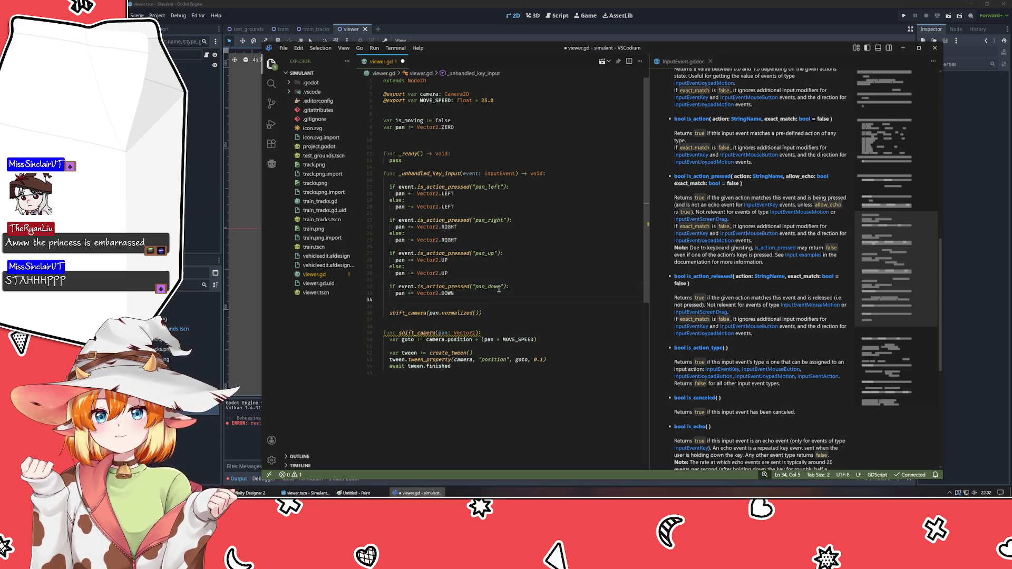
{"action": "type", "text": "else:"}
{"action": "key", "text": "Return"}
{"action": "type", "text": "pan -= Ve"}
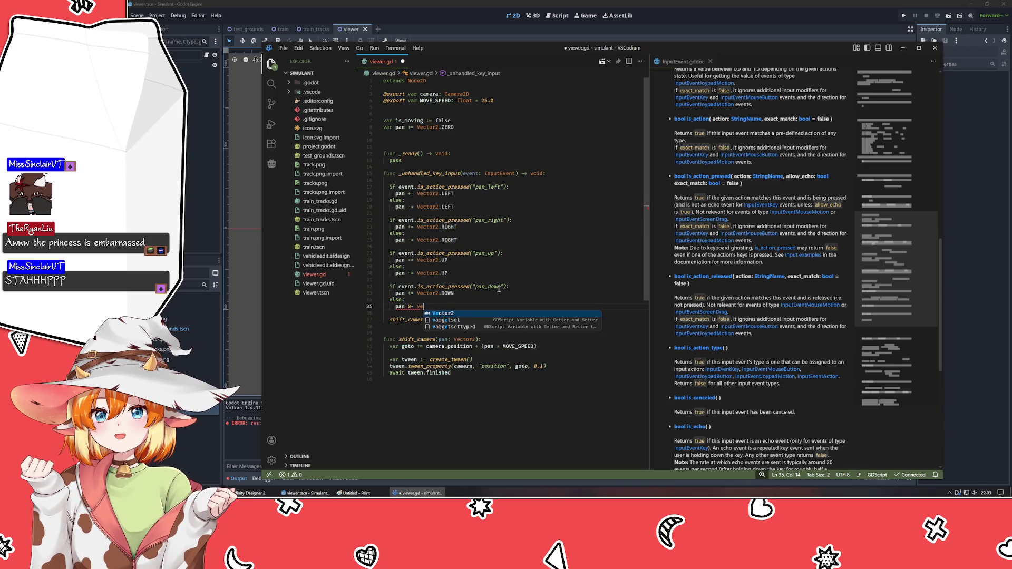
{"action": "key", "text": "BackSpace"}
{"action": "key", "text": "BackSpace"}
{"action": "key", "text": "BackSpace"}
{"action": "type", "text": "= Vec"}
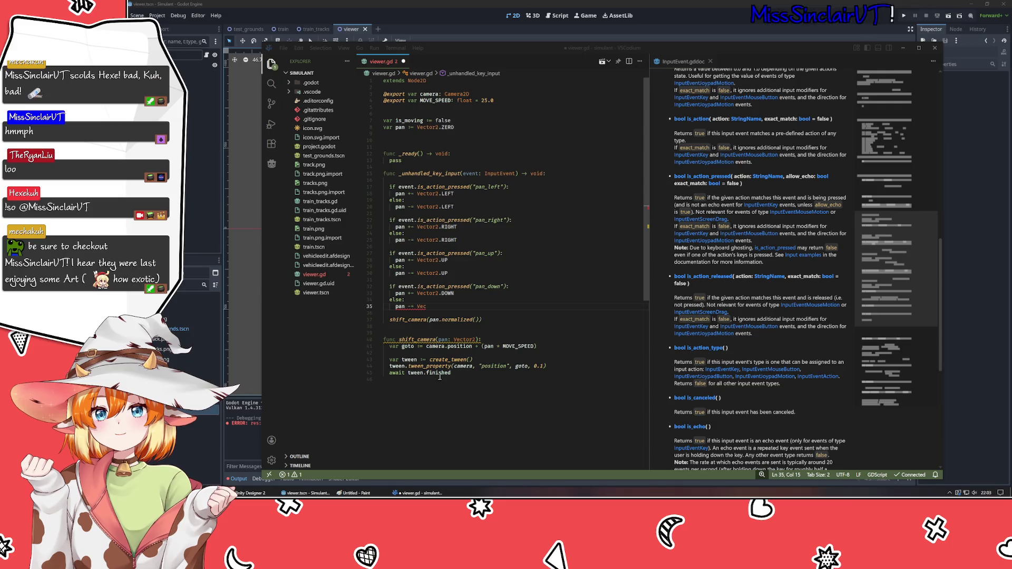
{"action": "left_click", "coordinate": [427, 409]}
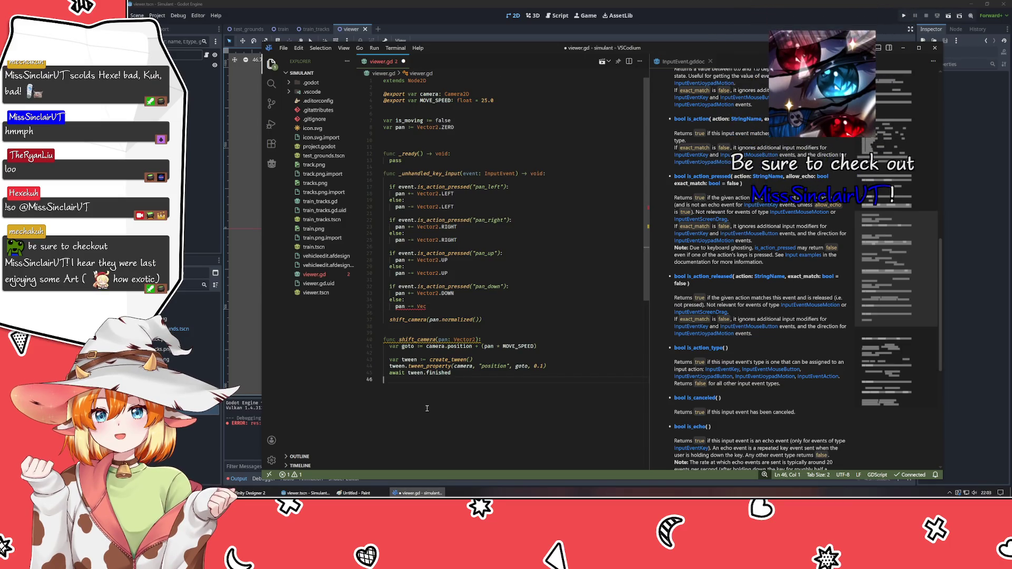
{"action": "left_click", "coordinate": [445, 327]}
{"action": "left_click", "coordinate": [440, 306]}
{"action": "type", "text": "tor2.DOWN"}
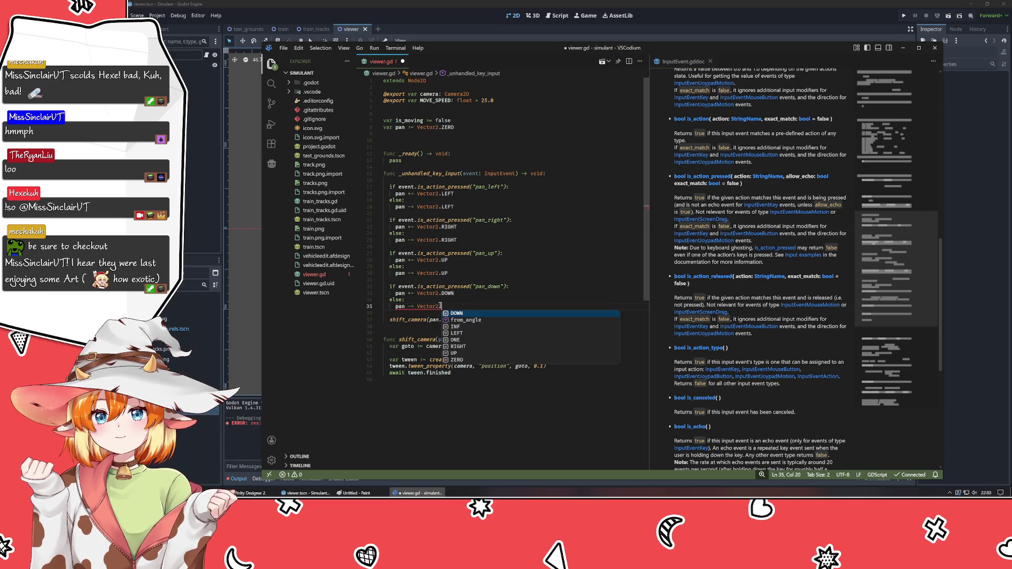
{"action": "left_click", "coordinate": [435, 314]}
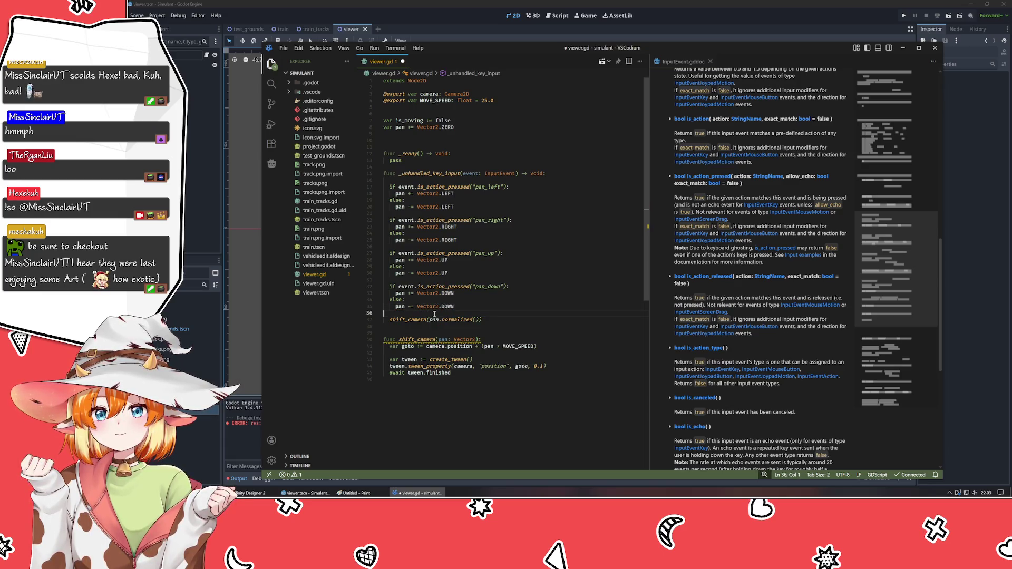
{"action": "key", "text": "ctrl+s"}
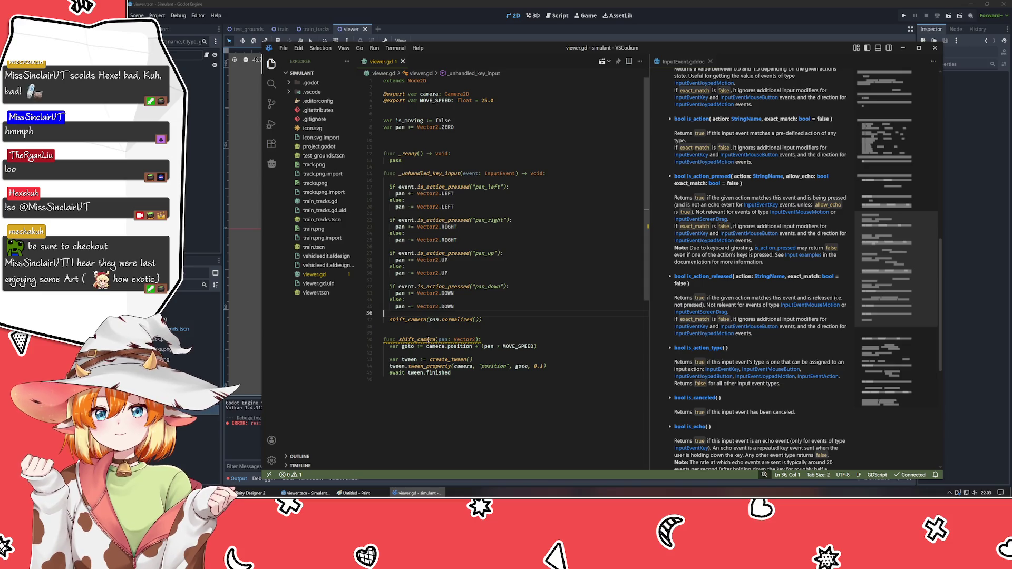
- Replace the pan parameter name in shift_camera's signature with move
{"action": "mouse_move", "coordinate": [428, 339]}
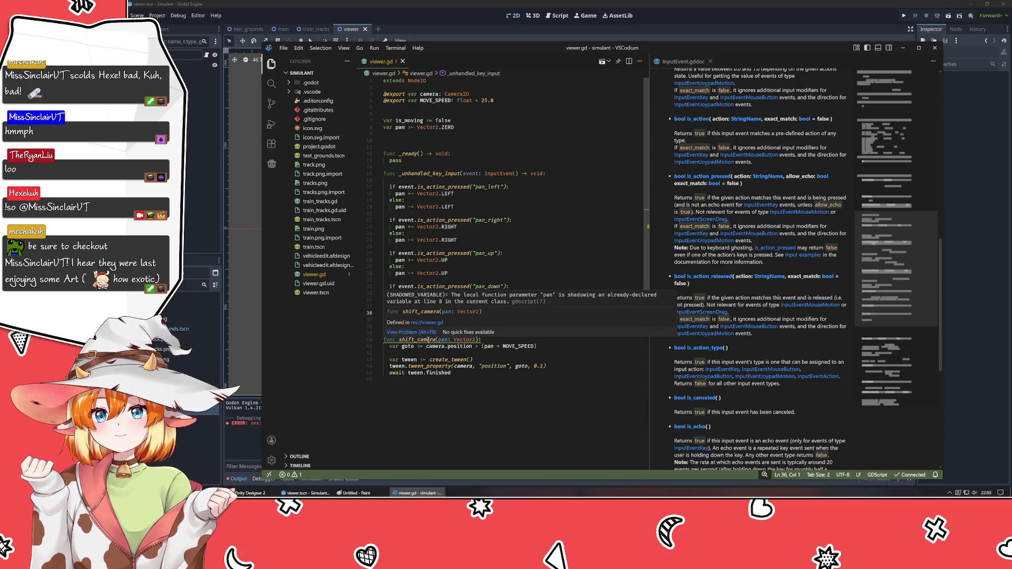
{"action": "double_click", "coordinate": [442, 340]}
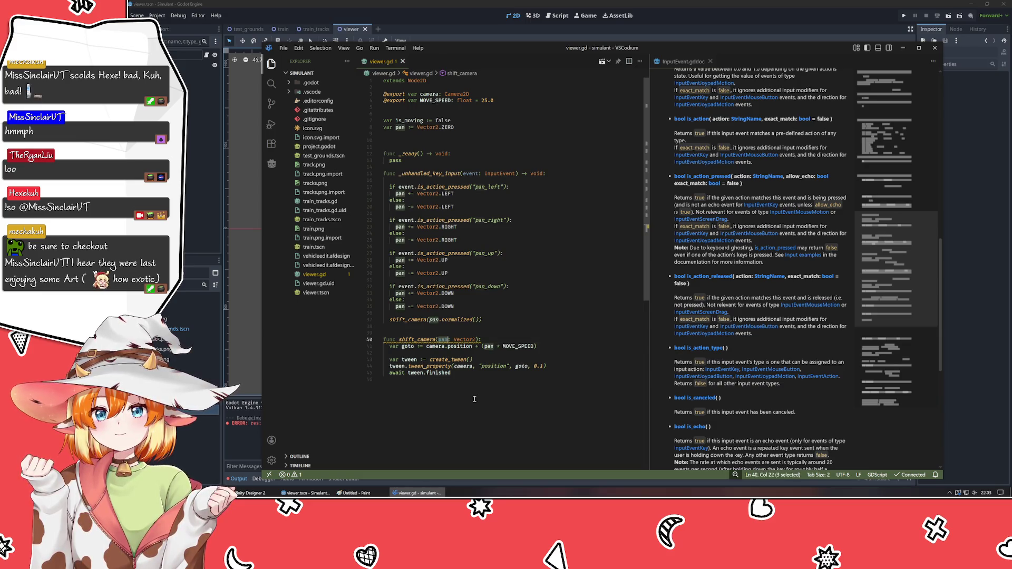
{"action": "key", "text": "Left"}
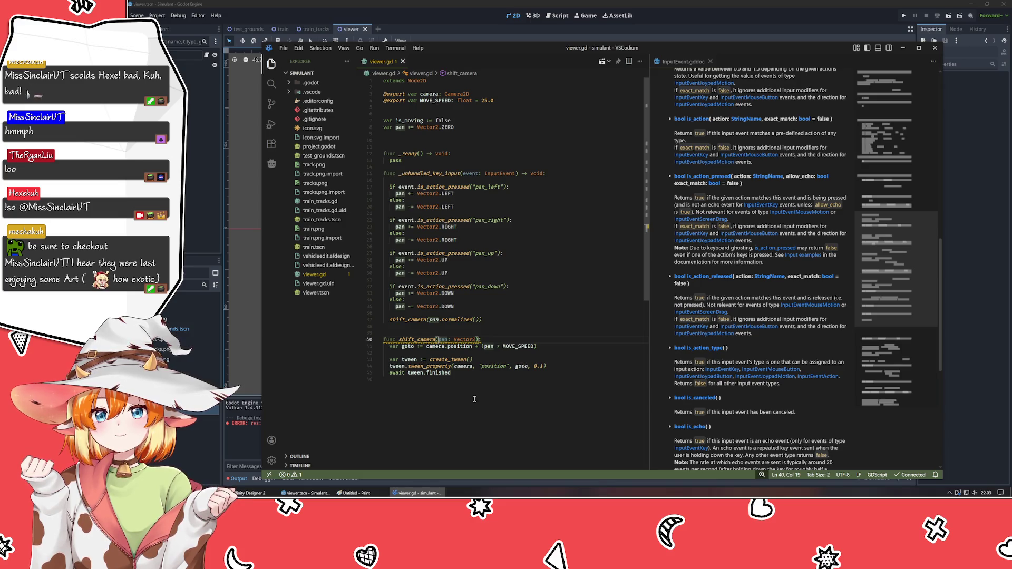
{"action": "key", "text": "Delete"}
{"action": "key", "text": "Delete"}
{"action": "key", "text": "Delete"}
{"action": "type", "text": "move"}
{"action": "left_click", "coordinate": [474, 399]}
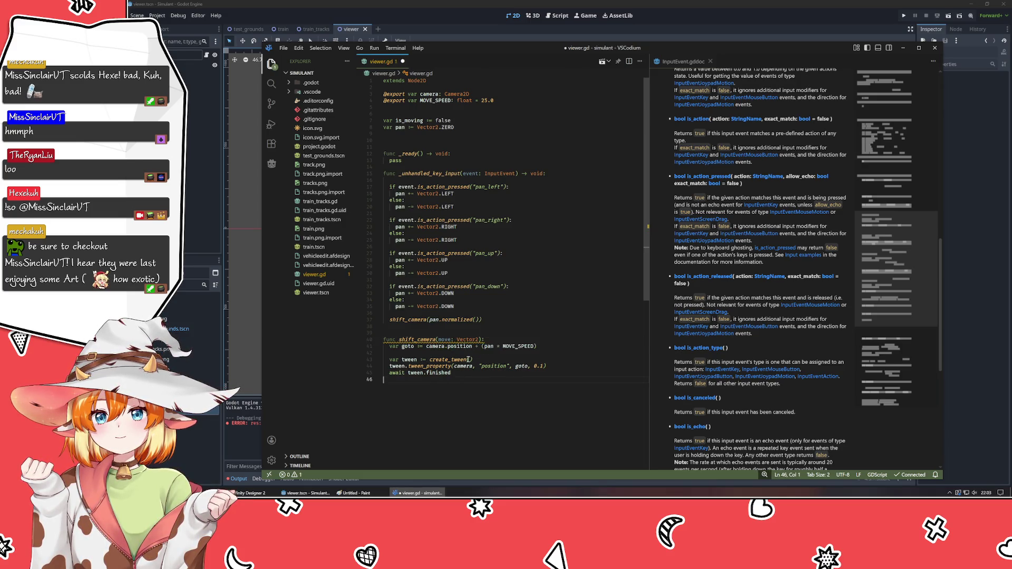
- Use shift in the goto calculation, rename the parameter to shift, and save viewer.gd
{"action": "double_click", "coordinate": [489, 346]}
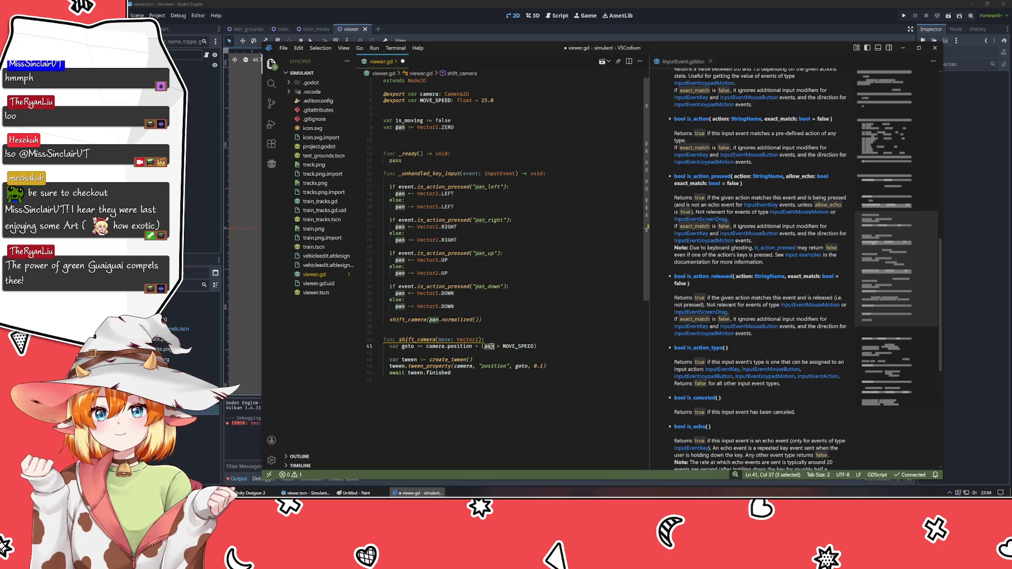
{"action": "type", "text": "shift"}
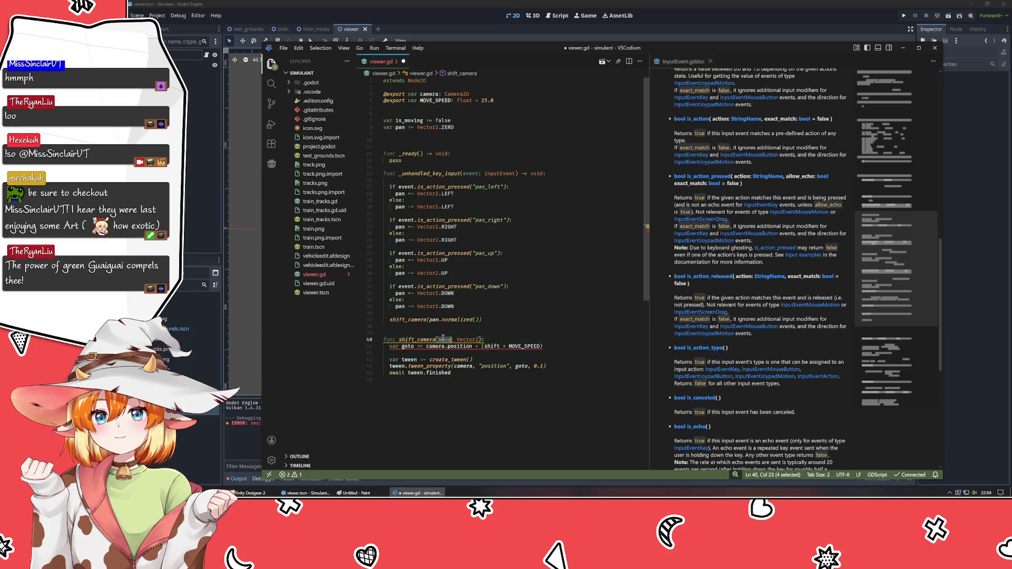
{"action": "left_click", "coordinate": [482, 380]}
{"action": "double_click", "coordinate": [445, 339]}
{"action": "type", "text": "shift"}
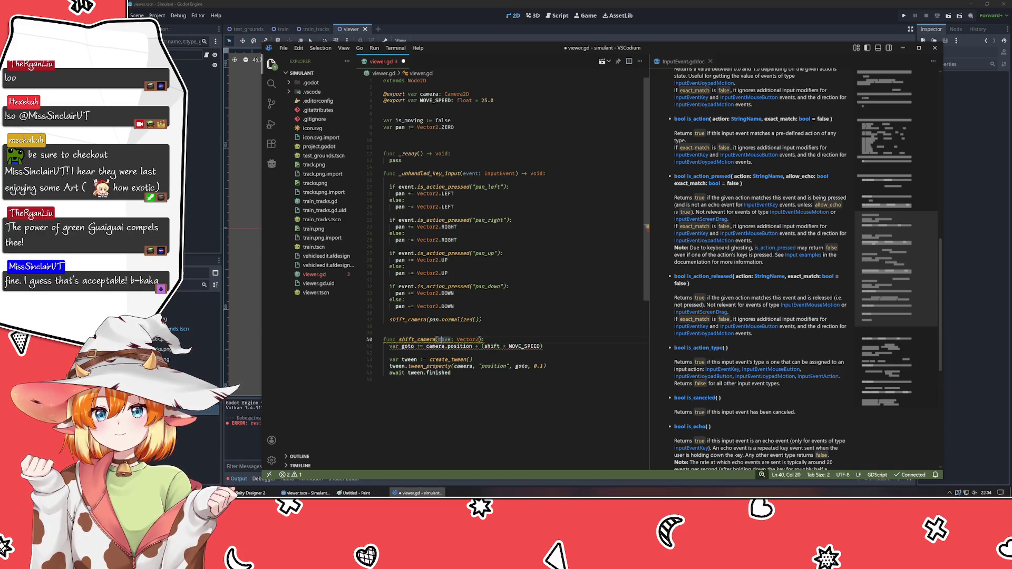
{"action": "left_click", "coordinate": [438, 453]}
{"action": "key", "text": "ctrl+s"}
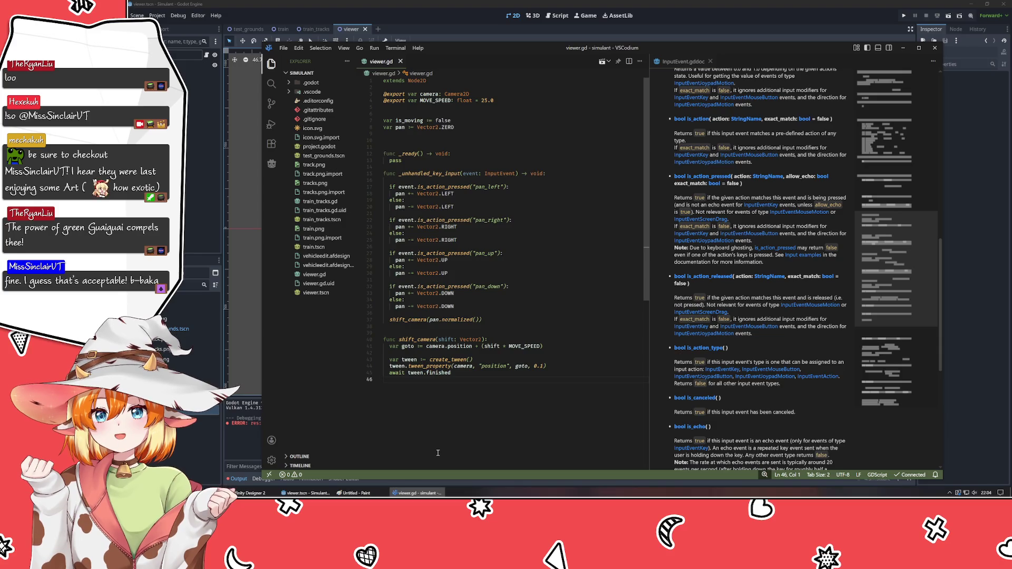
{"action": "left_click", "coordinate": [233, 210]}
{"action": "key", "text": "F6"}
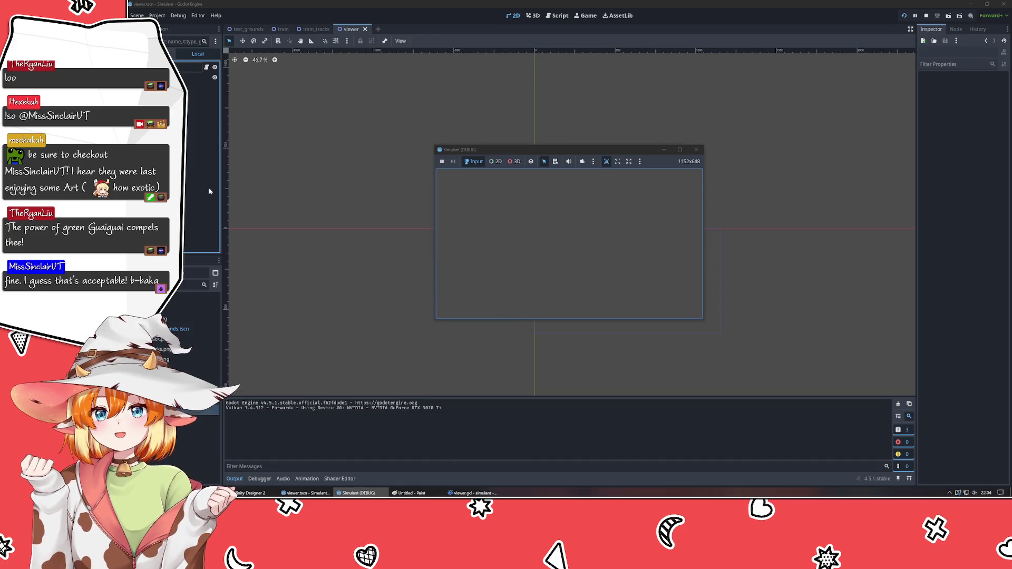
{"action": "left_click", "coordinate": [696, 149]}
{"action": "left_click", "coordinate": [417, 493]}
{"action": "left_click", "coordinate": [542, 207]}
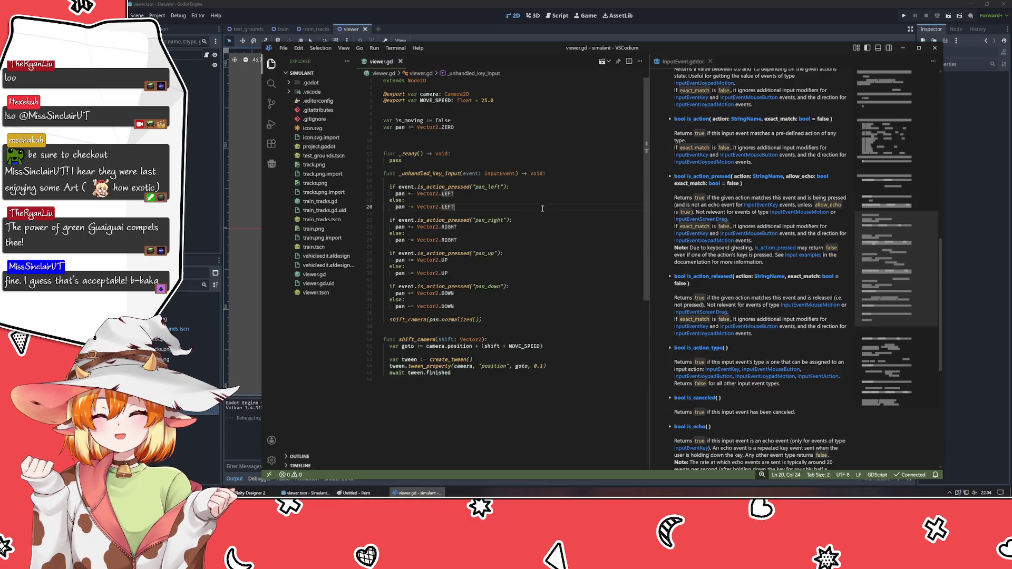
{"action": "left_click", "coordinate": [472, 241]}
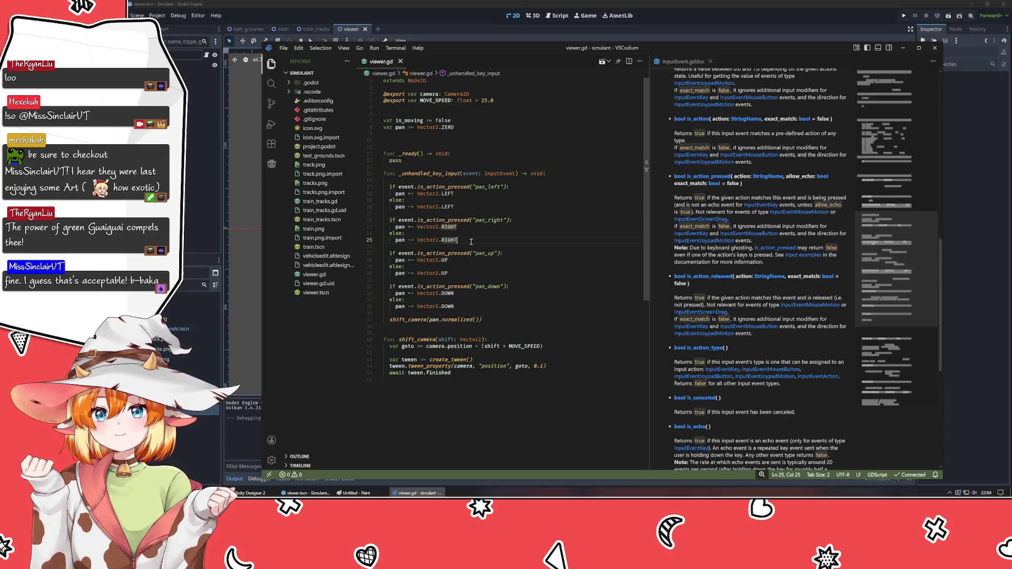
{"action": "mouse_move", "coordinate": [445, 188]}
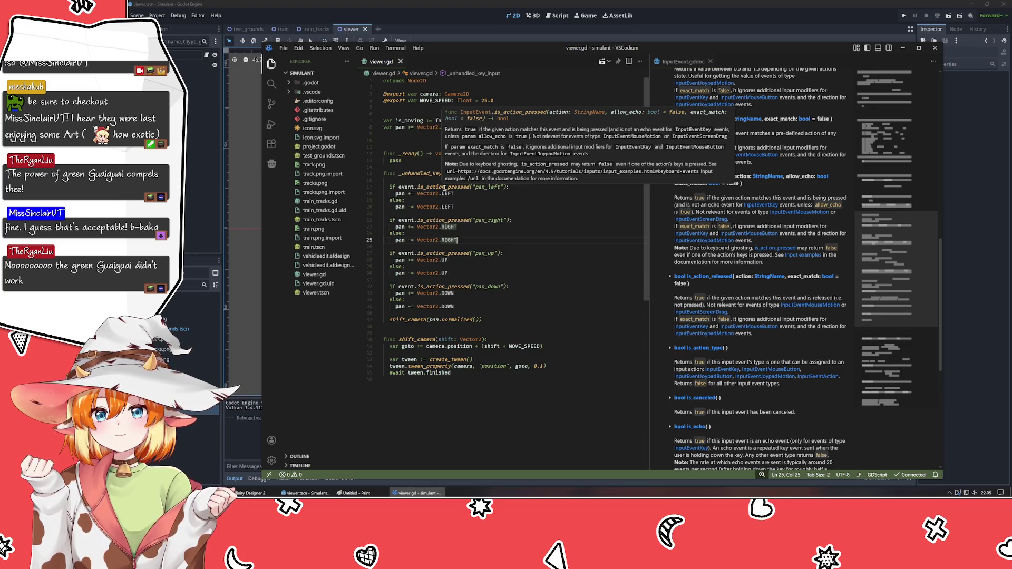
{"action": "left_click", "coordinate": [188, 189]}
{"action": "left_click", "coordinate": [178, 15]}
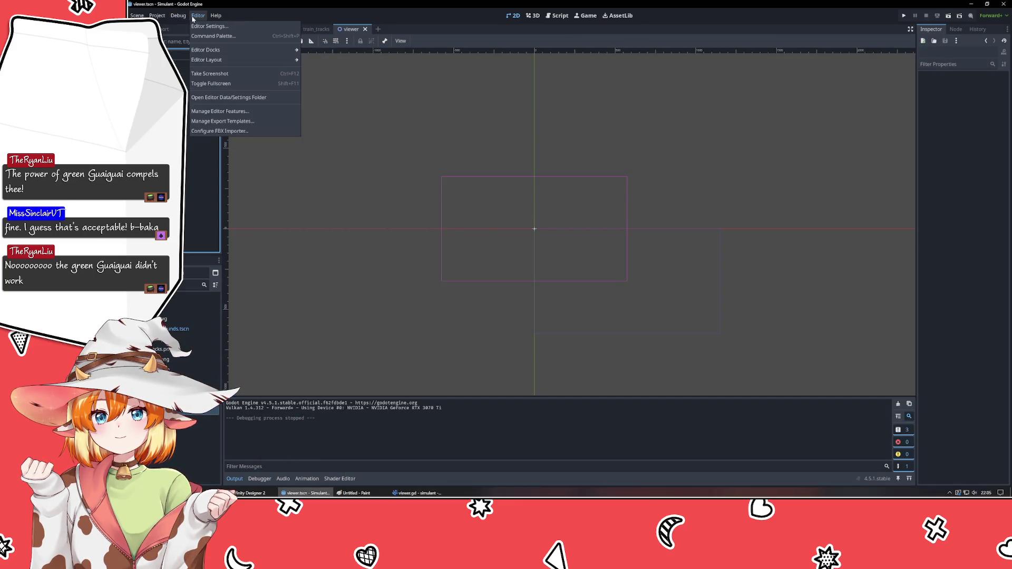
{"action": "left_click", "coordinate": [174, 24]}
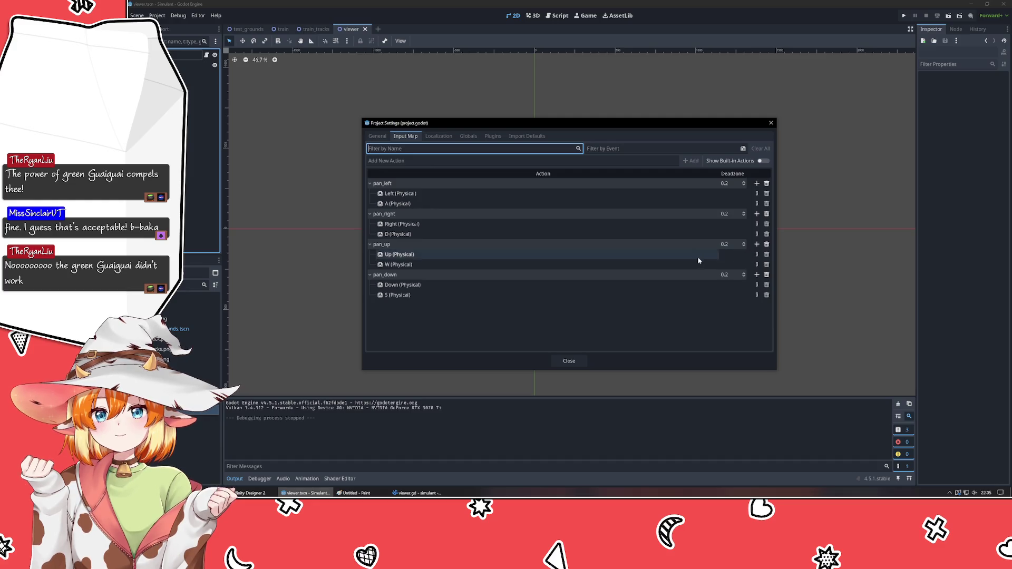
{"action": "left_click", "coordinate": [570, 361]}
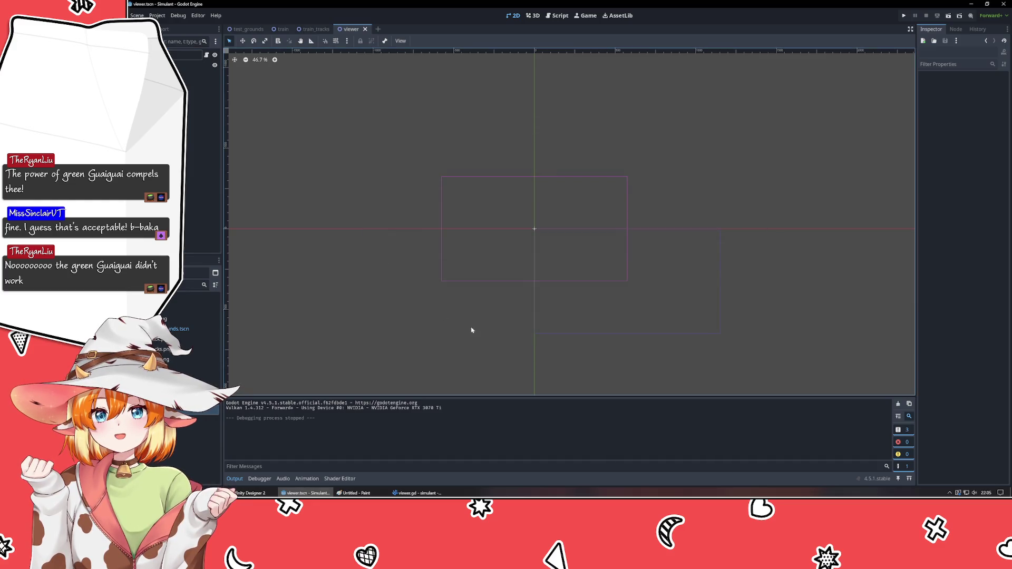
{"action": "key", "text": "alt+Tab"}
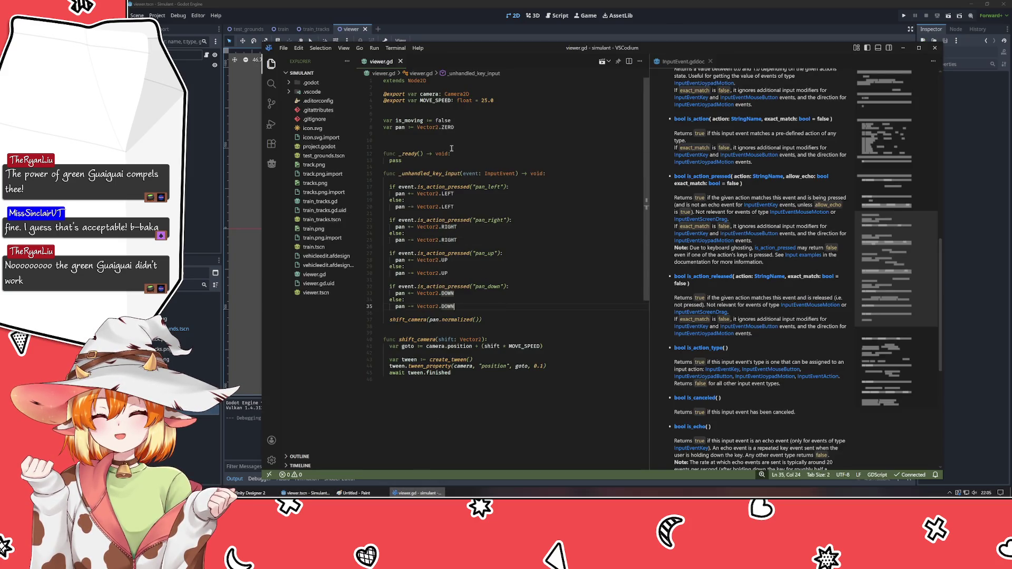
- Insert a blank line above _unhandled_key_input
{"action": "left_click", "coordinate": [462, 148]}
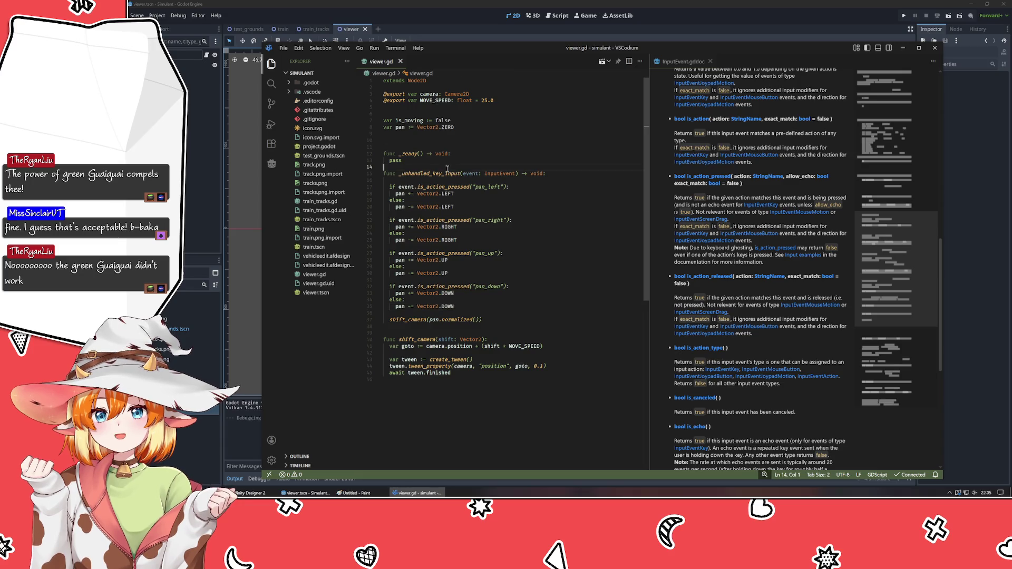
{"action": "key", "text": "Return"}
{"action": "left_click", "coordinate": [424, 148]}
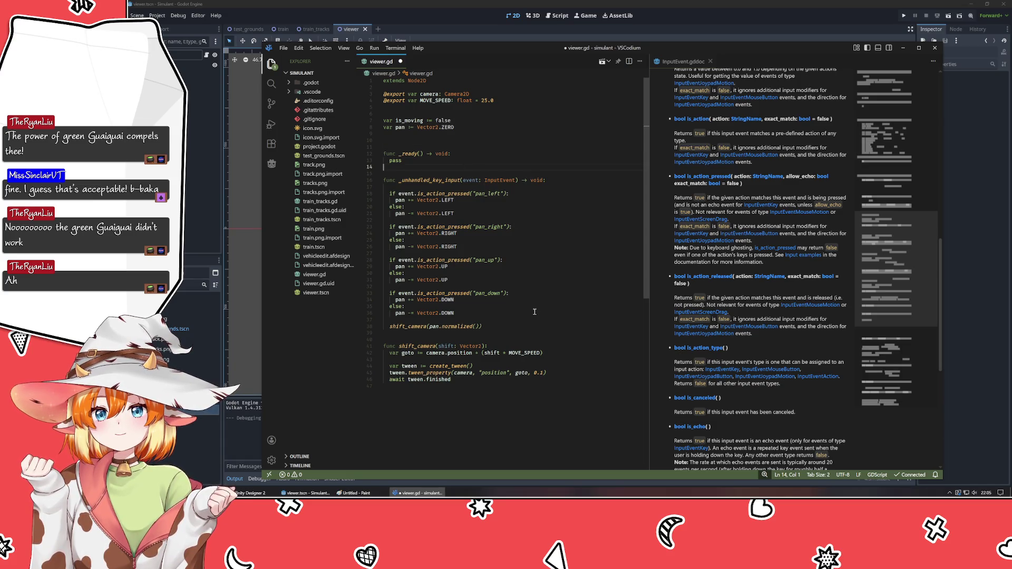
- Delete the else branches under the pan_left, pan_right, pan_up and pan_down checks
{"action": "left_click", "coordinate": [471, 212]}
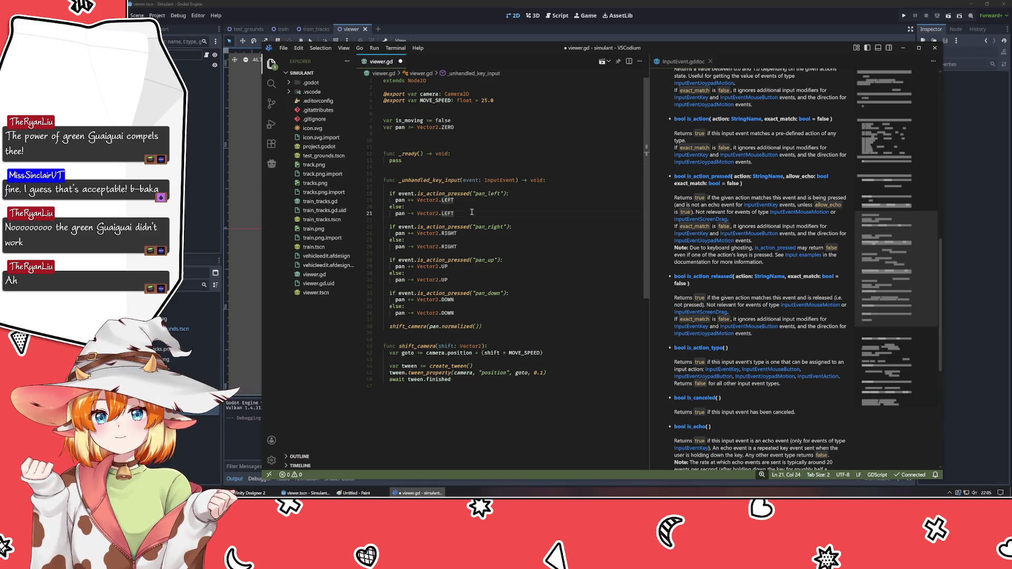
{"action": "key", "text": "ctrl+shift+k"}
{"action": "key", "text": "ctrl+shift+k"}
{"action": "key", "text": "Down"}
{"action": "key", "text": "Down"}
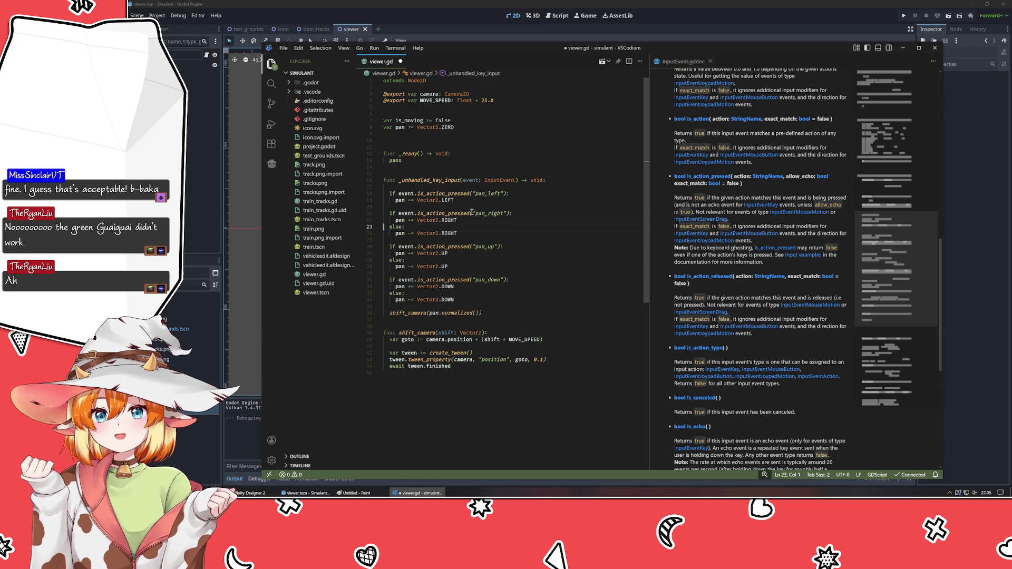
{"action": "key", "text": "ctrl+shift+k"}
{"action": "key", "text": "ctrl+shift+k"}
{"action": "key", "text": "Down"}
{"action": "key", "text": "ctrl+shift+k"}
{"action": "key", "text": "ctrl+shift+k"}
{"action": "key", "text": "Down"}
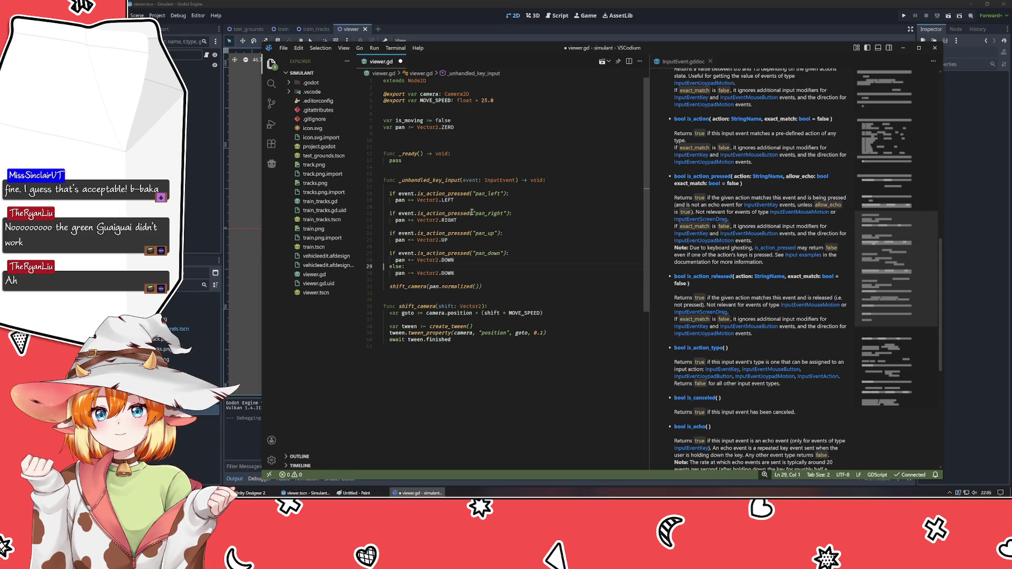
{"action": "key", "text": "ctrl+shift+k"}
{"action": "key", "text": "ctrl+shift+k"}
- Save viewer.gd and run the game from Godot with F5 to test panning
{"action": "key", "text": "ctrl+s"}
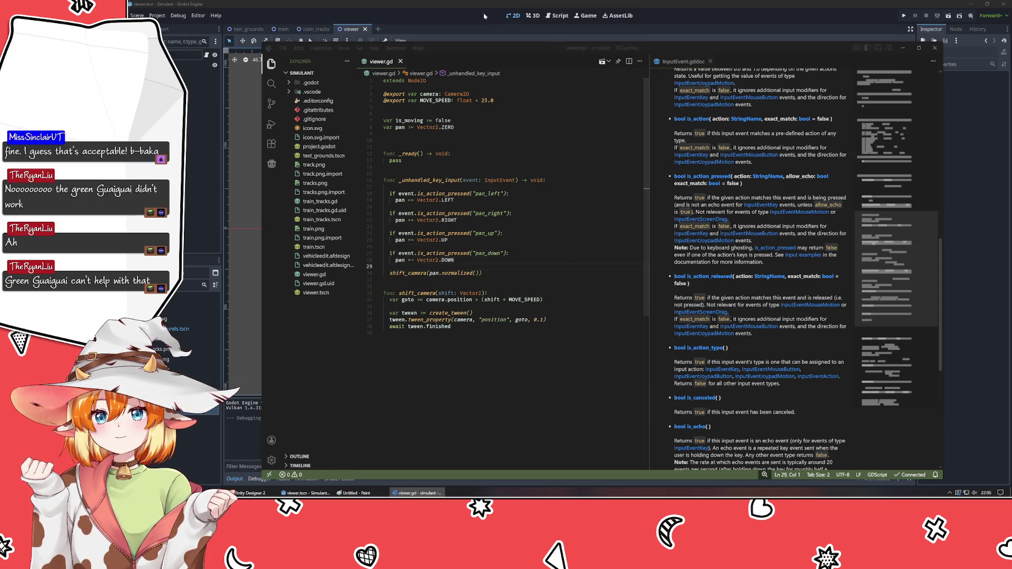
{"action": "left_click", "coordinate": [484, 16]}
{"action": "key", "text": "F5"}
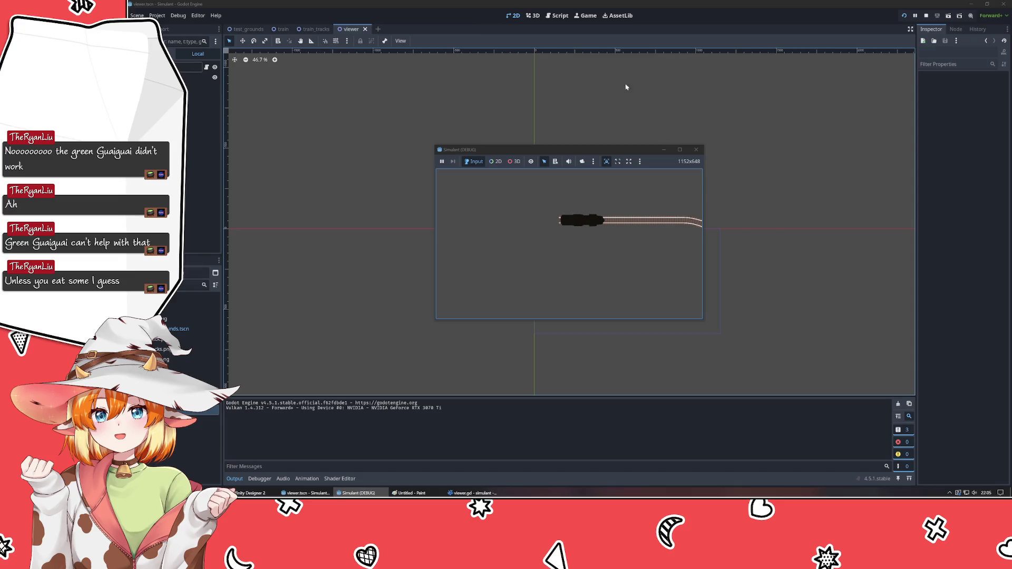
- Close the Simulant (DEBUG) game window and bring VSCodium with viewer.gd back to front
{"action": "left_click", "coordinate": [696, 150]}
{"action": "left_click", "coordinate": [416, 493]}
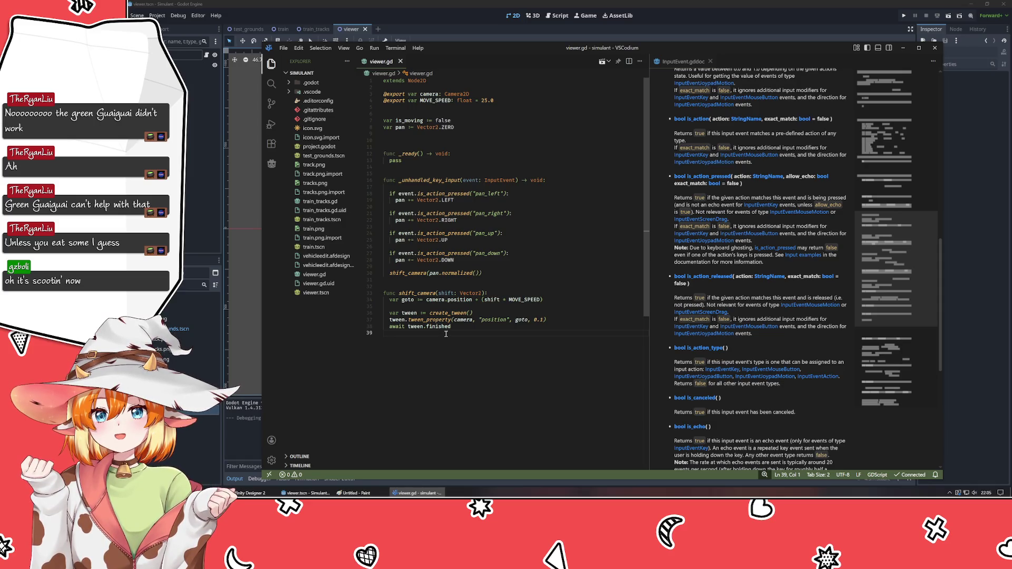
- Open new blank lines above the pan_left check in _unhandled_key_input
{"action": "left_click", "coordinate": [545, 227]}
{"action": "left_click", "coordinate": [521, 253]}
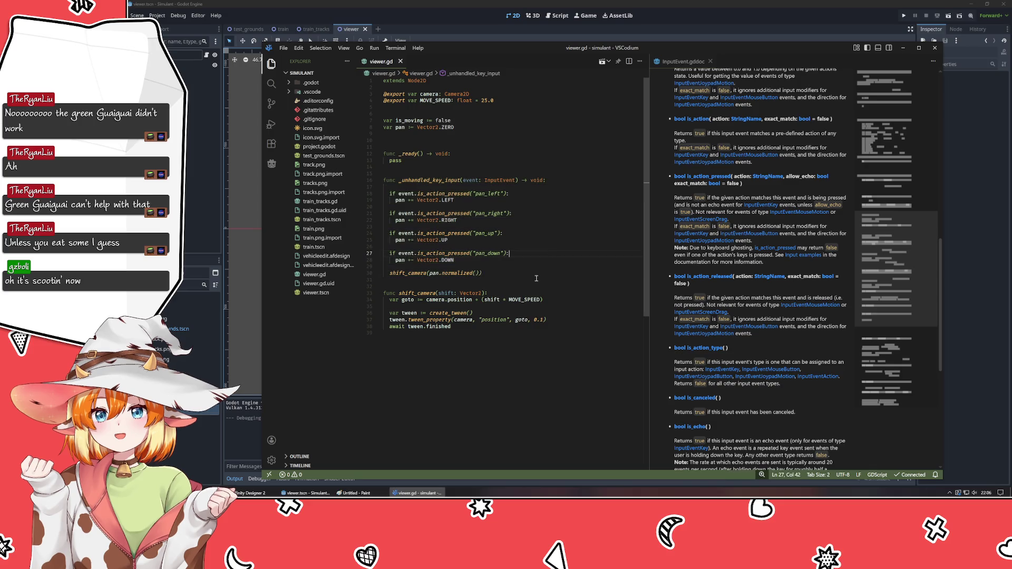
{"action": "left_click", "coordinate": [461, 141]}
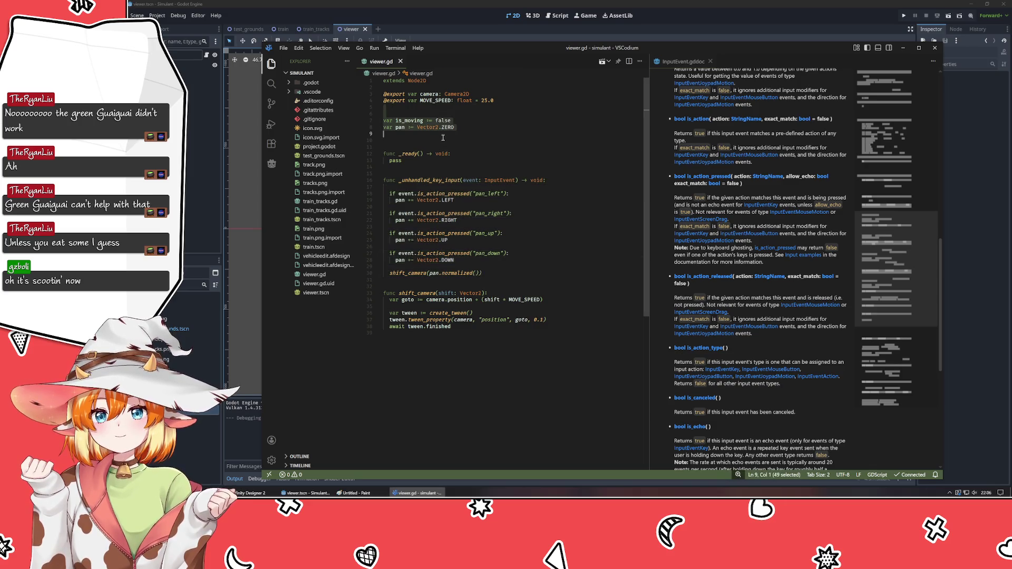
{"action": "left_click", "coordinate": [531, 193]}
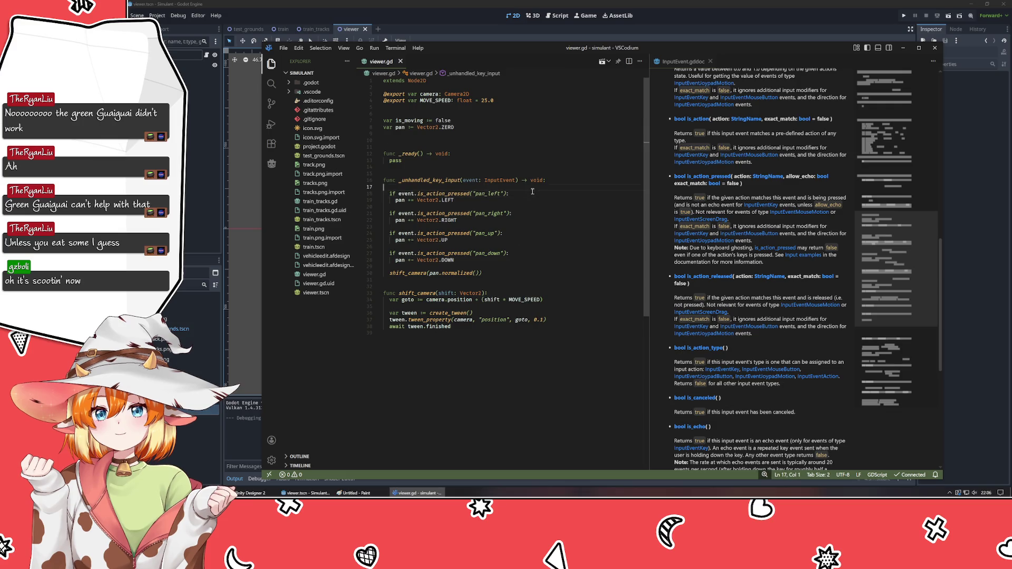
{"action": "key", "text": "Home"}
{"action": "key", "text": "Return"}
{"action": "key", "text": "Return"}
{"action": "key", "text": "Return"}
{"action": "left_click", "coordinate": [533, 191]}
{"action": "key", "text": "Up"}
{"action": "key", "text": "End"}
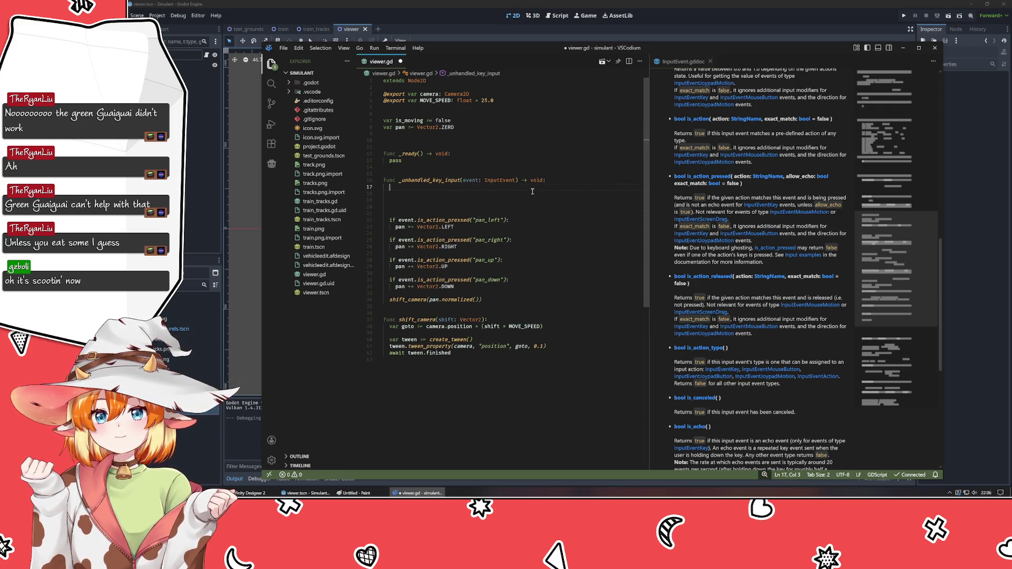
- Write an 'if event.is_pressed():' check above the pan checks
{"action": "type", "text": "if event.is"}
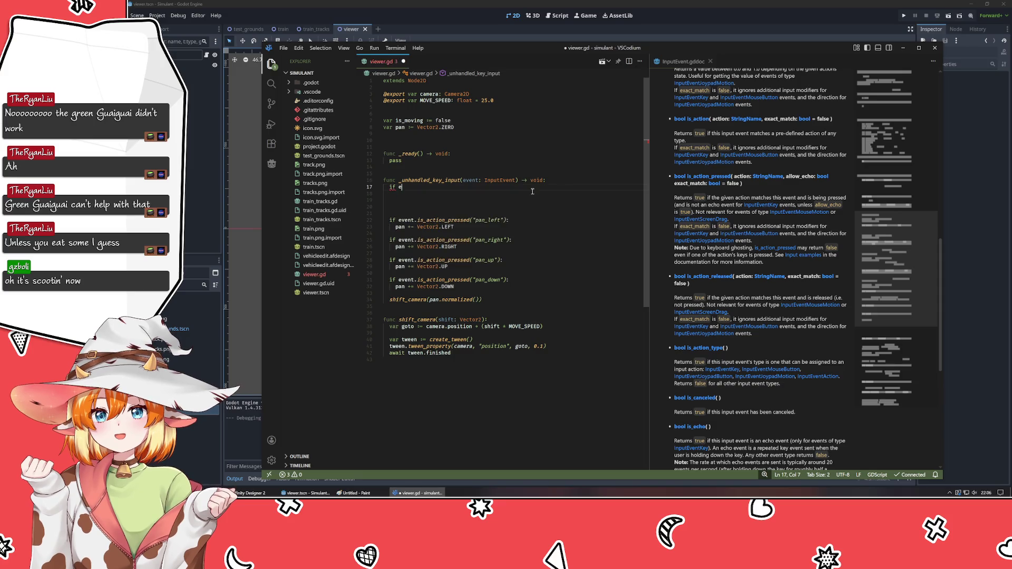
{"action": "type", "text": "_pr"}
{"action": "key", "text": "Return"}
{"action": "type", "text": ":"}
{"action": "key", "text": "Return"}
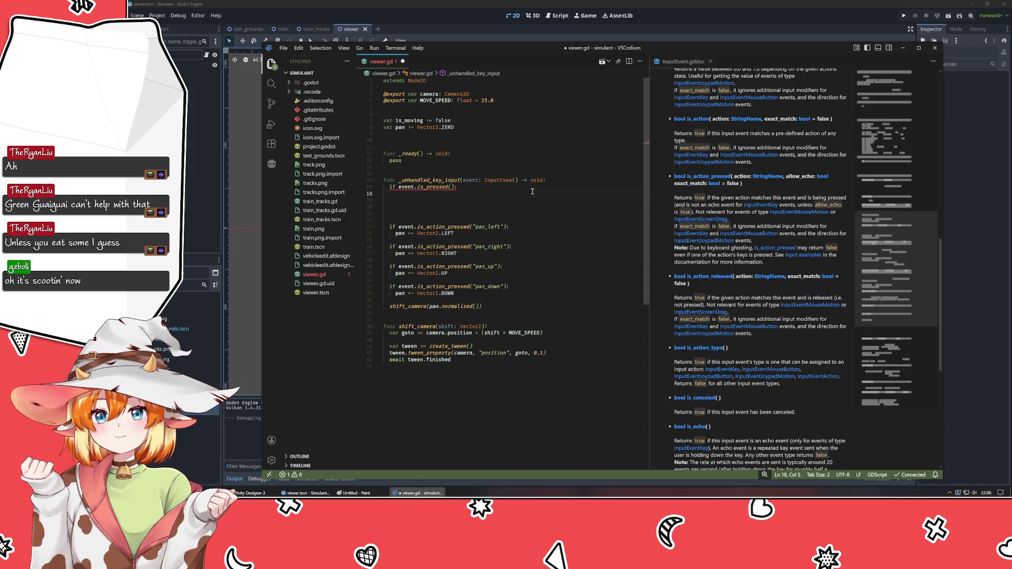
- Change is_action_pressed to is_action in the pan_left, pan_right, pan_up and pan_down checks
{"action": "key", "text": "Down"}
{"action": "key", "text": "ctrl+Right"}
{"action": "key", "text": "ctrl+Right"}
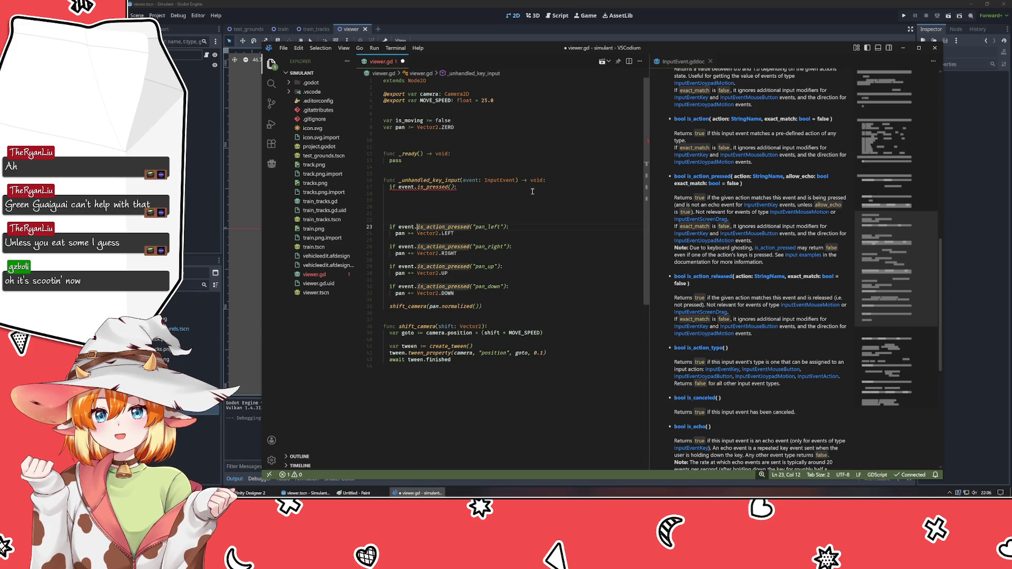
{"action": "key", "text": "ctrl+Delete"}
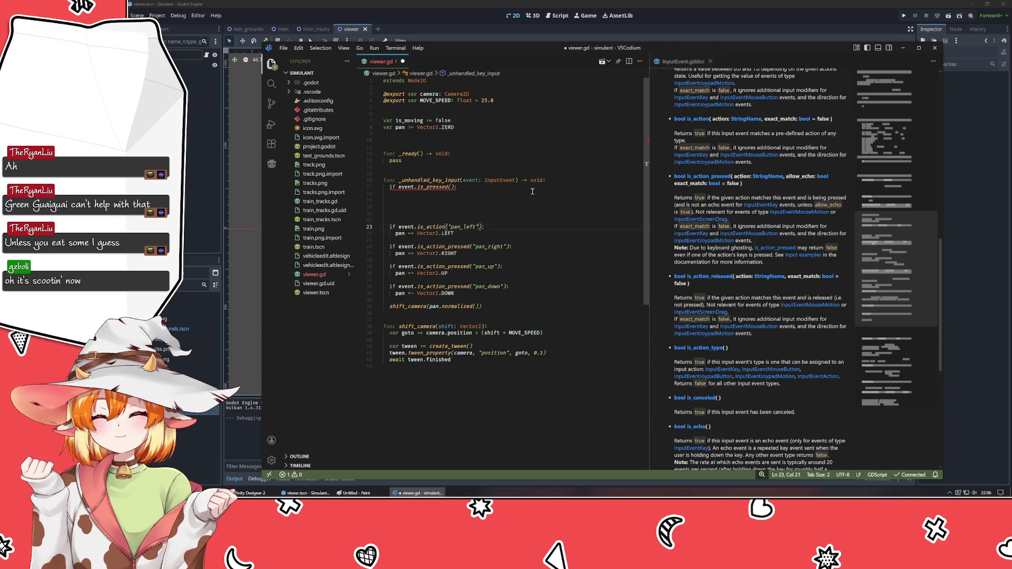
{"action": "key", "text": "Down"}
{"action": "key", "text": "Down"}
{"action": "key", "text": "Down"}
{"action": "key", "text": "ctrl+shift+Right"}
{"action": "key", "text": "Delete"}
{"action": "key", "text": "Down"}
{"action": "key", "text": "Down"}
{"action": "key", "text": "Down"}
{"action": "key", "text": "ctrl+shift+Right"}
{"action": "key", "text": "Delete"}
{"action": "key", "text": "Down"}
{"action": "key", "text": "Down"}
{"action": "key", "text": "Down"}
{"action": "key", "text": "ctrl+shift+Right"}
{"action": "key", "text": "Delete"}
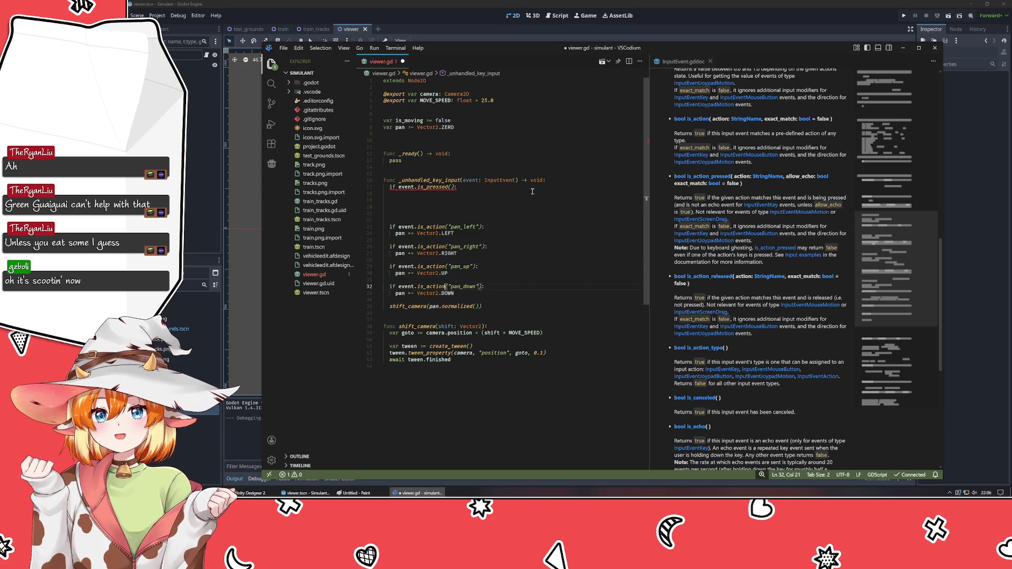
{"action": "key", "text": "Down"}
{"action": "key", "text": "Down"}
- Give the is_pressed check at the top of the function a pass placeholder body
{"action": "key", "text": "Up"}
{"action": "key", "text": "Up"}
{"action": "key", "text": "Up"}
{"action": "key", "text": "End"}
{"action": "key", "text": "Return"}
{"action": "key", "text": "Return"}
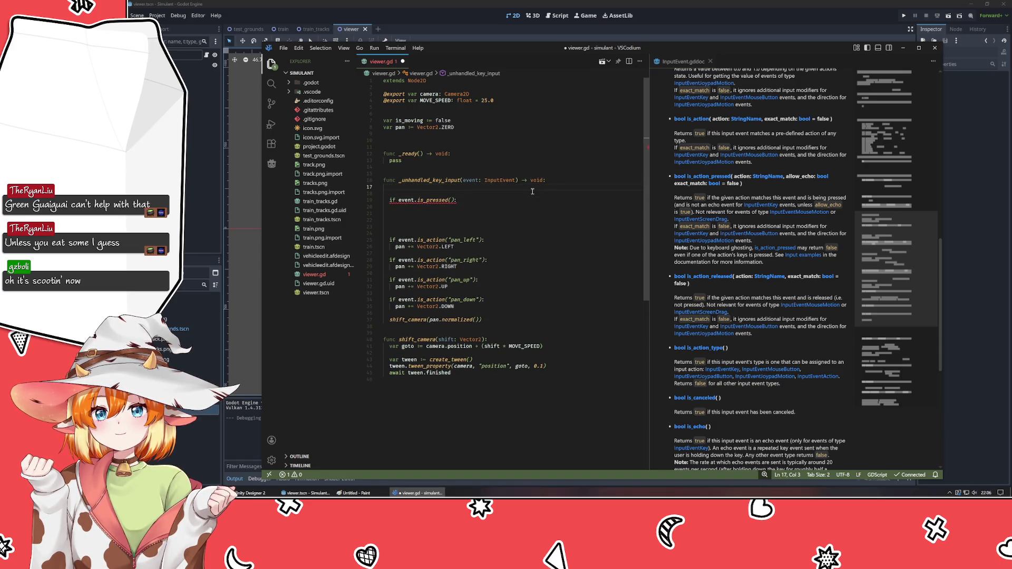
{"action": "key", "text": "shift+Up"}
{"action": "key", "text": "Down"}
{"action": "key", "text": "Tab"}
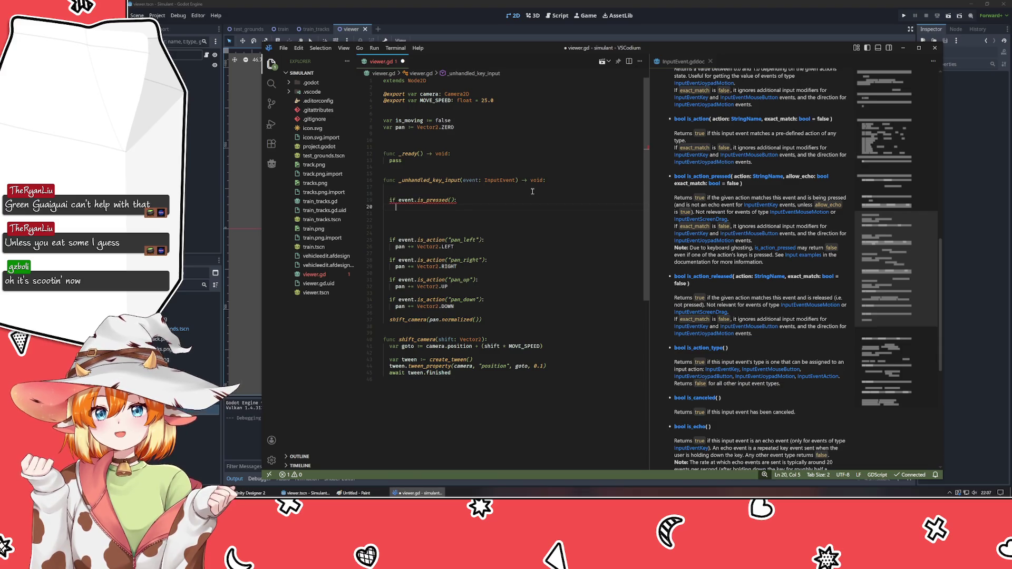
{"action": "type", "text": "psa"}
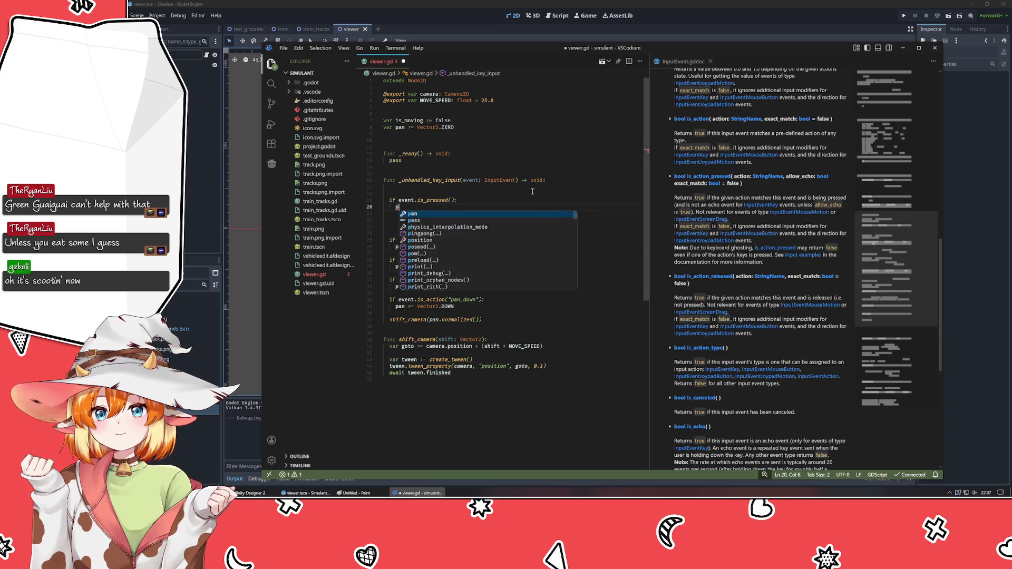
{"action": "key", "text": "Return"}
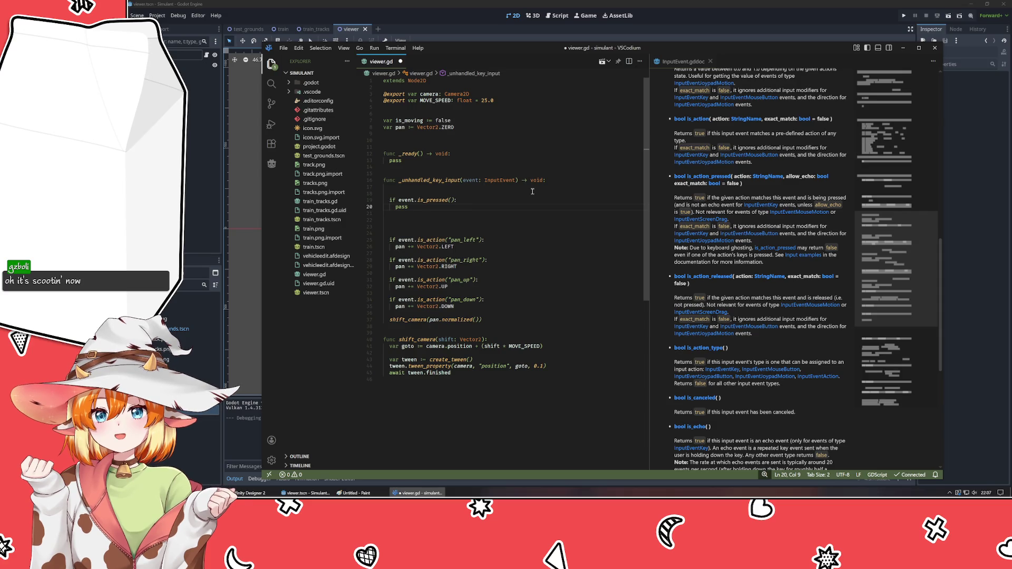
{"action": "left_click", "coordinate": [441, 306]}
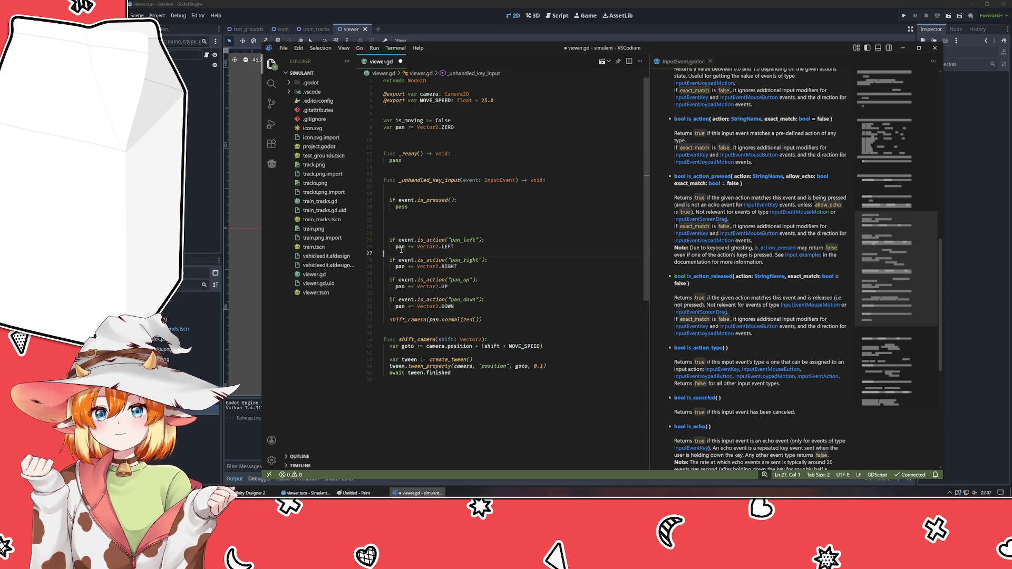
{"action": "left_click", "coordinate": [416, 226]}
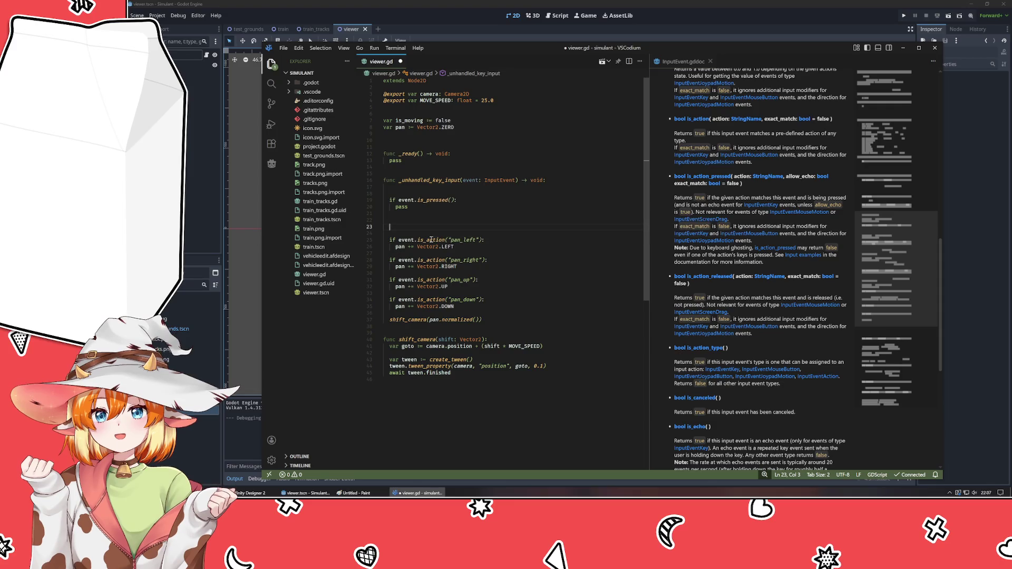
- Declare 'var dir := Vector2.ZERO' at the top of the key handler
{"action": "type", "text": "type"}
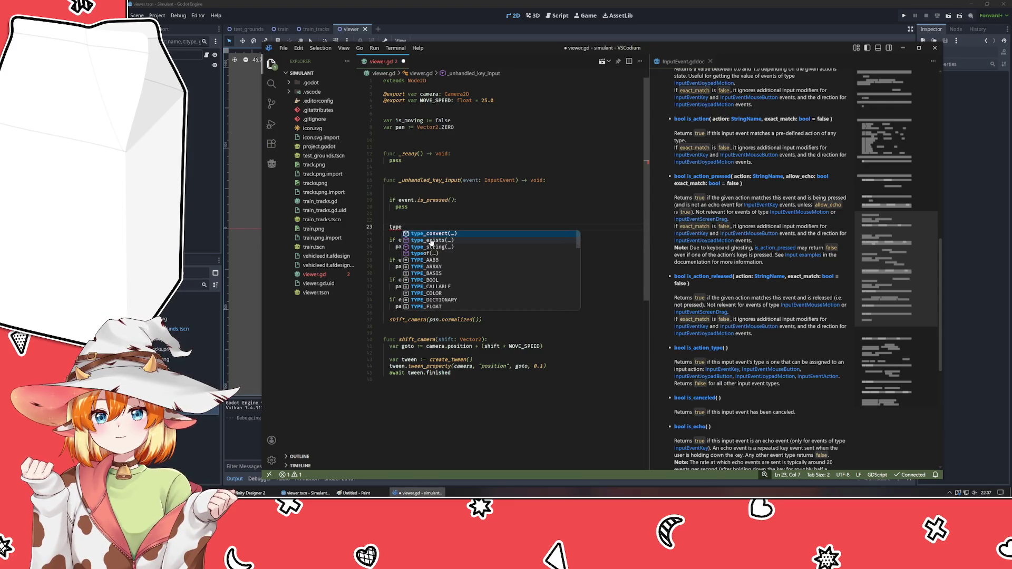
{"action": "key", "text": "BackSpace"}
{"action": "key", "text": "BackSpace"}
{"action": "key", "text": "BackSpace"}
{"action": "type", "text": "dir"}
{"action": "key", "text": "BackSpace"}
{"action": "key", "text": "BackSpace"}
{"action": "key", "text": "BackSpace"}
{"action": "type", "text": "var dir := "}
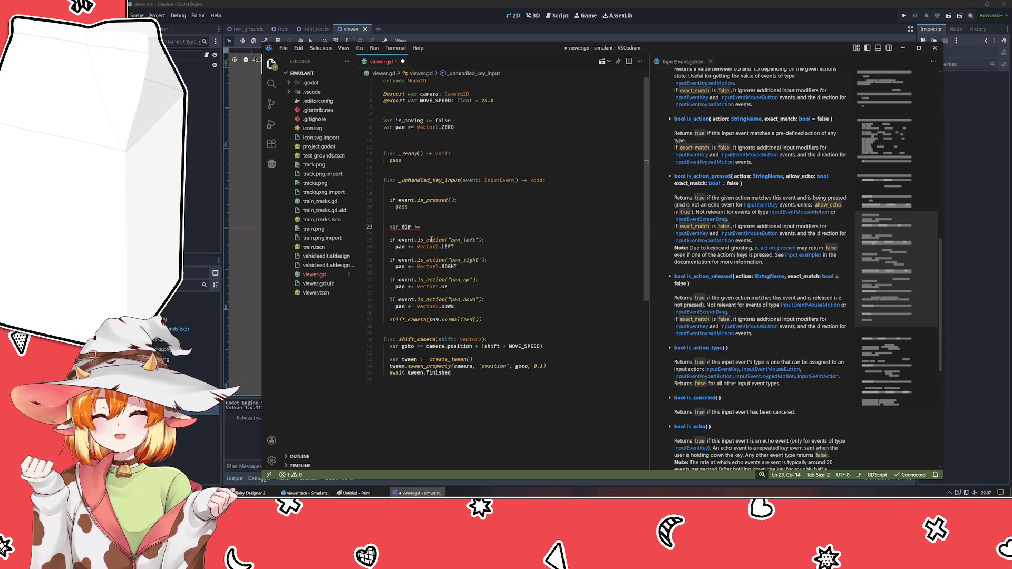
{"action": "type", "text": "Vector2."}
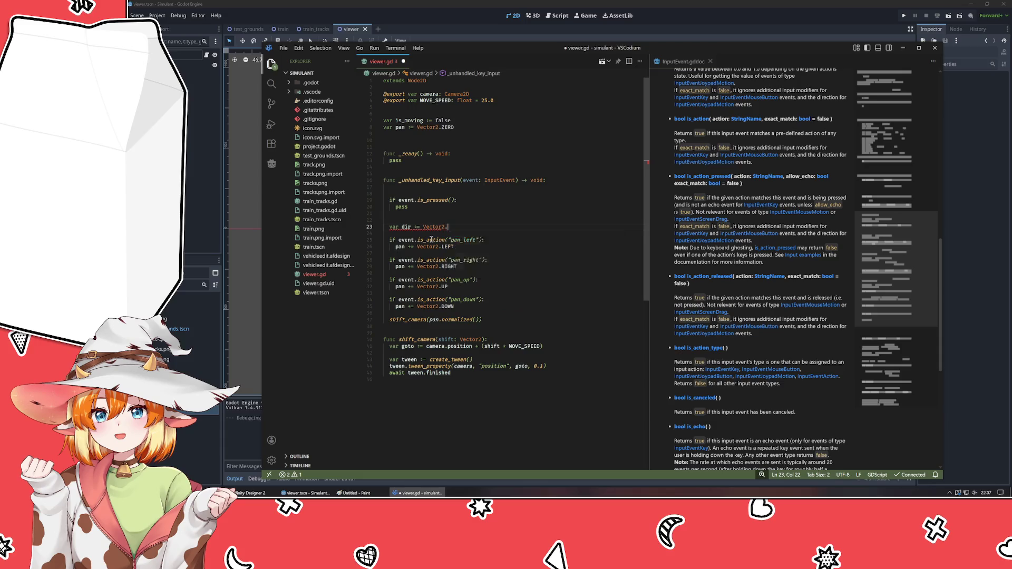
{"action": "type", "text": "ZERO"}
- Change the four 'pan += Vector2.X' assignments to 'dir = Vector2.X'
{"action": "key", "text": "Down"}
{"action": "key", "text": "Down"}
{"action": "key", "text": "Down"}
{"action": "key", "text": "Home"}
{"action": "key", "text": "ctrl+Delete"}
{"action": "key", "text": "ctrl+Delete"}
{"action": "type", "text": "dir ="}
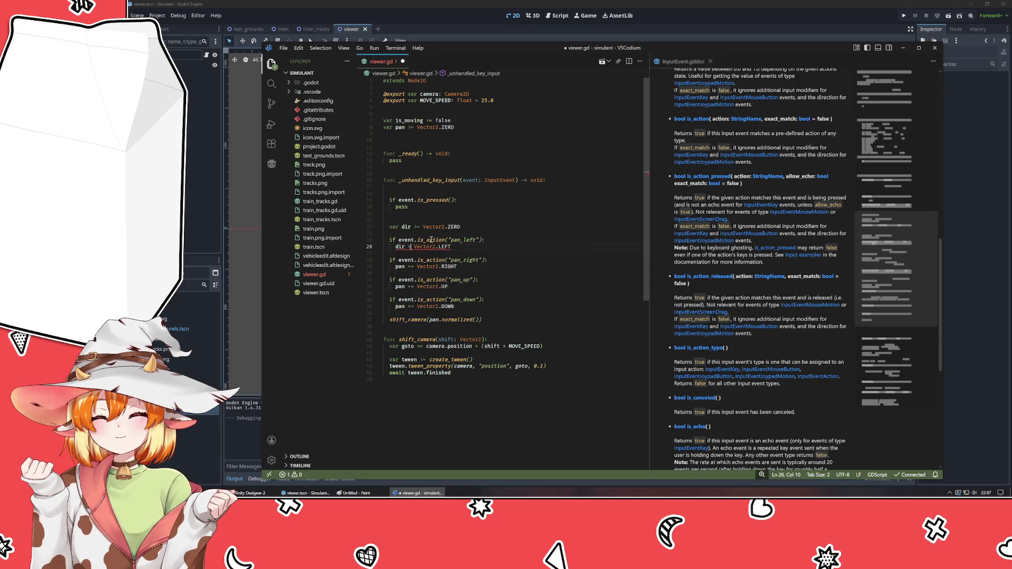
{"action": "key", "text": "Down"}
{"action": "key", "text": "Down"}
{"action": "key", "text": "Down"}
{"action": "key", "text": "Left"}
{"action": "key", "text": "BackSpace"}
{"action": "key", "text": "ctrl+BackSpace"}
{"action": "type", "text": "dir"}
{"action": "key", "text": "Down"}
{"action": "key", "text": "Down"}
{"action": "key", "text": "Down"}
{"action": "key", "text": "BackSpace"}
{"action": "key", "text": "ctrl+BackSpace"}
{"action": "type", "text": "dir"}
{"action": "key", "text": "Down"}
{"action": "key", "text": "Down"}
{"action": "key", "text": "Down"}
{"action": "key", "text": "Delete"}
{"action": "key", "text": "Left"}
{"action": "key", "text": "ctrl+BackSpace"}
{"action": "type", "text": "dir"}
{"action": "key", "text": "Escape"}
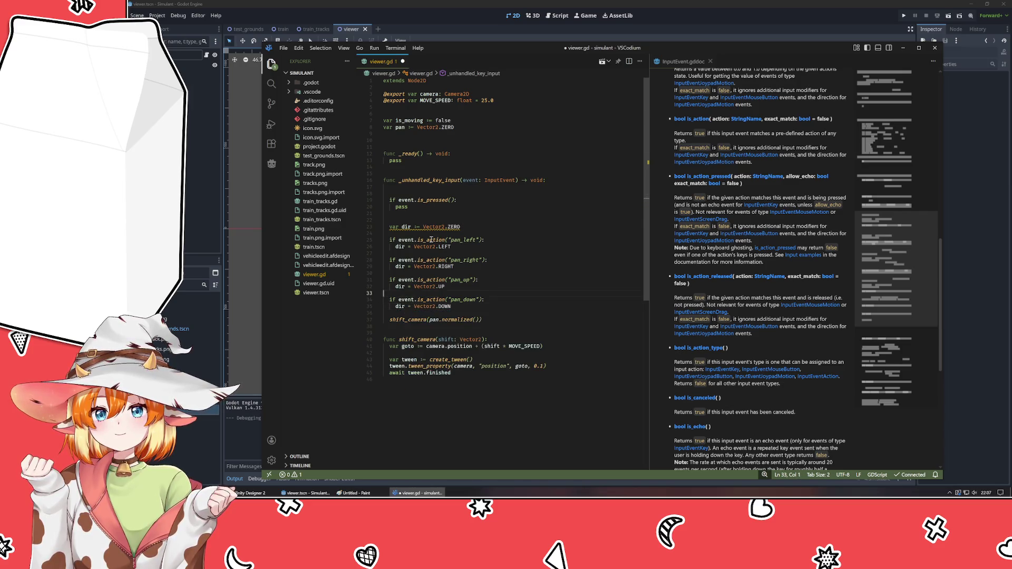
- Remove blank lines between the pan checks and delete the is_pressed/pass placeholder block
{"action": "key", "text": "Up"}
{"action": "key", "text": "Up"}
{"action": "key", "text": "BackSpace"}
{"action": "key", "text": "Up"}
{"action": "key", "text": "Up"}
{"action": "key", "text": "Up"}
{"action": "key", "text": "BackSpace"}
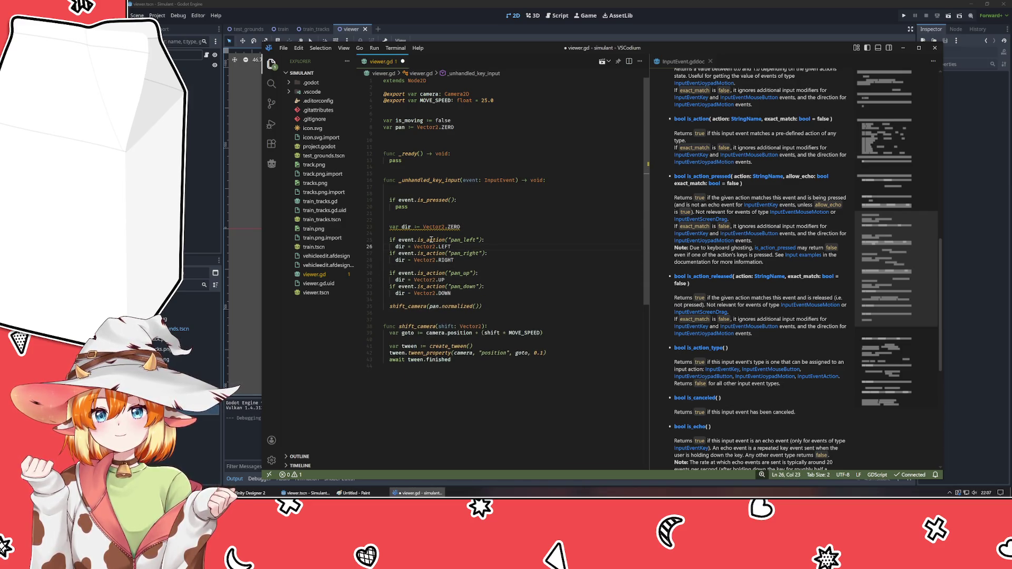
{"action": "left_click_drag", "start_coordinate": [415, 211], "coordinate": [376, 195]}
{"action": "key", "text": "BackSpace"}
{"action": "key", "text": "BackSpace"}
{"action": "key", "text": "Delete"}
{"action": "key", "text": "Delete"}
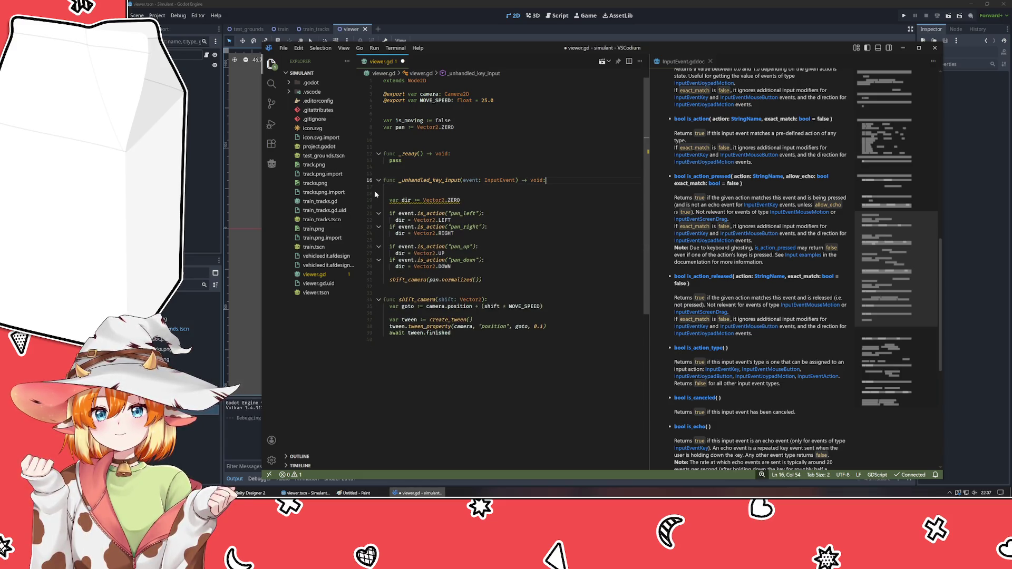
{"action": "key", "text": "Delete"}
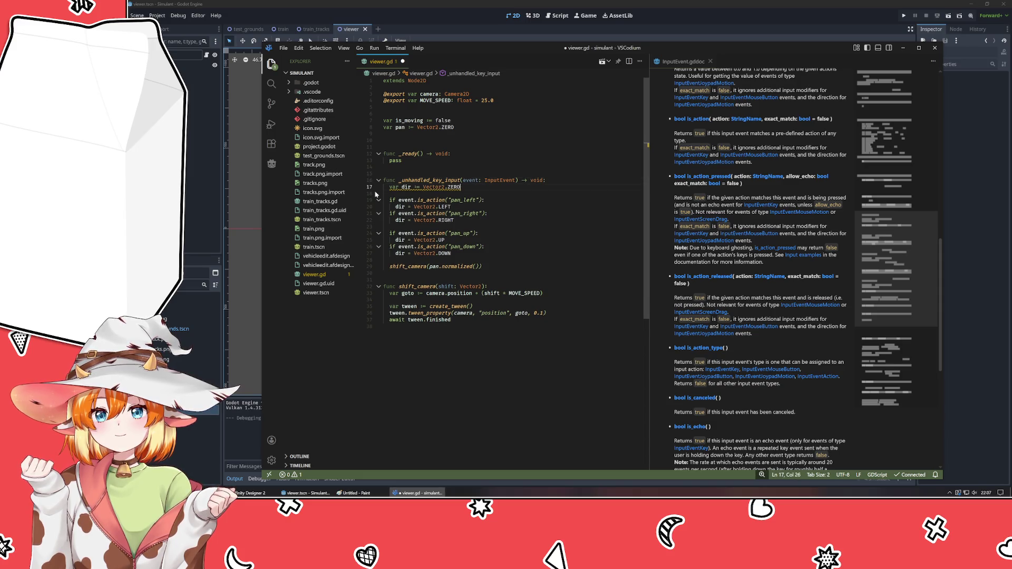
- Start an 'if dir != Vector2.ZERO' check below the pan checks
{"action": "key", "text": "Down"}
{"action": "key", "text": "Down"}
{"action": "key", "text": "Down"}
{"action": "key", "text": "End"}
{"action": "key", "text": "Down"}
{"action": "key", "text": "Down"}
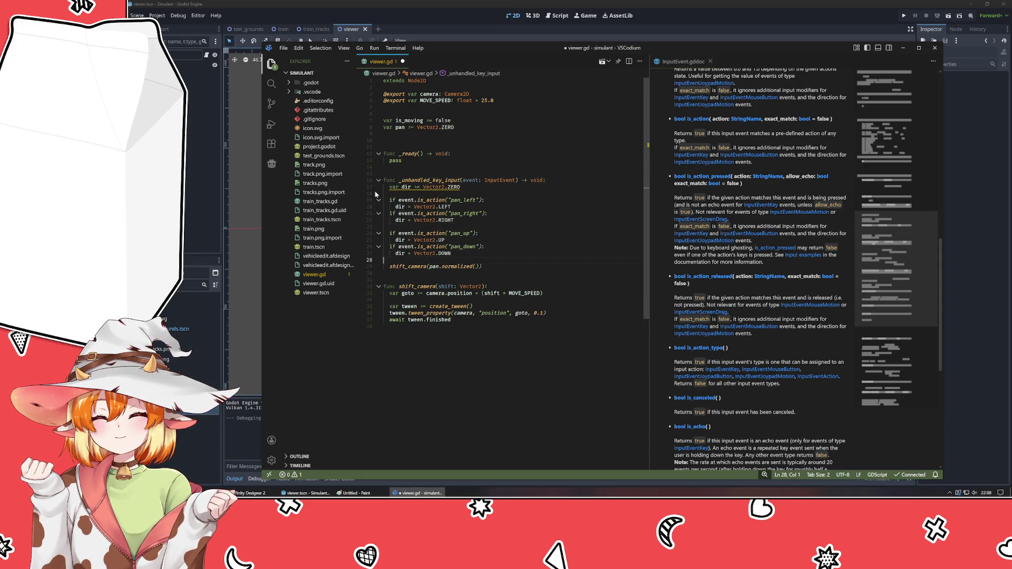
{"action": "key", "text": "Return"}
{"action": "key", "text": "Return"}
{"action": "key", "text": "Return"}
{"action": "type", "text": "if "}
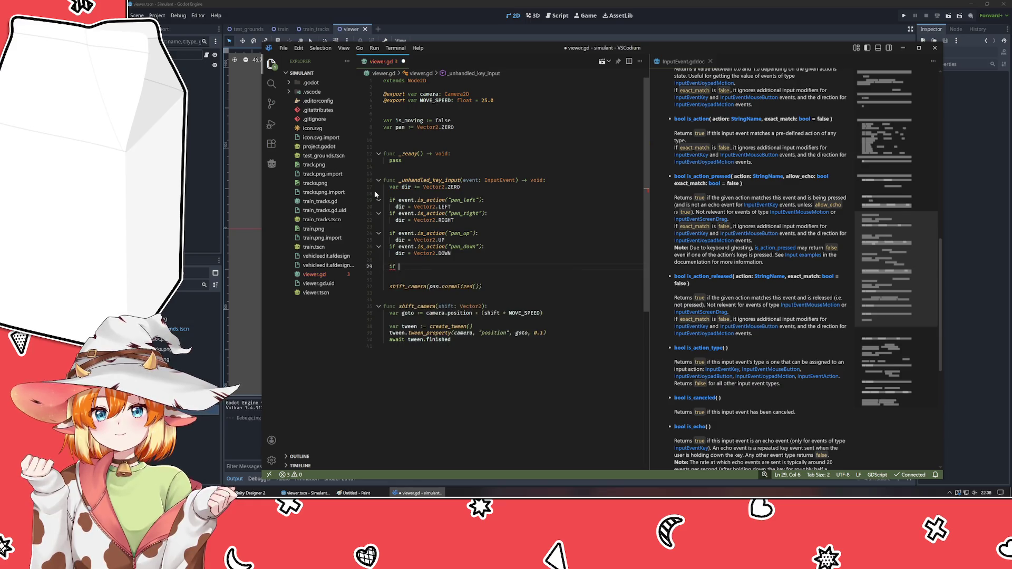
{"action": "type", "text": "dir"}
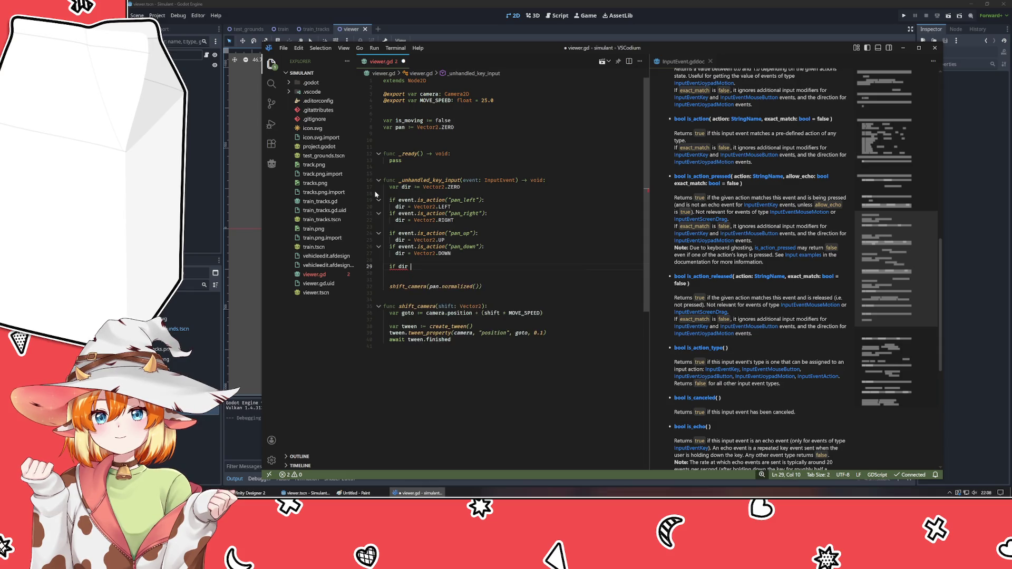
{"action": "type", "text": " != Vector2.Z"}
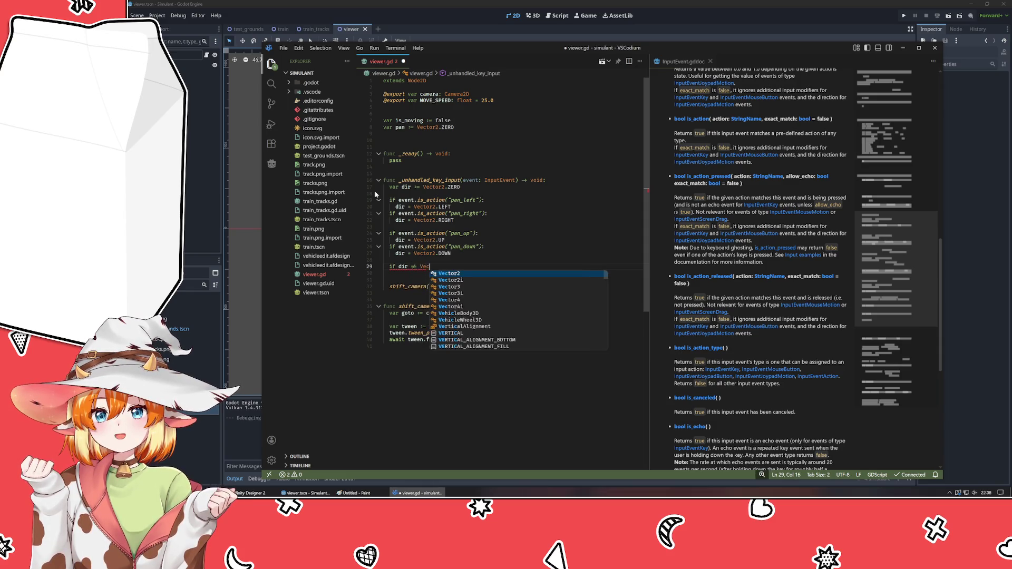
- Complete the nonzero dir check with an event.is_pressed() branch doing 'pan += dir'
{"action": "key", "text": "Tab"}
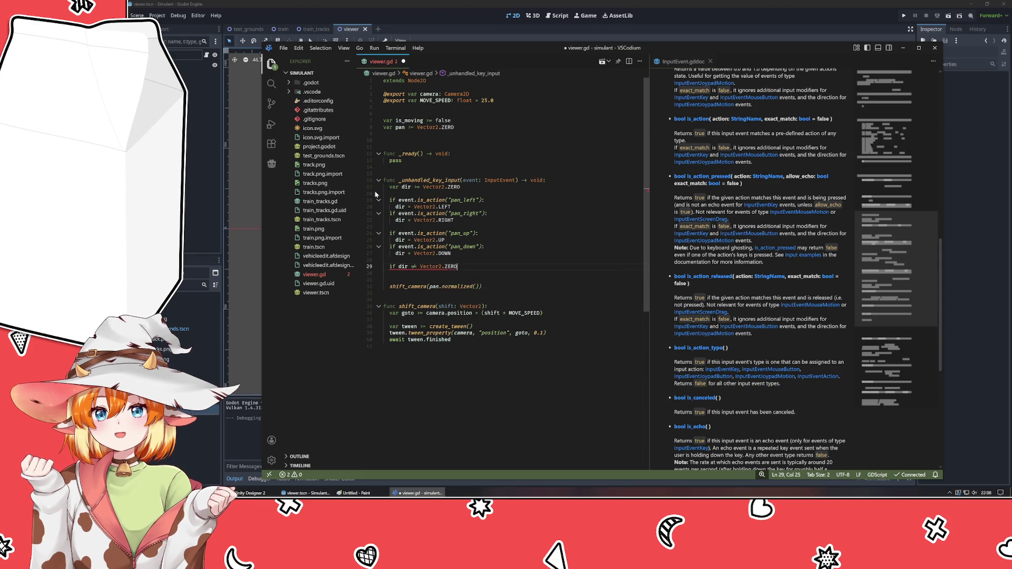
{"action": "type", "text": ":"}
{"action": "key", "text": "Return"}
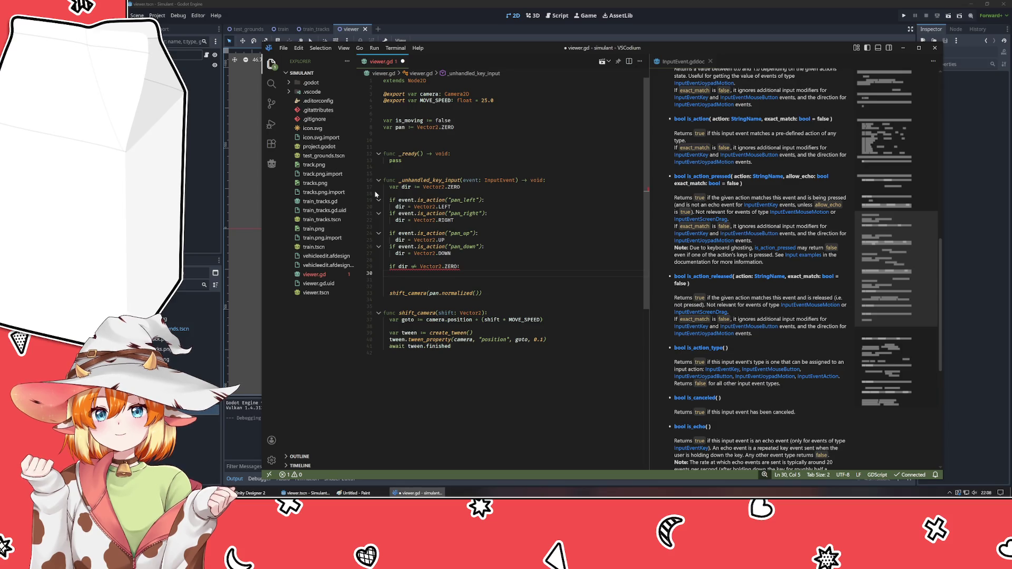
{"action": "type", "text": "if event.i"}
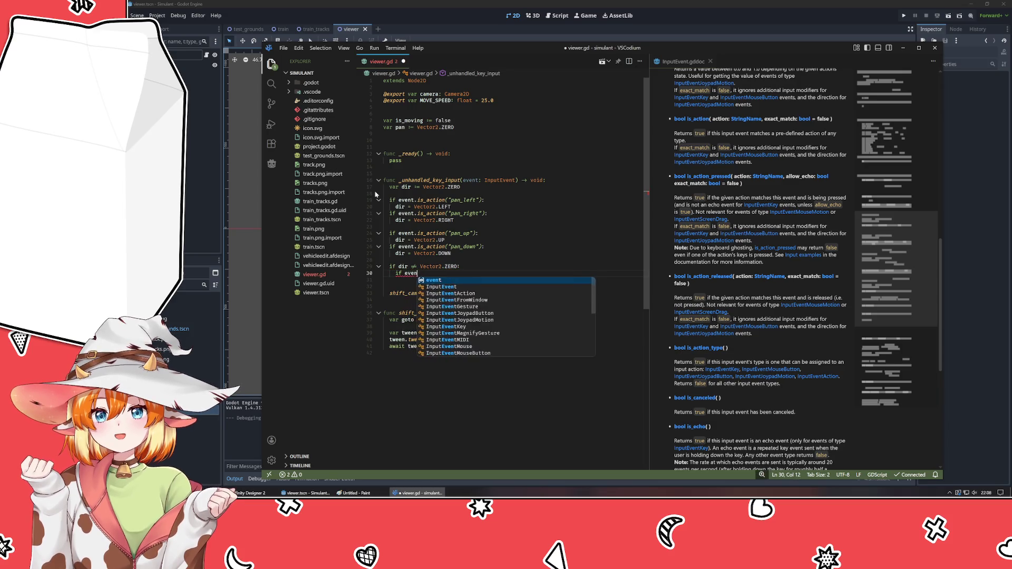
{"action": "type", "text": "s_pr"}
{"action": "key", "text": "Tab"}
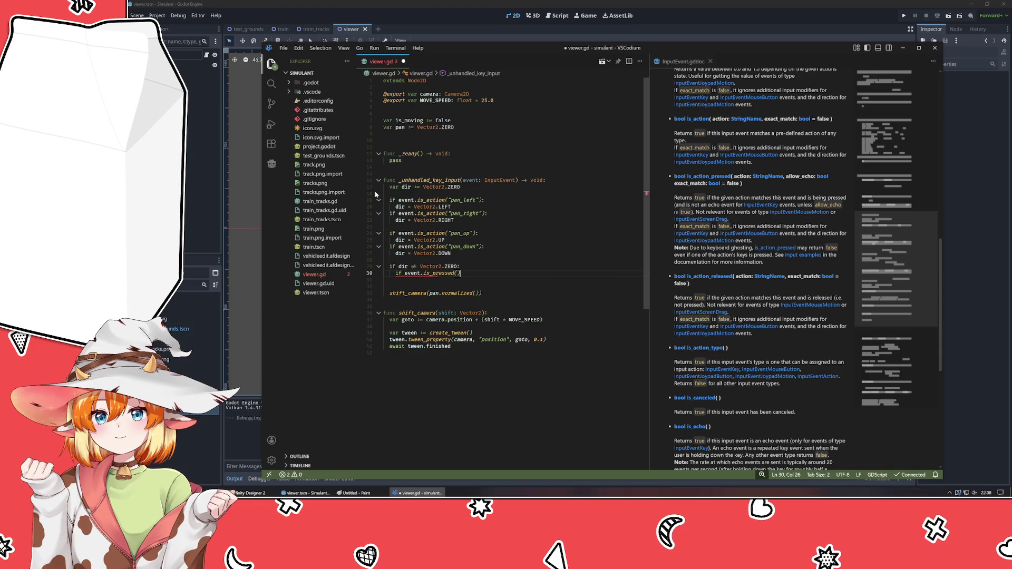
{"action": "type", "text": ":"}
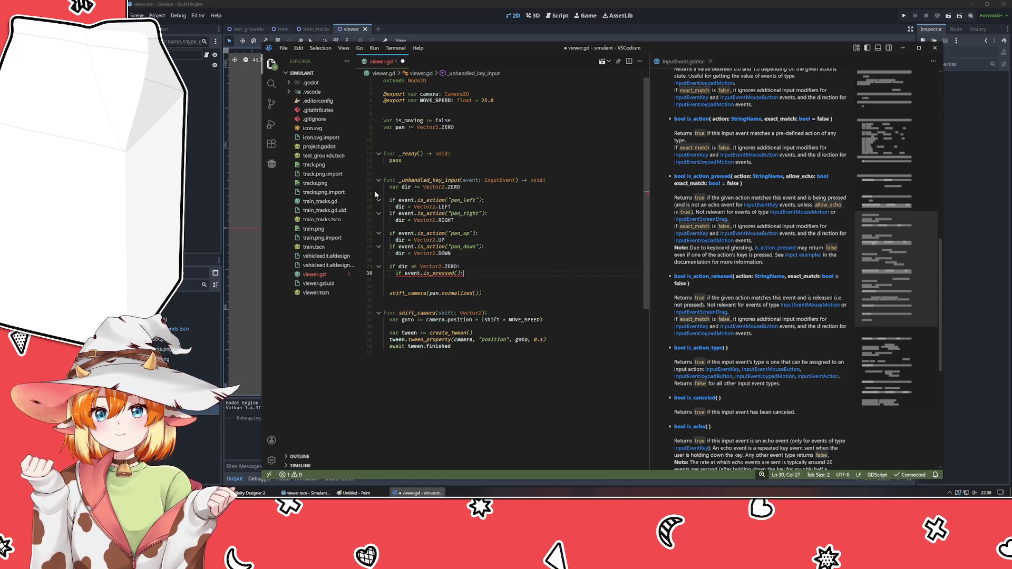
{"action": "key", "text": "Return"}
{"action": "type", "text": "pan += dir"}
{"action": "key", "text": "Return"}
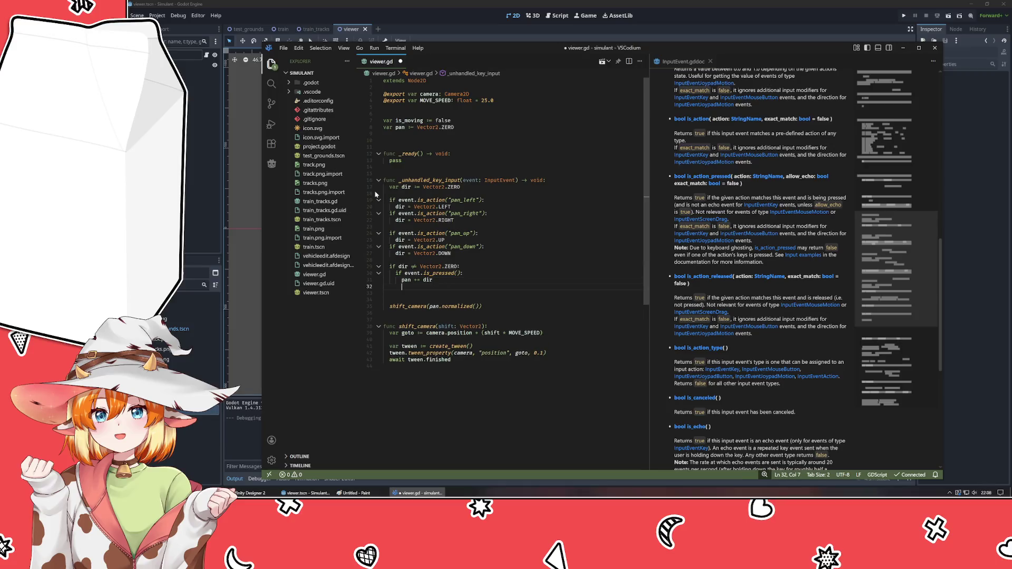
- Add an 'elif event.is_released()' branch that subtracts dir from pan
{"action": "type", "text": "elif "}
{"action": "type", "text": "event.is_rel"}
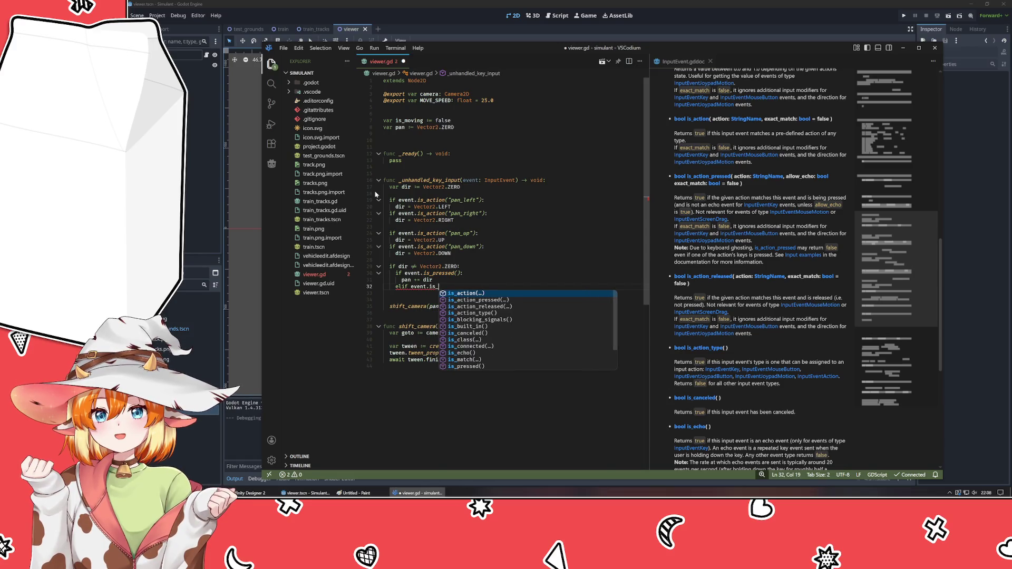
{"action": "key", "text": "Return"}
{"action": "type", "text": ":"}
{"action": "key", "text": "Return"}
{"action": "type", "text": "pan -= "}
{"action": "type", "text": "= "}
{"action": "type", "text": "dir"}
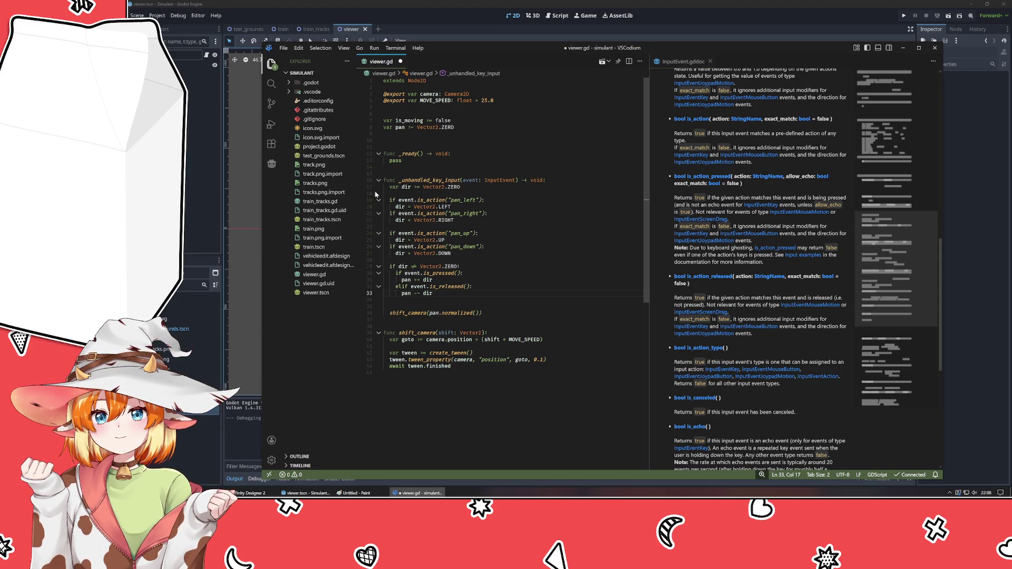
- Cut the shift_camera(pan.normalized()) line out of the key handler and open a blank line after _ready
{"action": "left_click", "coordinate": [390, 174]}
{"action": "key", "text": "Return"}
{"action": "key", "text": "Return"}
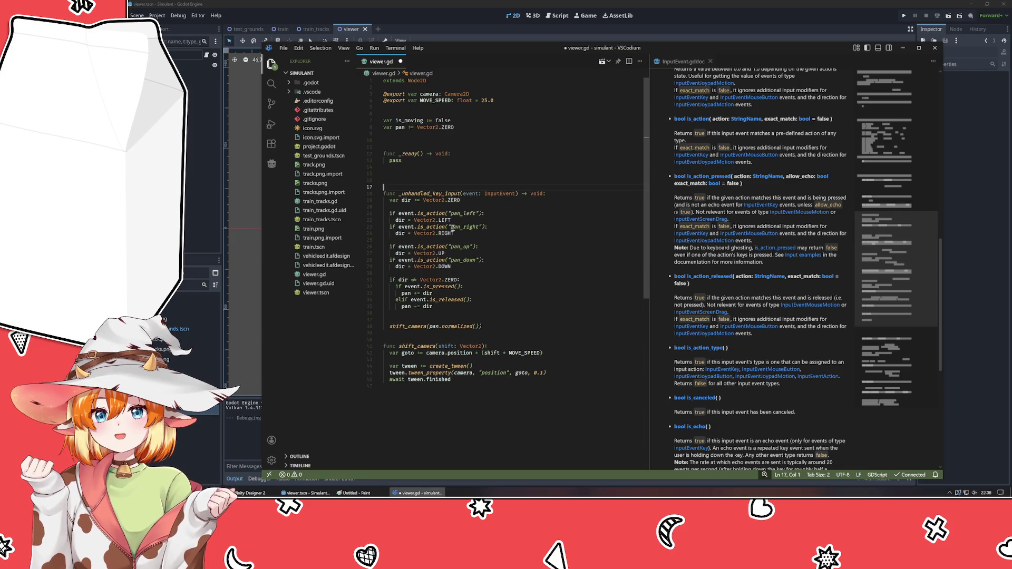
{"action": "left_click_drag", "start_coordinate": [384, 326], "coordinate": [404, 346]}
{"action": "left_click", "coordinate": [404, 346]}
{"action": "left_click_drag", "start_coordinate": [482, 327], "coordinate": [491, 310]}
{"action": "left_click", "coordinate": [489, 327]}
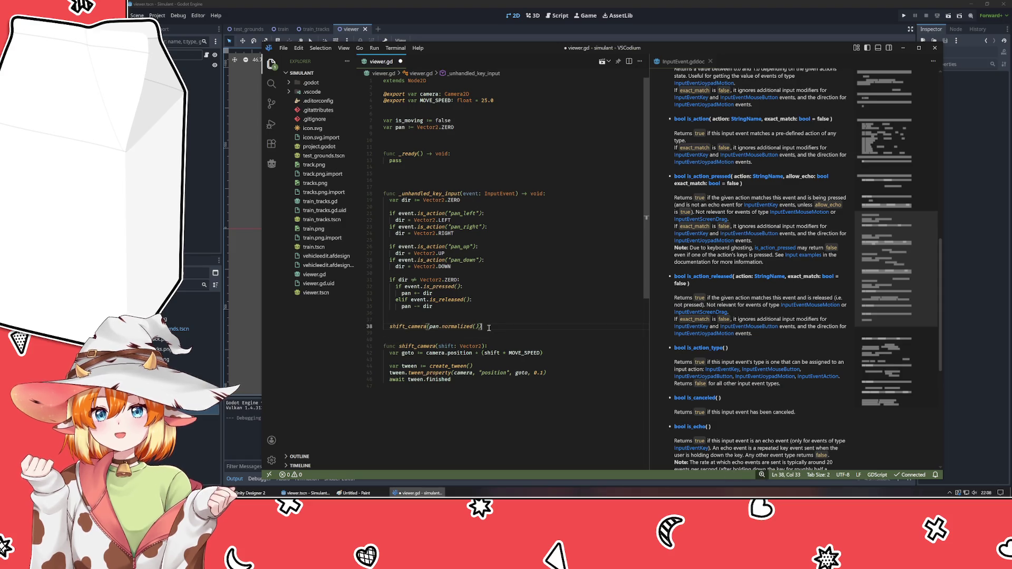
{"action": "key", "text": "shift+Home"}
{"action": "key", "text": "ctrl+x"}
{"action": "key", "text": "BackSpace"}
{"action": "key", "text": "BackSpace"}
{"action": "key", "text": "BackSpace"}
{"action": "key", "text": "BackSpace"}
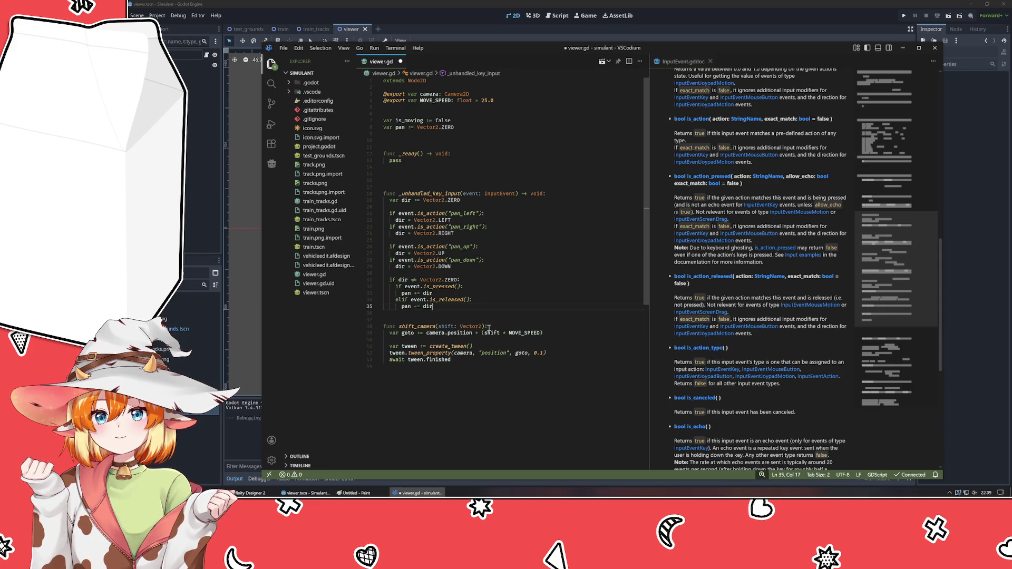
{"action": "left_click", "coordinate": [430, 176]}
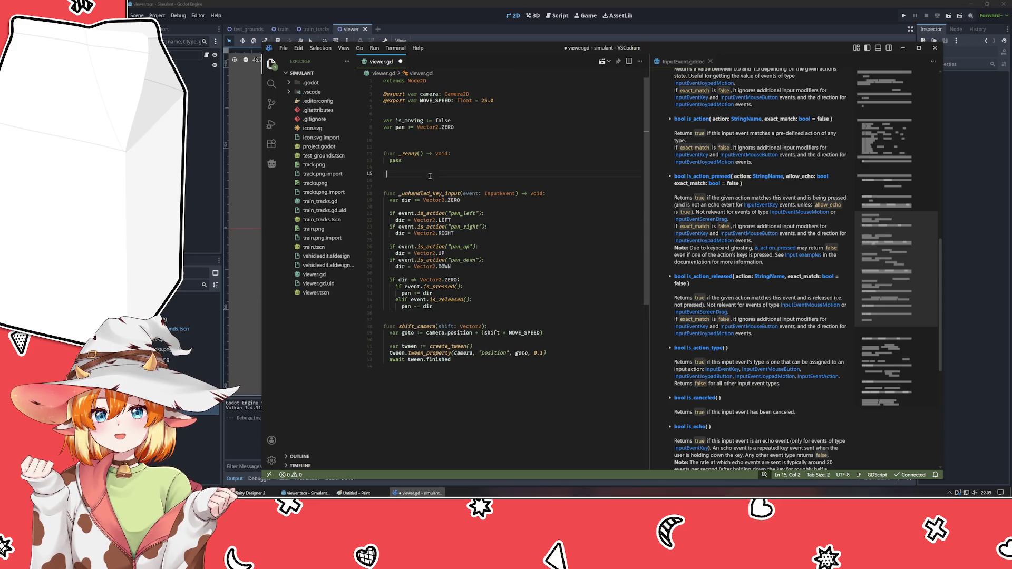
{"action": "key", "text": "BackSpace"}
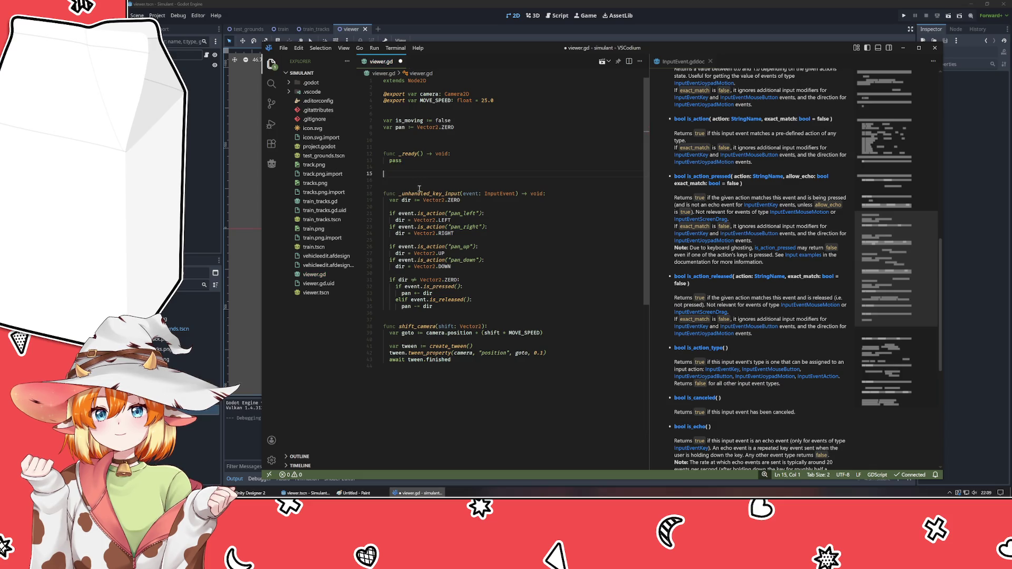
- Add a _process(delta) function whose body calls shift_camera(pan.normalized())
{"action": "left_click", "coordinate": [425, 194]}
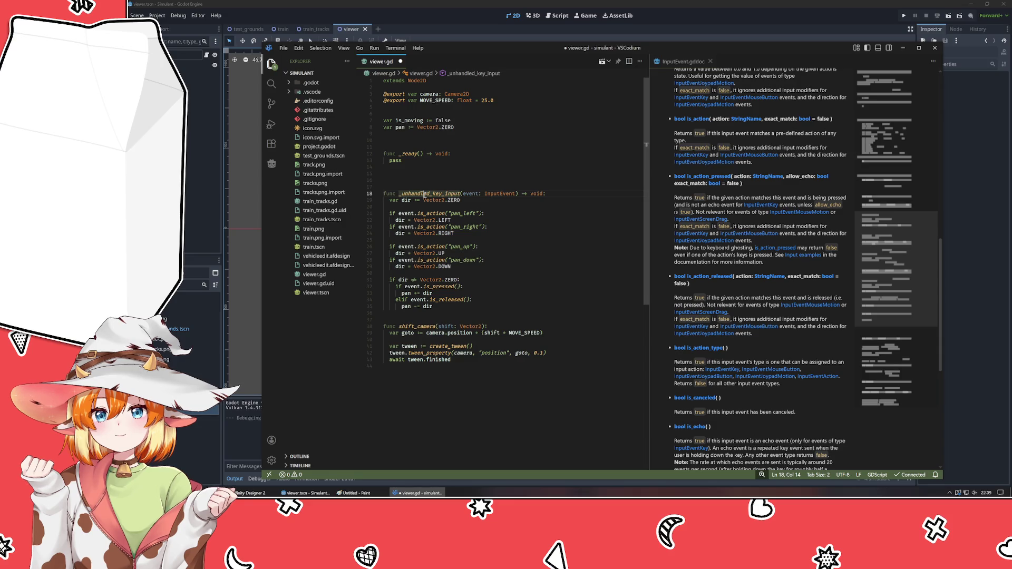
{"action": "type", "text": "fur"}
{"action": "key", "text": "BackSpace"}
{"action": "key", "text": "BackSpace"}
{"action": "key", "text": "BackSpace"}
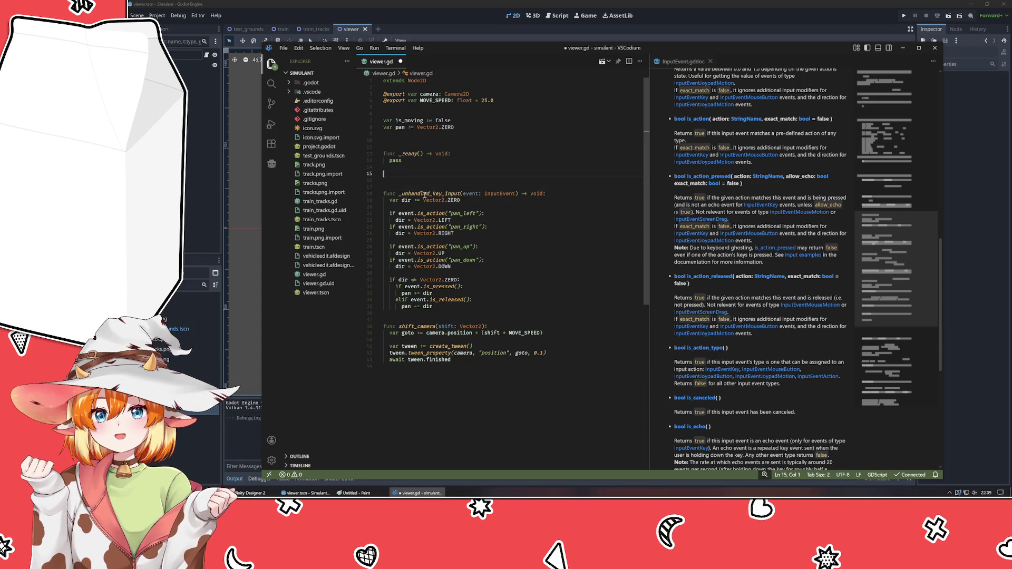
{"action": "key", "text": "Return"}
{"action": "type", "text": "func _re"}
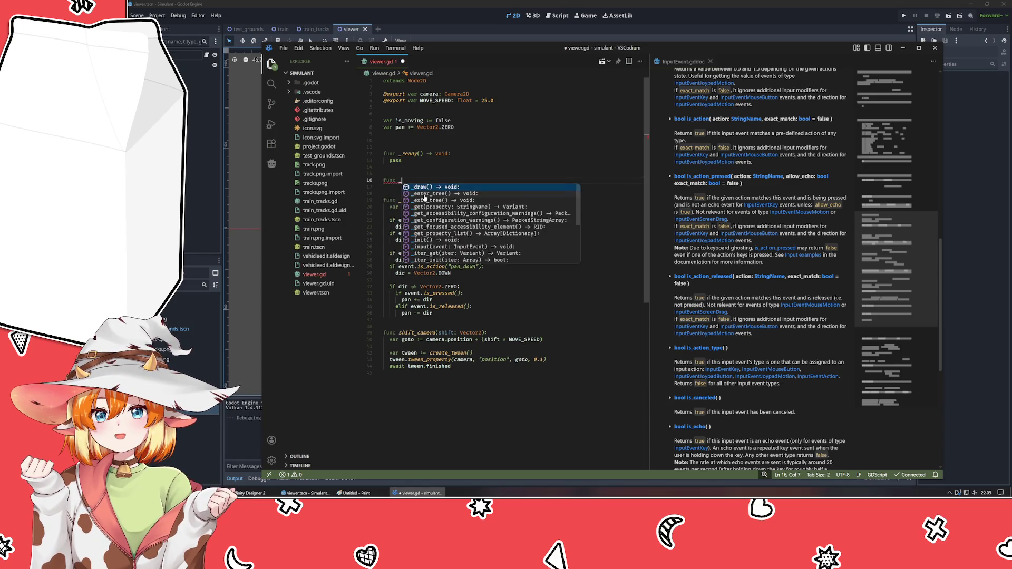
{"action": "type", "text": "a"}
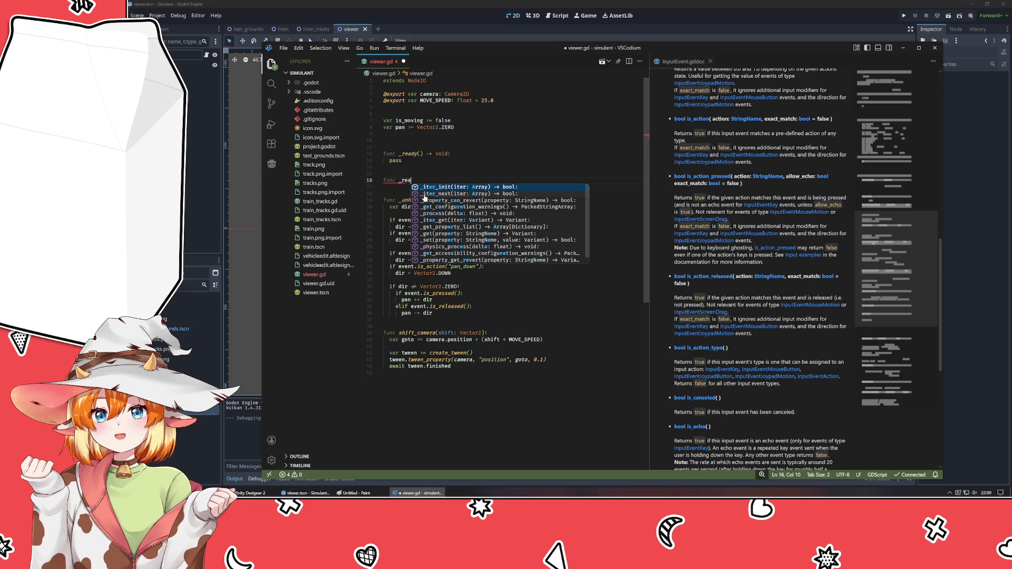
{"action": "key", "text": "ctrl+BackSpace"}
{"action": "type", "text": "_proces"}
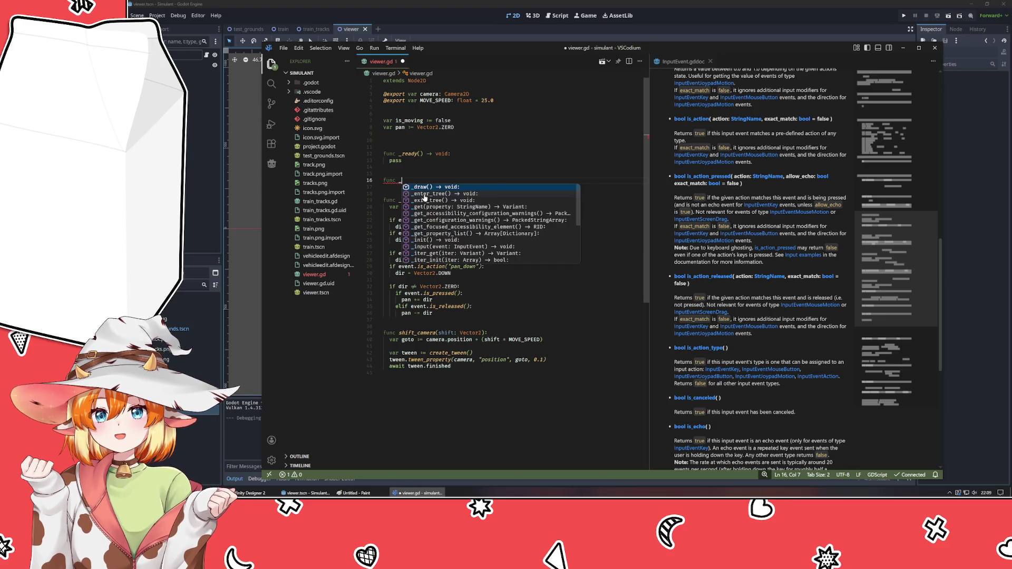
{"action": "key", "text": "Return"}
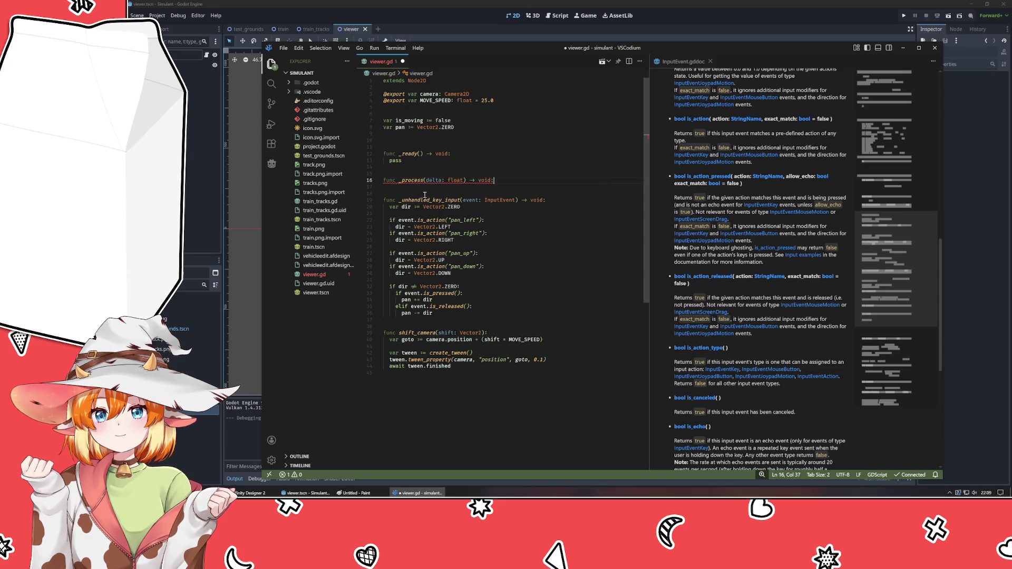
{"action": "key", "text": "Return"}
{"action": "type", "text": "shift_camera(pan.normalized())"}
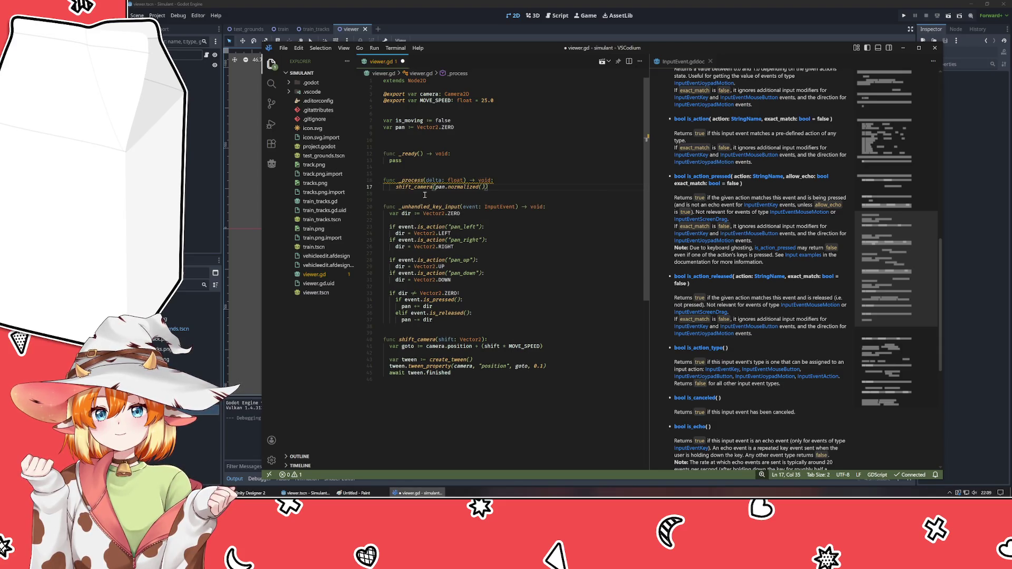
- Comment the call with '#FIXME - utilize delta', keeping the parameter named delta
{"action": "key", "text": "Up"}
{"action": "key", "text": "ctrl+Left"}
{"action": "key", "text": "ctrl+Left"}
{"action": "key", "text": "ctrl+Left"}
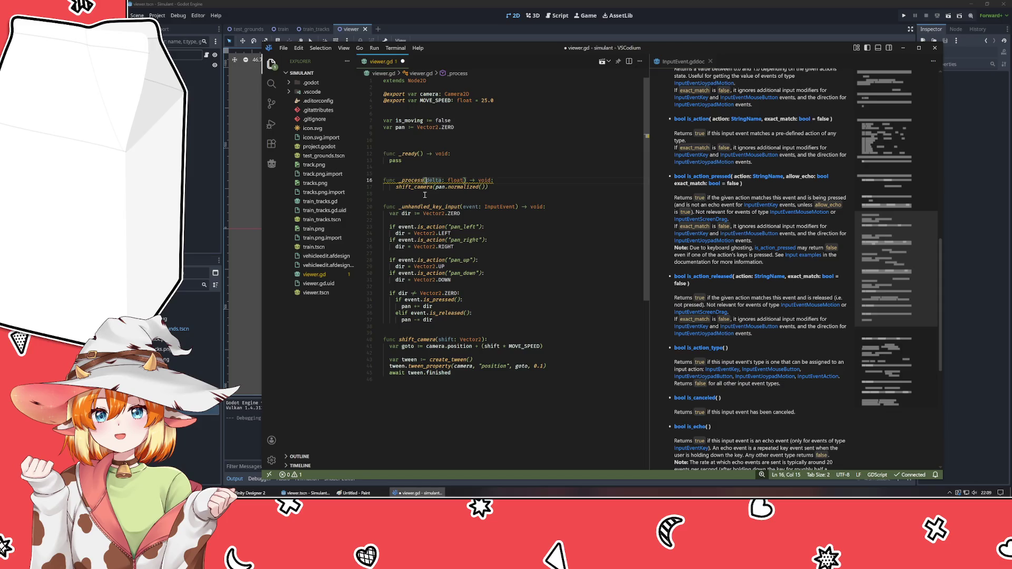
{"action": "type", "text": "_"}
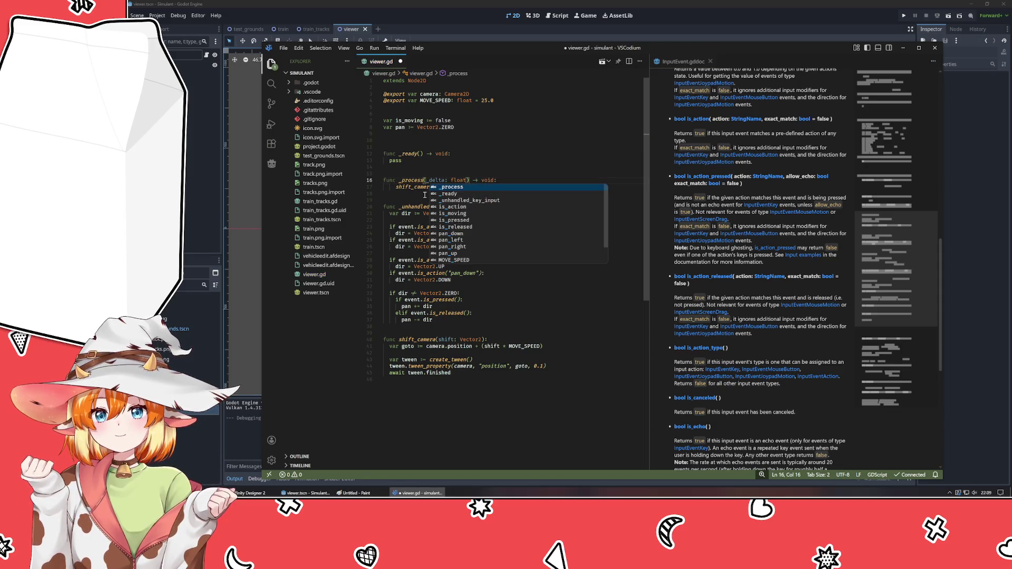
{"action": "left_click", "coordinate": [531, 181]}
{"action": "key", "text": "Down"}
{"action": "type", "text": "#FIXME - "}
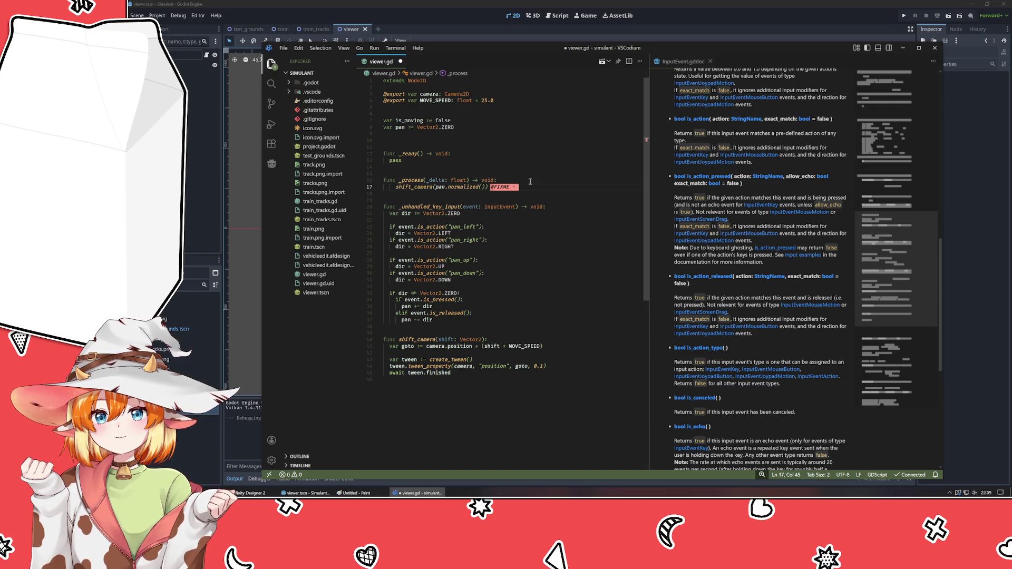
{"action": "type", "text": "utilize del"}
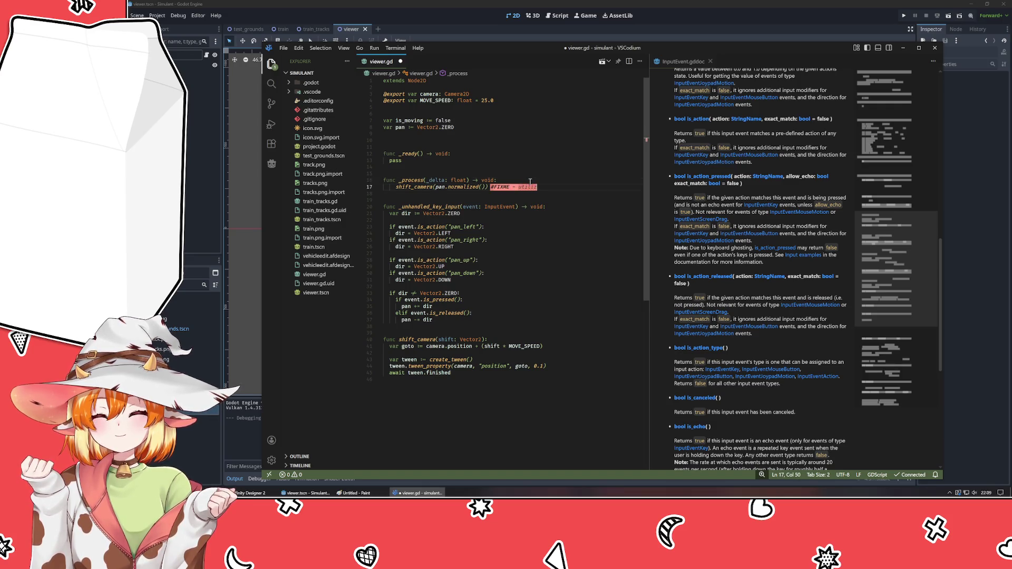
{"action": "type", "text": "ta"}
{"action": "left_click", "coordinate": [519, 195]}
{"action": "left_click", "coordinate": [491, 296]}
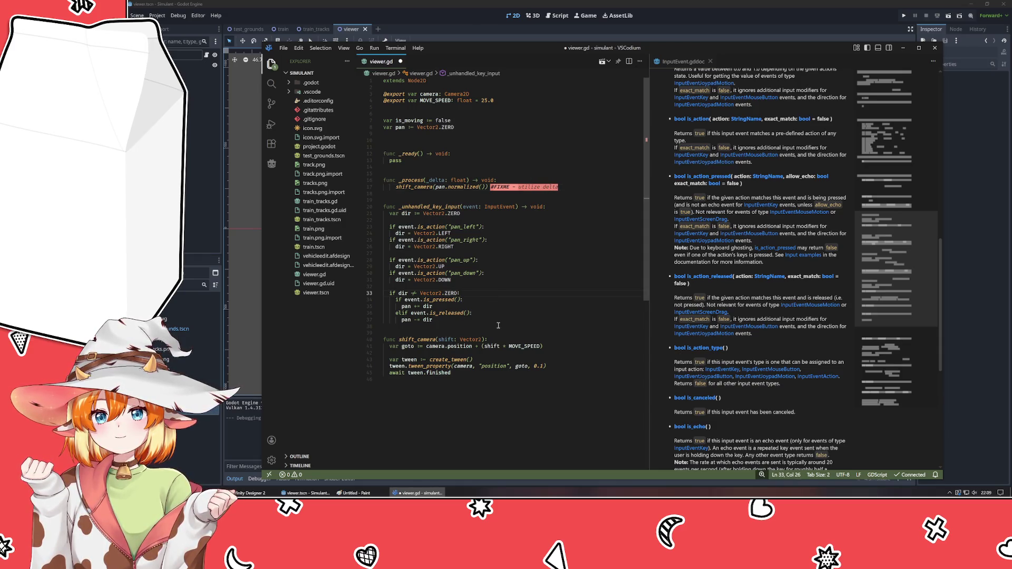
{"action": "left_click", "coordinate": [425, 180]}
{"action": "key", "text": "Delete"}
- After 'pan -= dir' in the key handler, add 'is_moving = pan != Vector2.ZERO'
{"action": "left_click", "coordinate": [444, 201]}
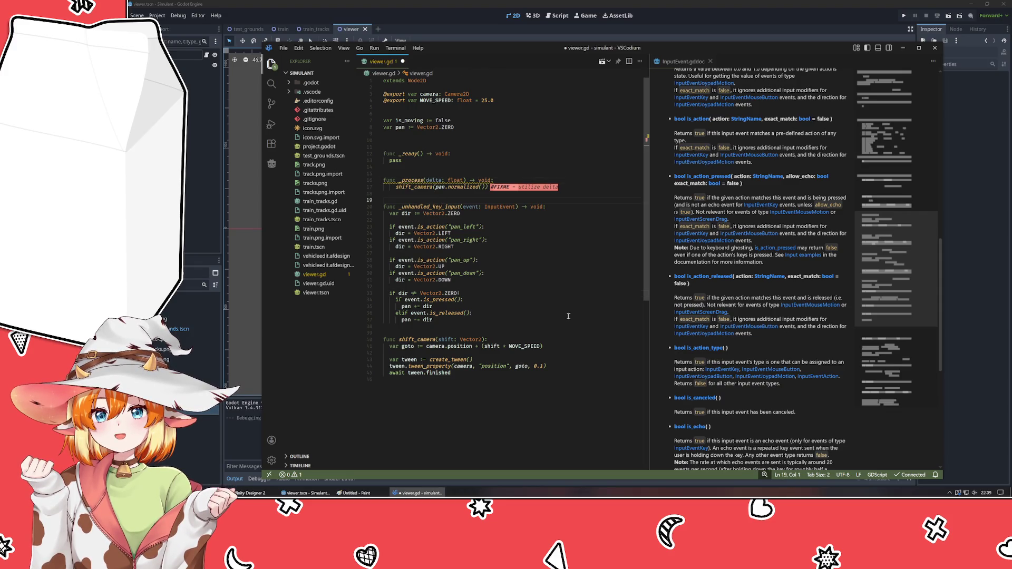
{"action": "left_click", "coordinate": [498, 298]}
{"action": "left_click", "coordinate": [454, 328]}
{"action": "left_click", "coordinate": [454, 320]}
{"action": "key", "text": "Return"}
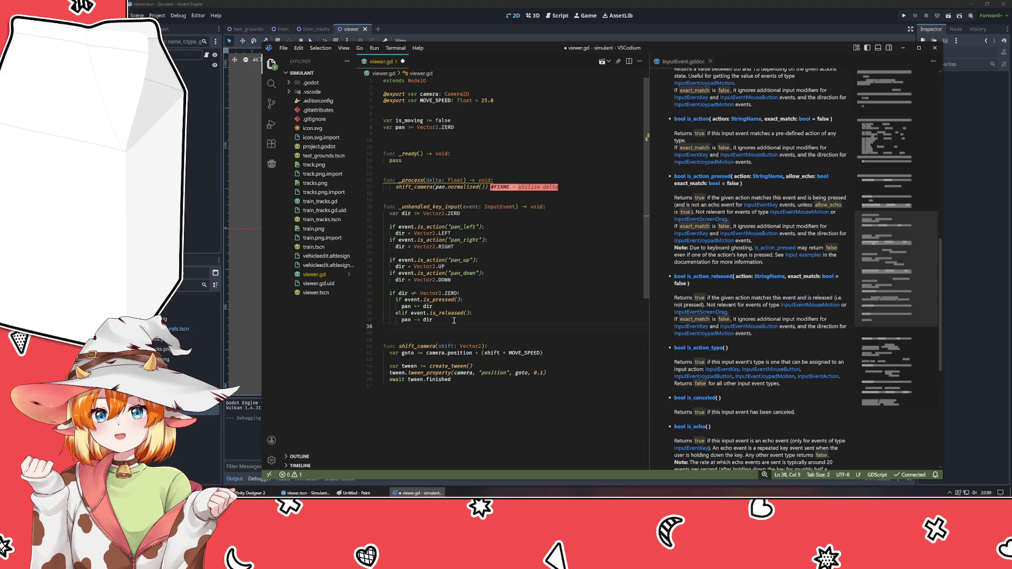
{"action": "key", "text": "Return"}
{"action": "key", "text": "BackSpace"}
{"action": "type", "text": "if p"}
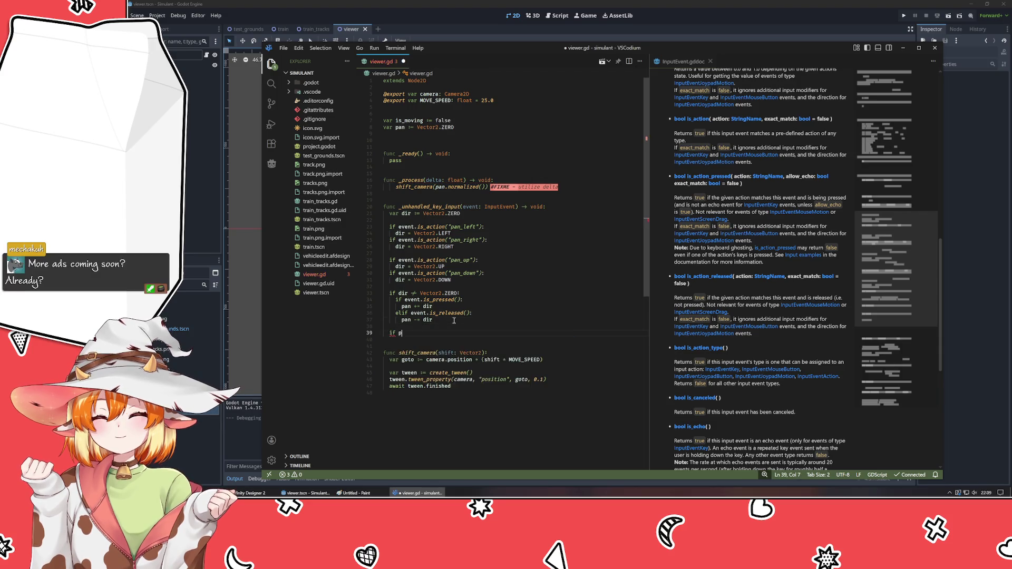
{"action": "type", "text": "an != V"}
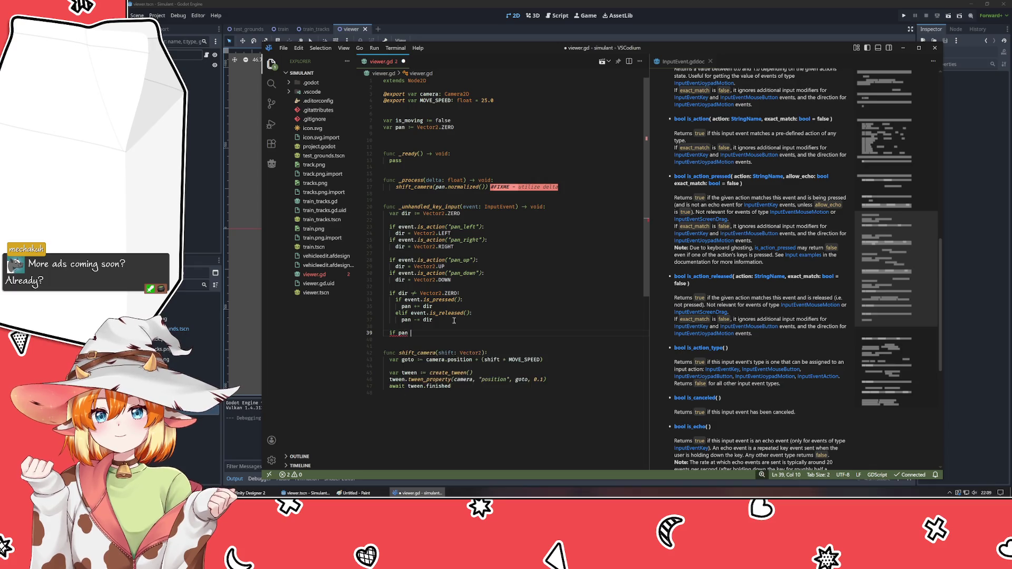
{"action": "type", "text": "ector2.ZERO"}
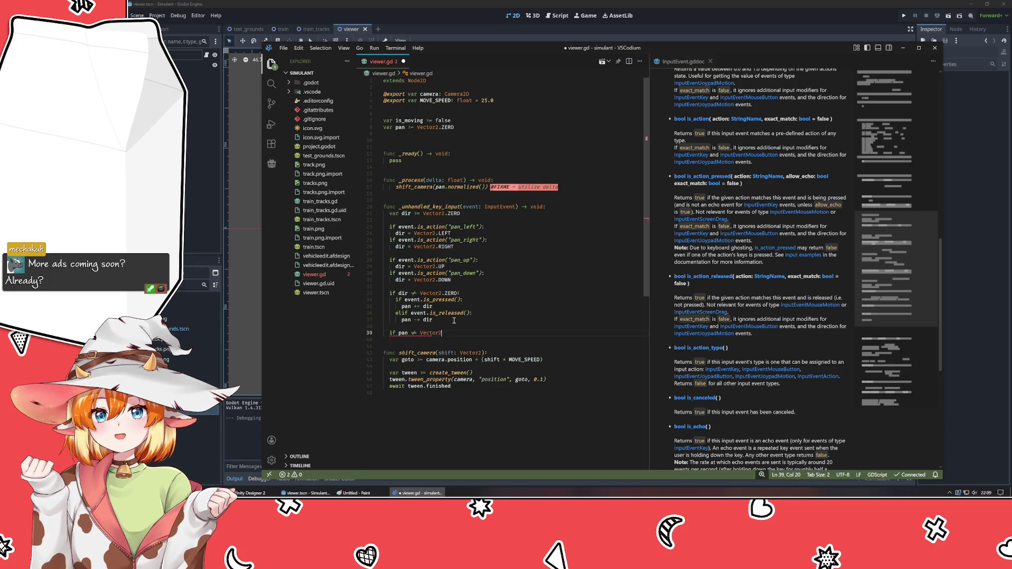
{"action": "type", "text": ":"}
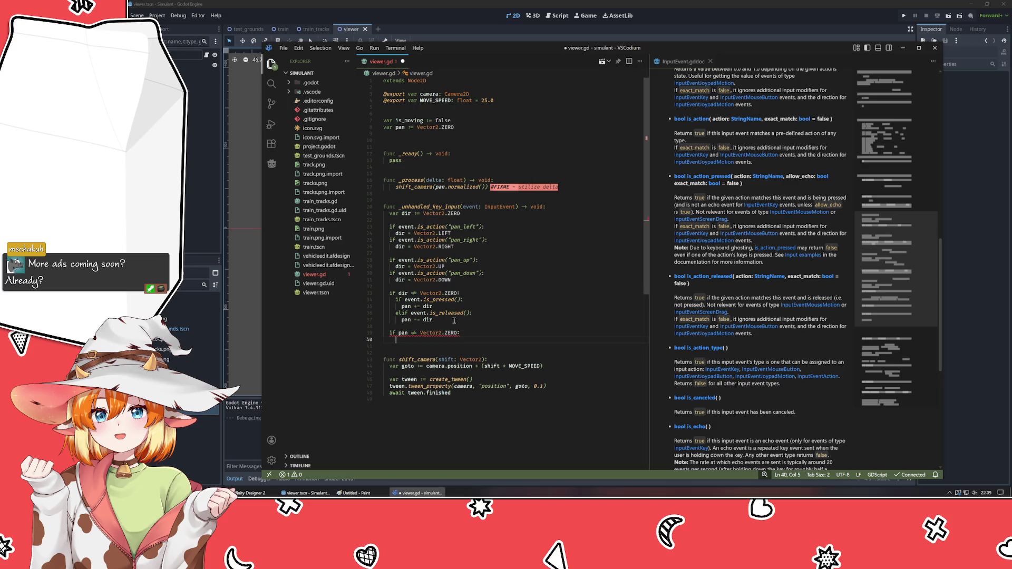
{"action": "key", "text": "BackSpace"}
{"action": "key", "text": "Home"}
{"action": "key", "text": "ctrl+shift+Right"}
{"action": "key", "text": "Delete"}
{"action": "type", "text": "is_moving"}
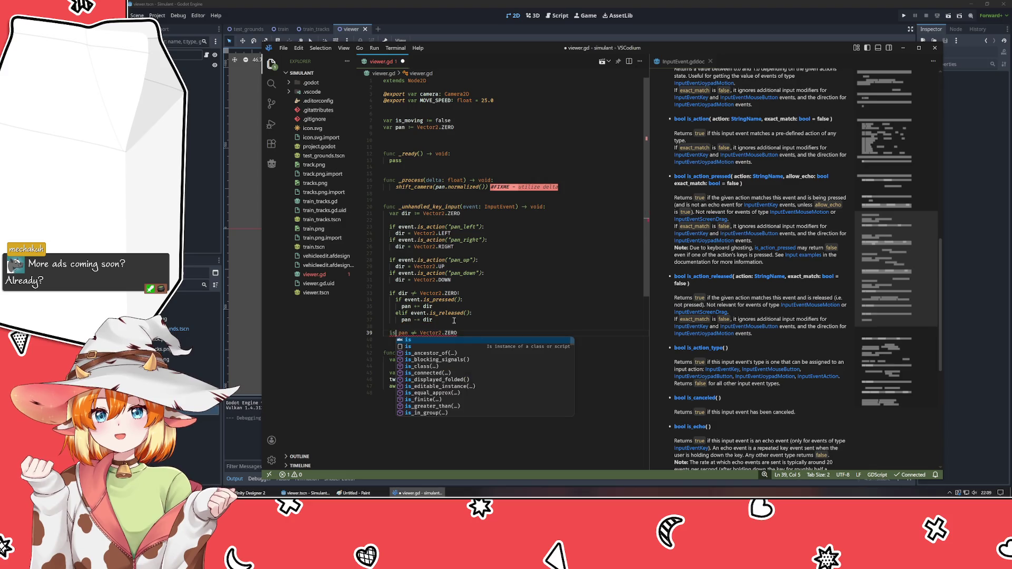
{"action": "type", "text": " ="}
{"action": "key", "text": "Right"}
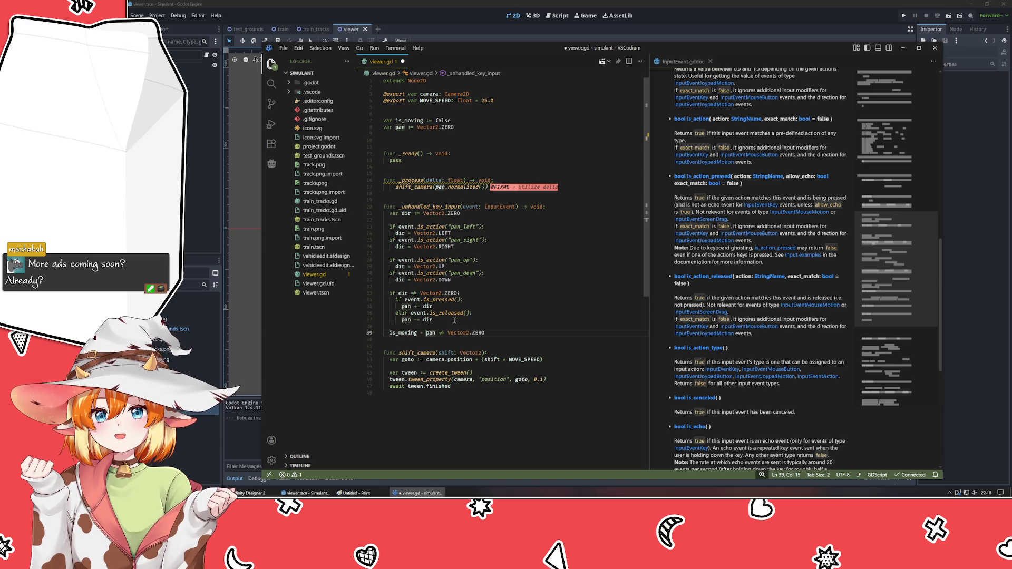
- Guard the shift_camera call in _process with 'if is_moving:' and switch back to Godot
{"action": "left_click", "coordinate": [501, 182]}
{"action": "key", "text": "Return"}
{"action": "type", "text": "if "}
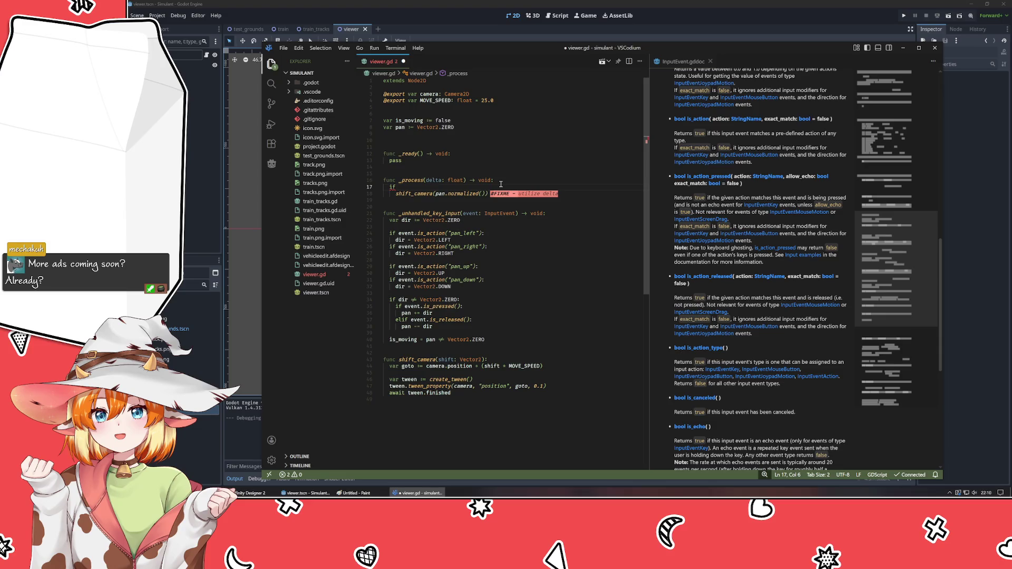
{"action": "type", "text": "is_moving:"}
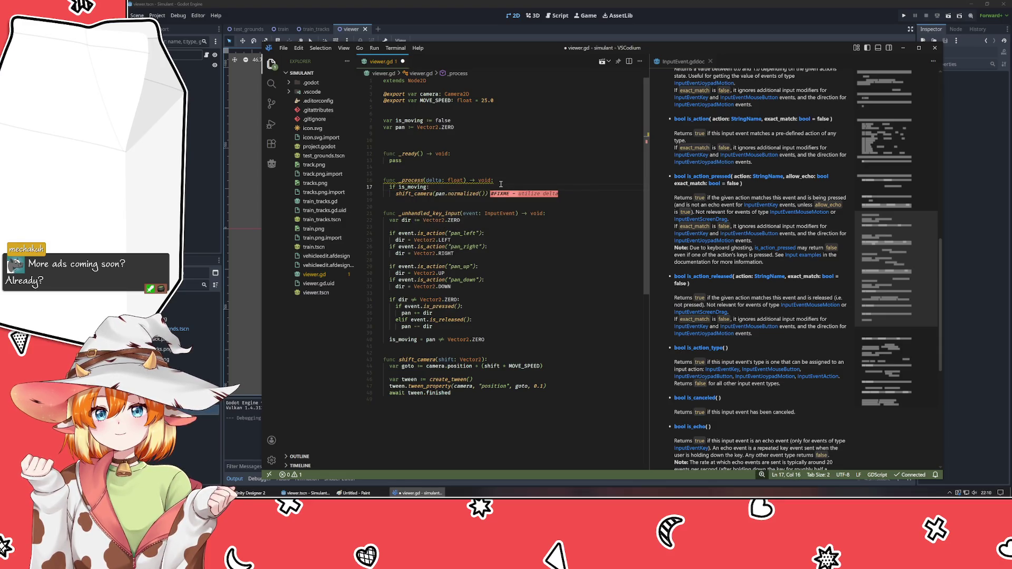
{"action": "key", "text": "shift+Down"}
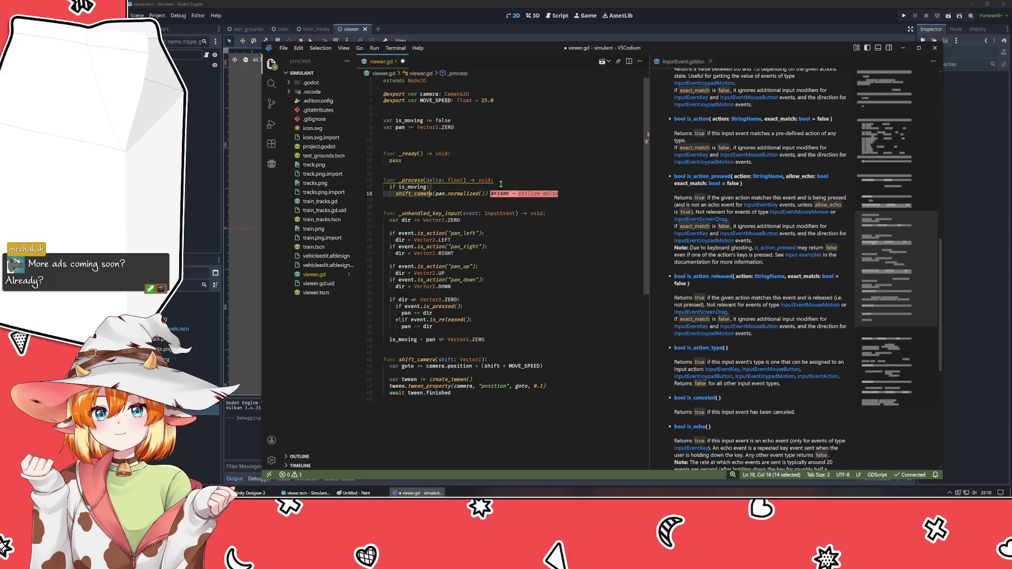
{"action": "key", "text": "Escape"}
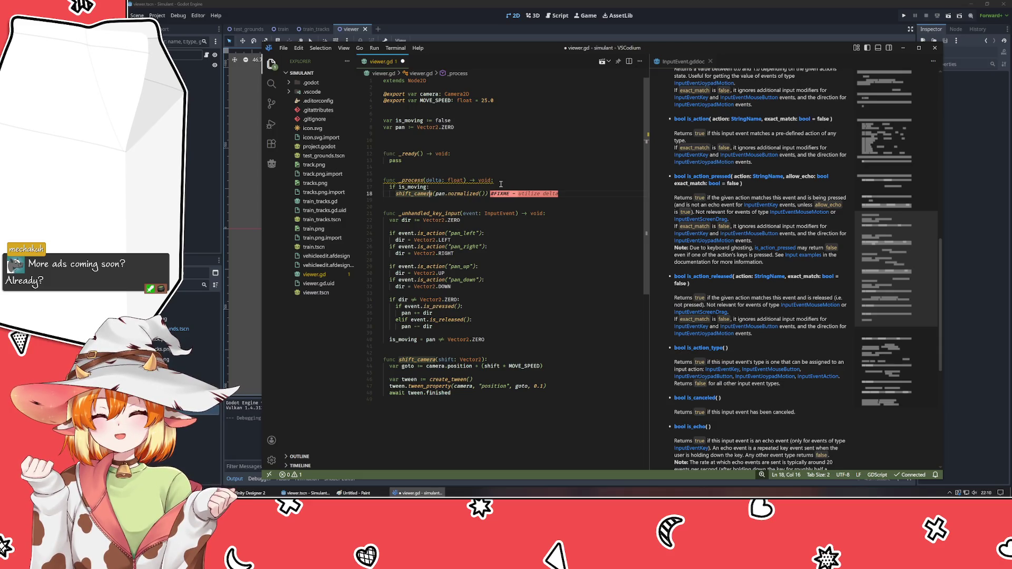
{"action": "key", "text": "alt+Tab"}
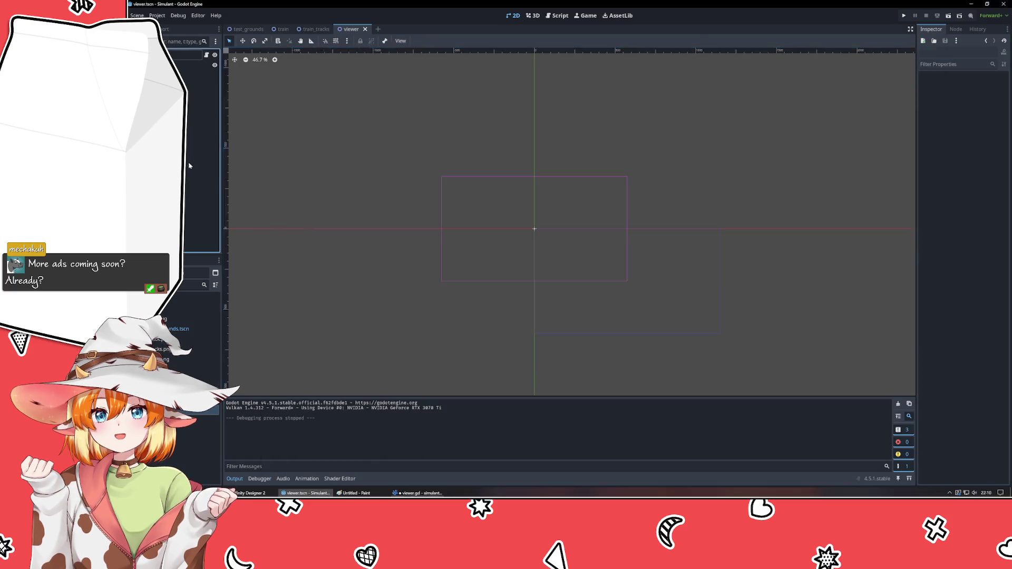
- Open the test_grounds and viewer scenes in Godot, then save viewer.gd in VSCodium
{"action": "left_click", "coordinate": [247, 29]}
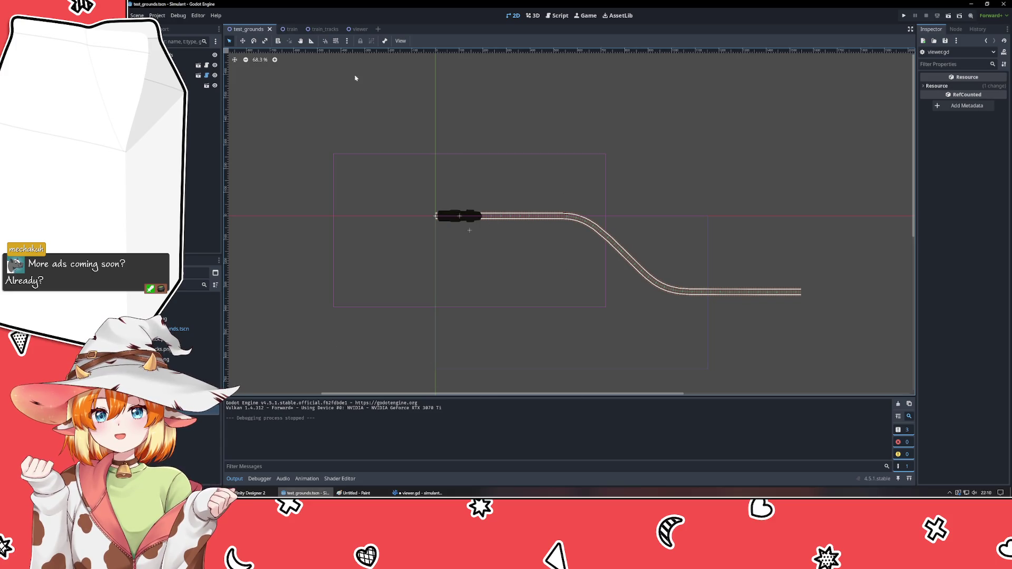
{"action": "left_click", "coordinate": [360, 29]}
{"action": "key", "text": "alt+Tab"}
{"action": "double_click", "coordinate": [407, 187]}
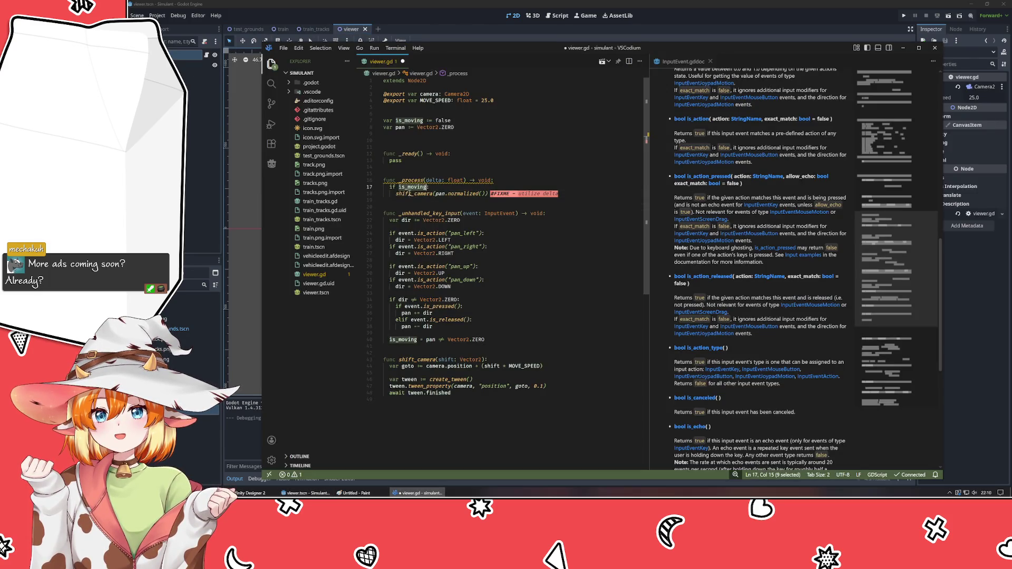
{"action": "left_click", "coordinate": [407, 201]}
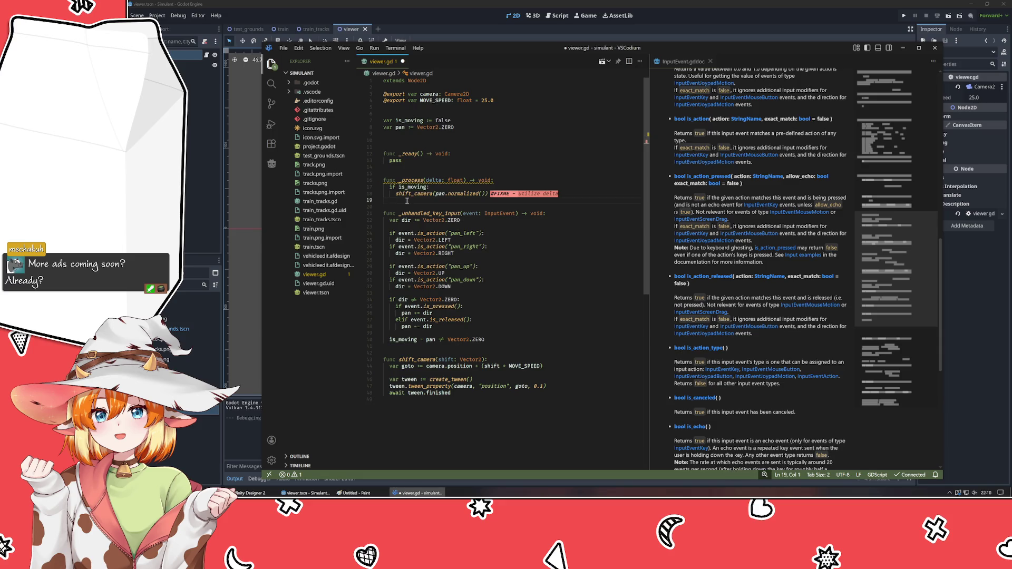
{"action": "key", "text": "ctrl+s"}
- Return to the Godot editor and run the game with F5
{"action": "left_click", "coordinate": [411, 194]}
{"action": "left_click", "coordinate": [412, 180]}
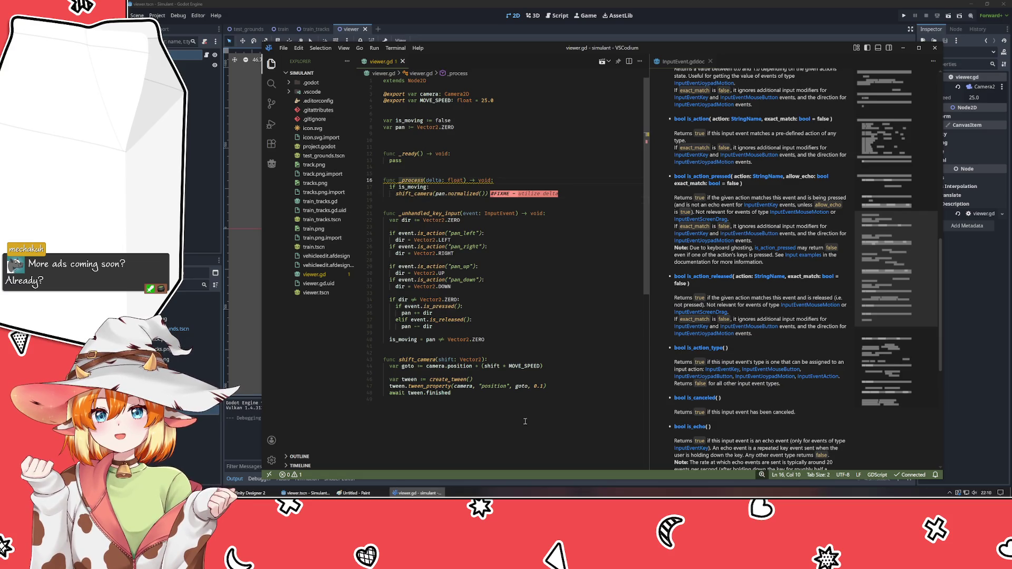
{"action": "left_click_drag", "start_coordinate": [533, 386], "coordinate": [538, 387]}
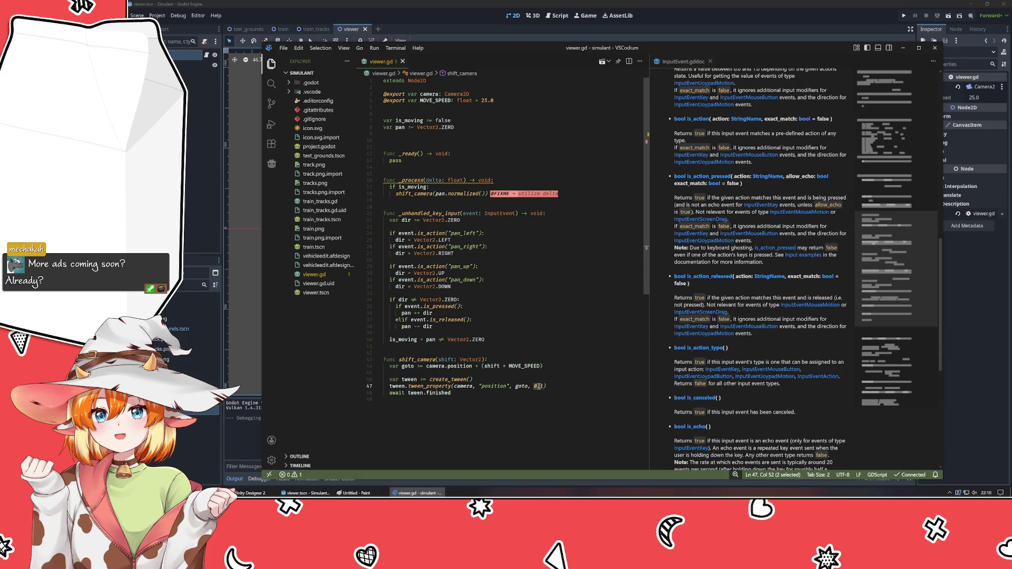
{"action": "left_click", "coordinate": [499, 407]}
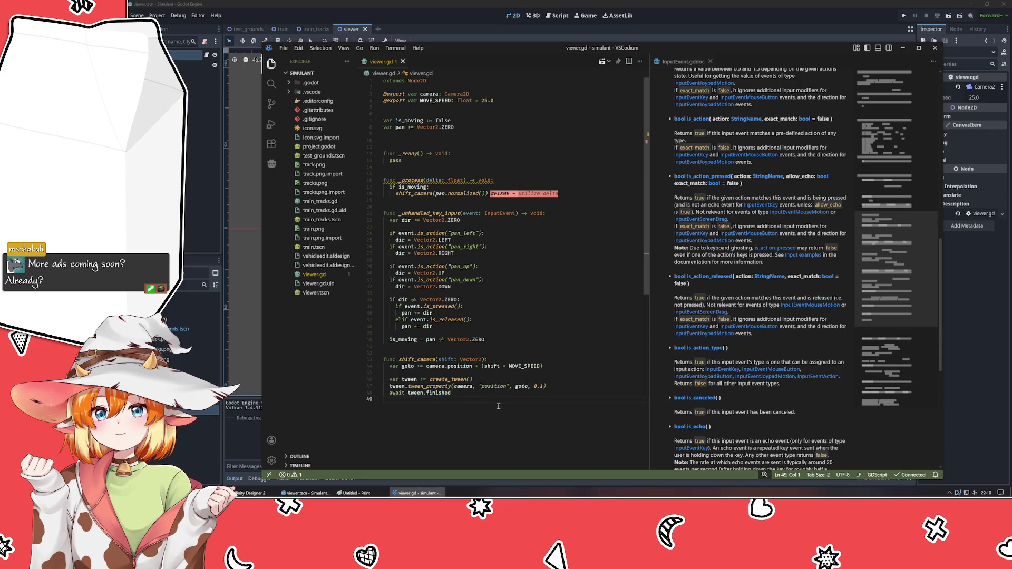
{"action": "left_click", "coordinate": [442, 8]}
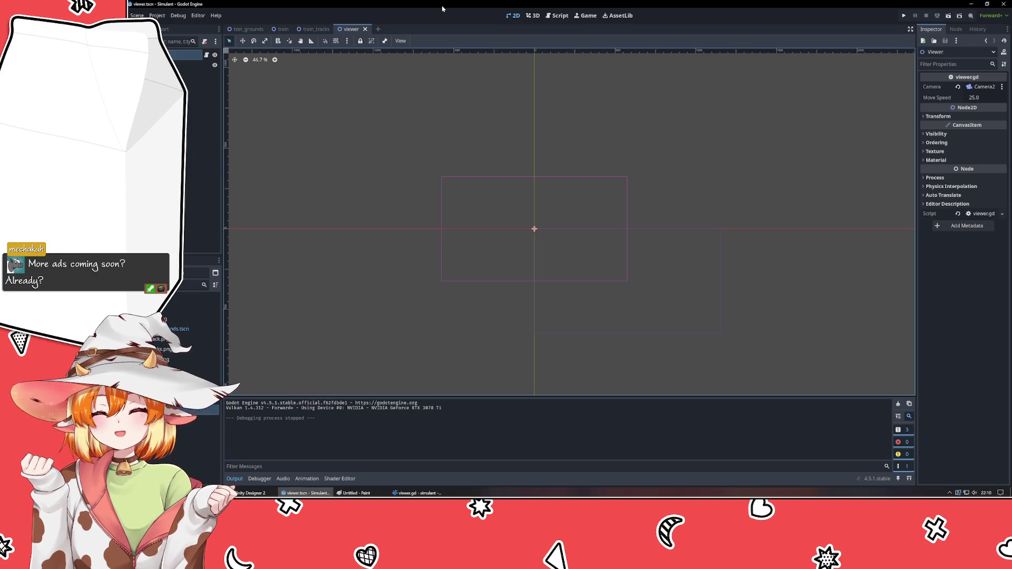
{"action": "key", "text": "F5"}
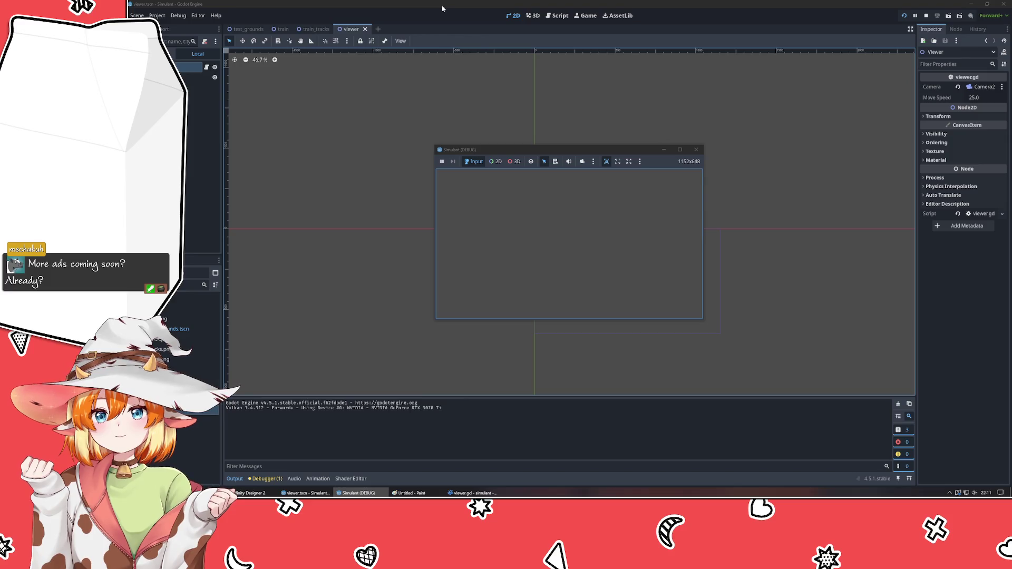
- Restart the game, pan the view with D, stop it, and return to VSCodium
{"action": "left_click", "coordinate": [696, 149]}
{"action": "left_click", "coordinate": [905, 15]}
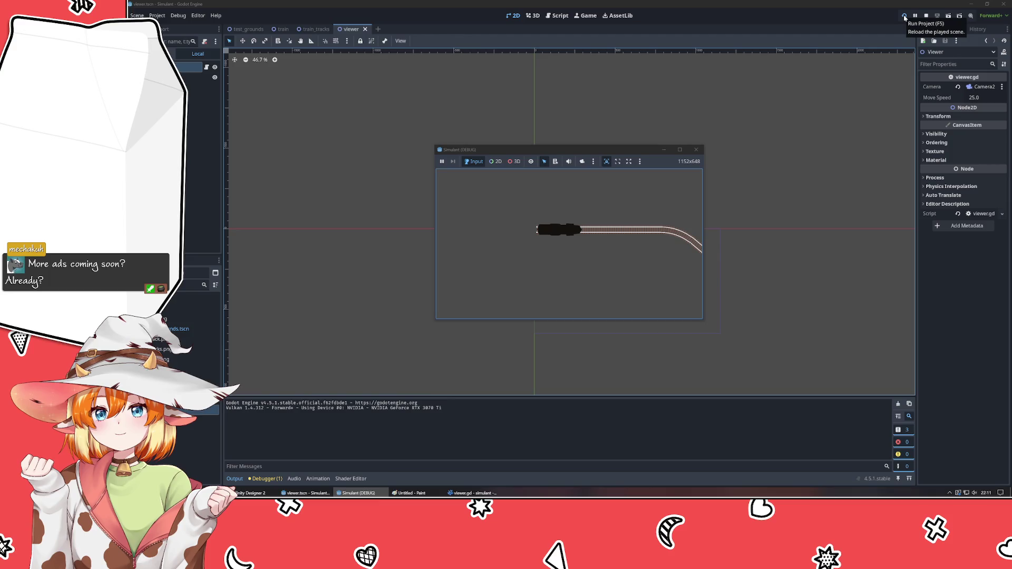
{"action": "key", "text": "d"}
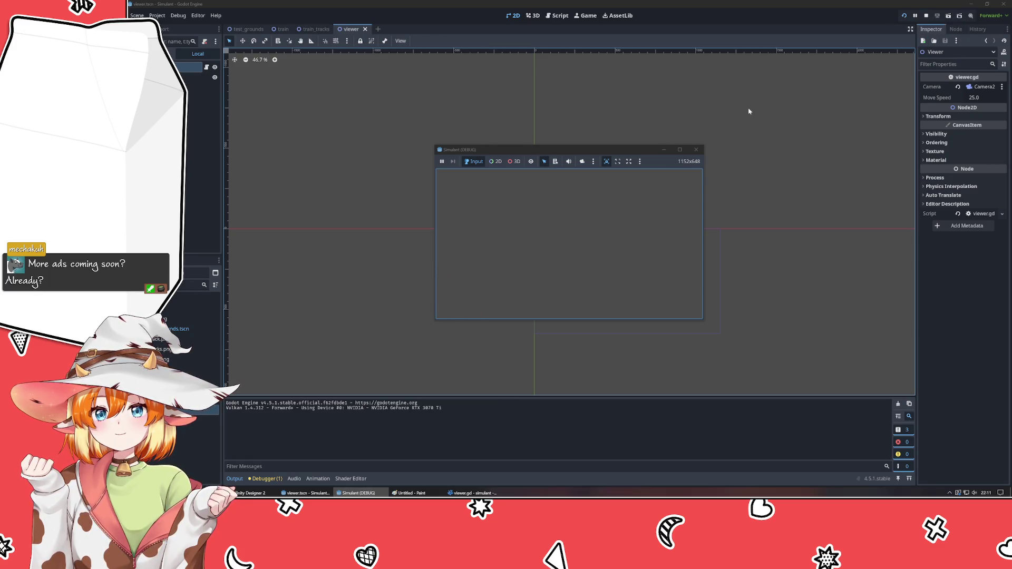
{"action": "left_click", "coordinate": [697, 150]}
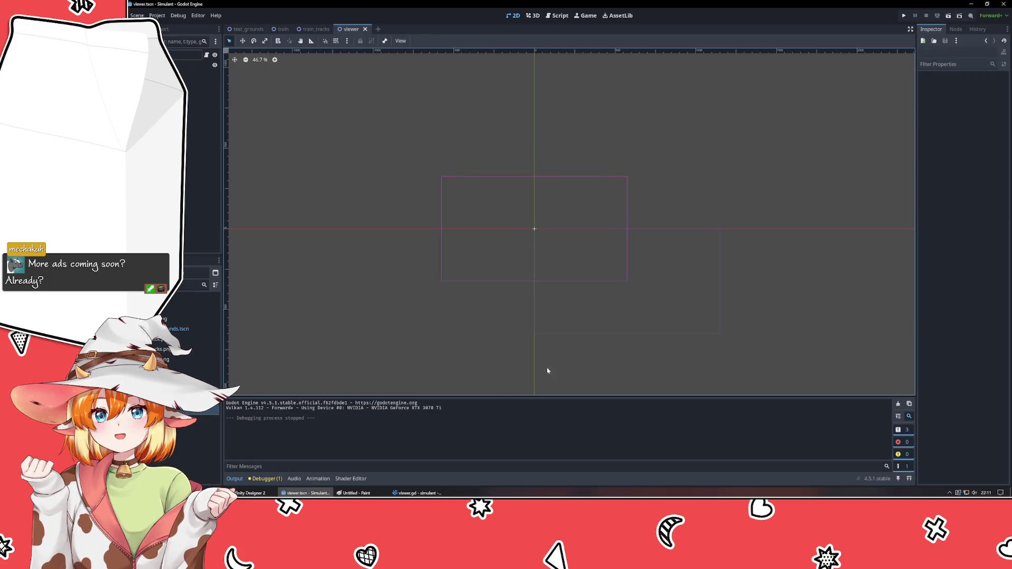
{"action": "key", "text": "alt+Tab"}
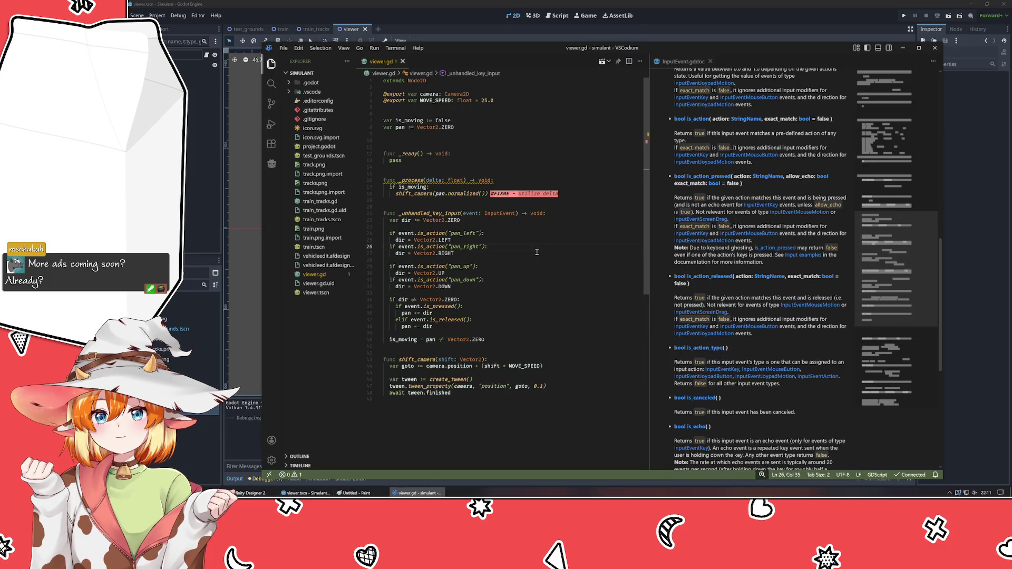
- Add a red breakpoint on line 24 of viewer.gd at the pan_left check
{"action": "left_click", "coordinate": [472, 295]}
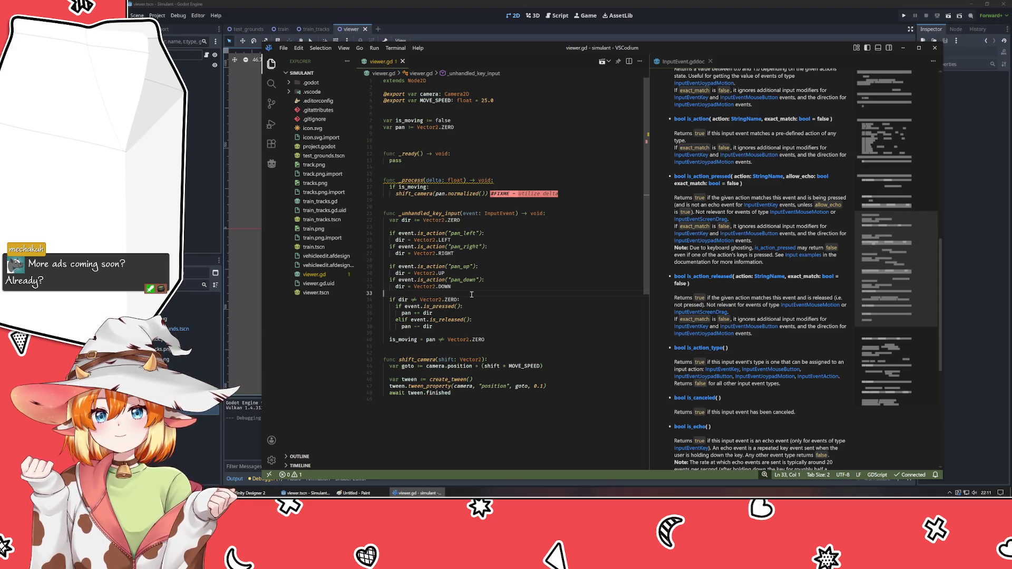
{"action": "left_click", "coordinate": [501, 222]}
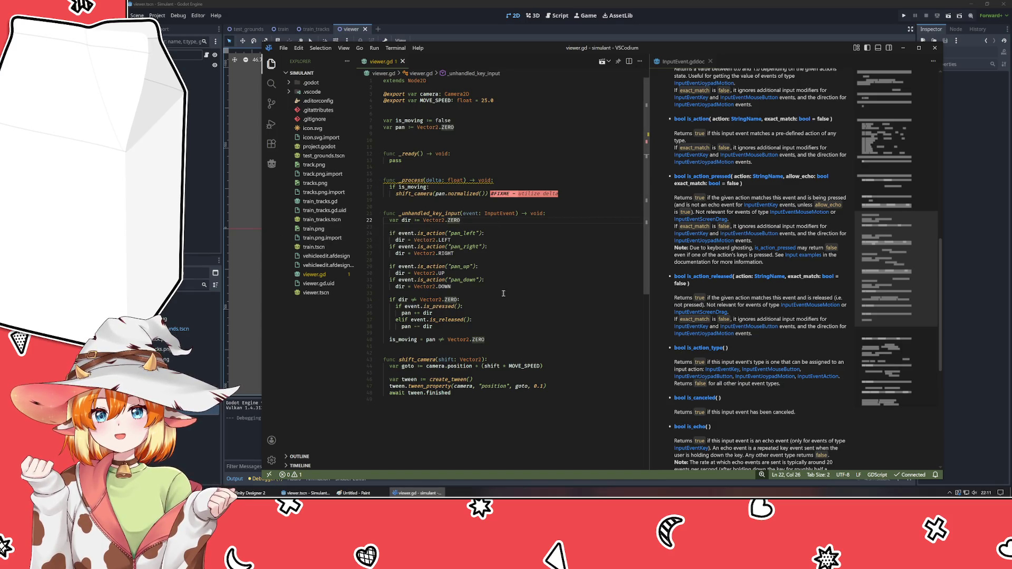
{"action": "left_click", "coordinate": [360, 234]}
- Launch test_grounds.tscn under the GDScript Godot Debug debugger after dismissing the Go error
{"action": "key", "text": "F5"}
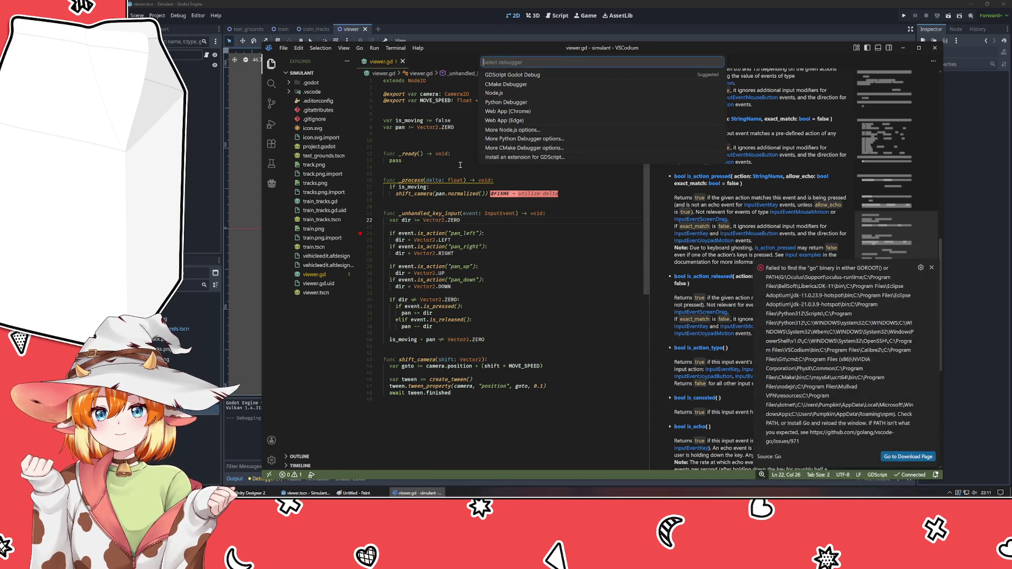
{"action": "left_click", "coordinate": [931, 268]}
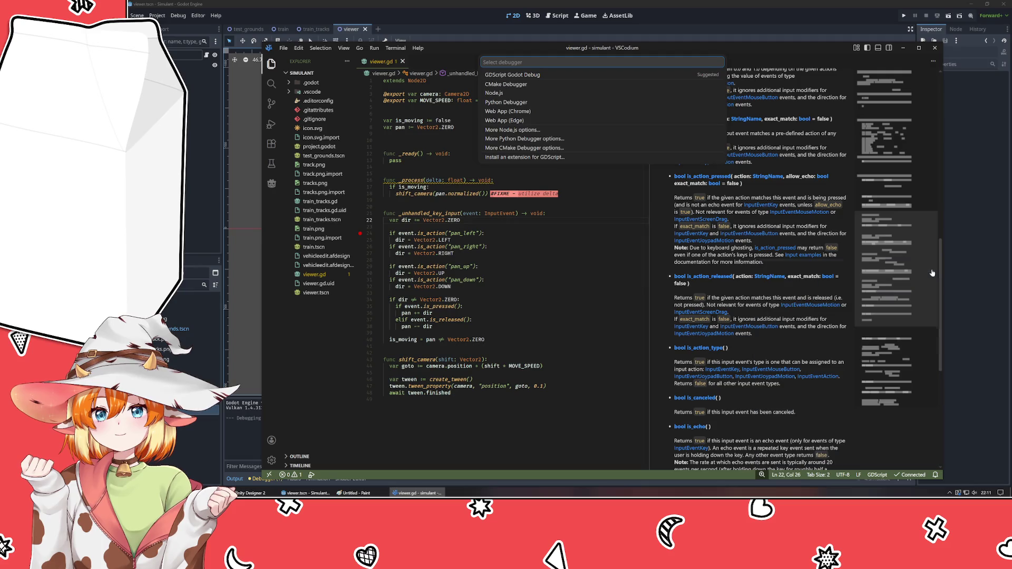
{"action": "left_click", "coordinate": [534, 75]}
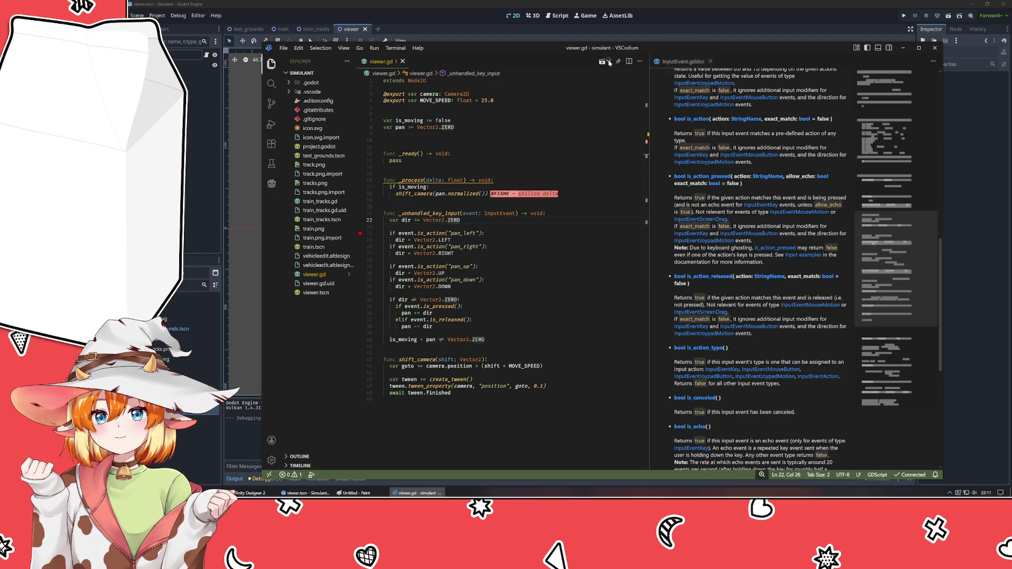
{"action": "left_click", "coordinate": [609, 62]}
{"action": "key", "text": "Escape"}
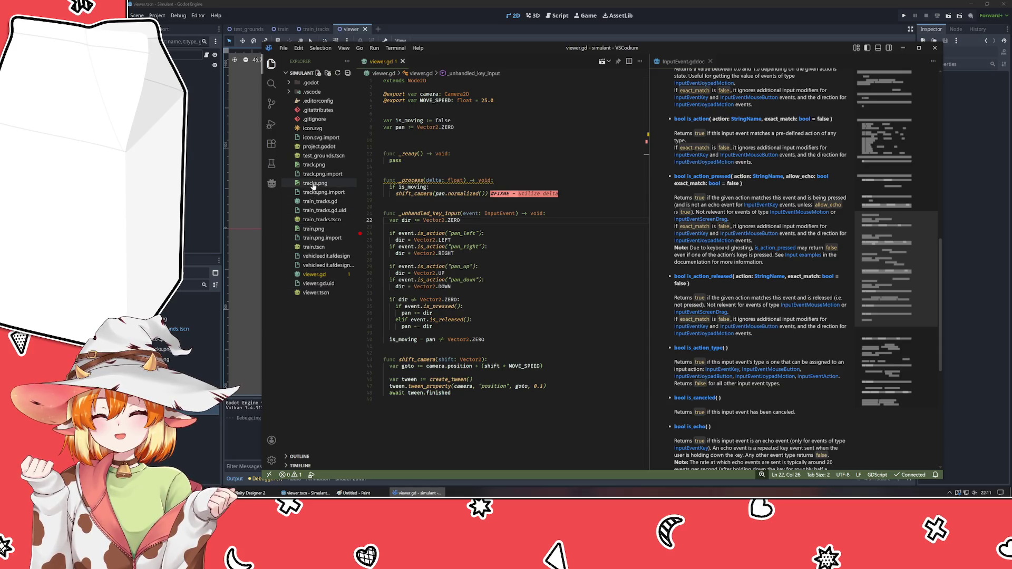
{"action": "double_click", "coordinate": [320, 156]}
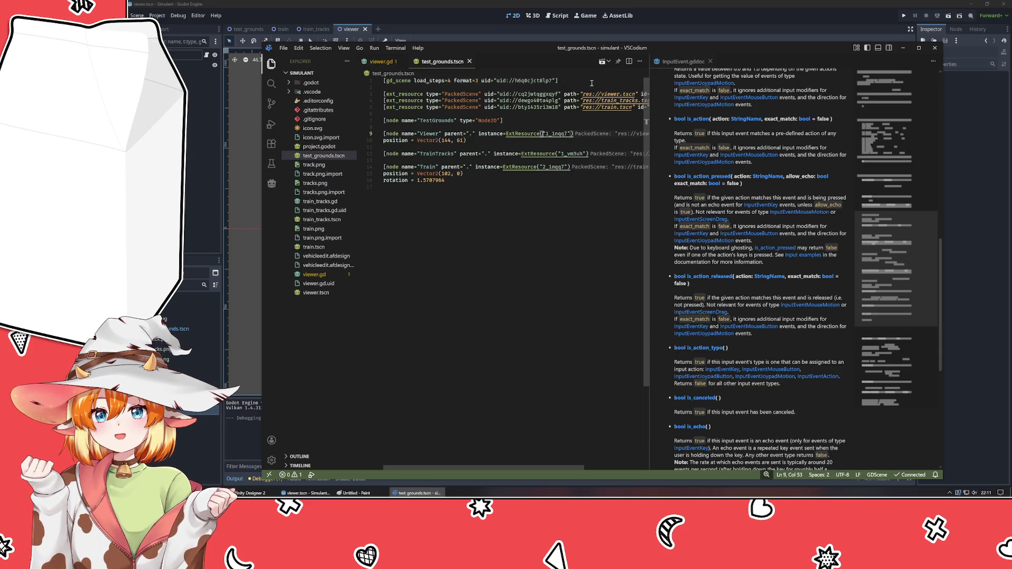
{"action": "left_click", "coordinate": [602, 63]}
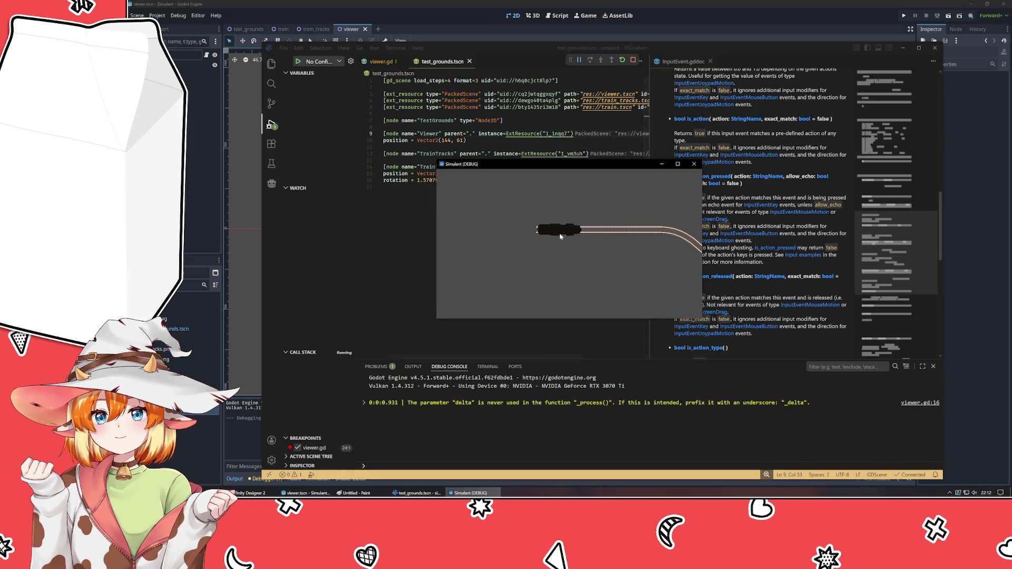
- Press A in the game to hit the line-24 breakpoint, then inspect the event's fields
{"action": "key", "text": "a"}
{"action": "mouse_move", "coordinate": [511, 164]}
{"action": "left_mouse_down"}
{"action": "mouse_move", "coordinate": [667, 180]}
{"action": "mouse_move", "coordinate": [746, 165]}
{"action": "left_mouse_up"}
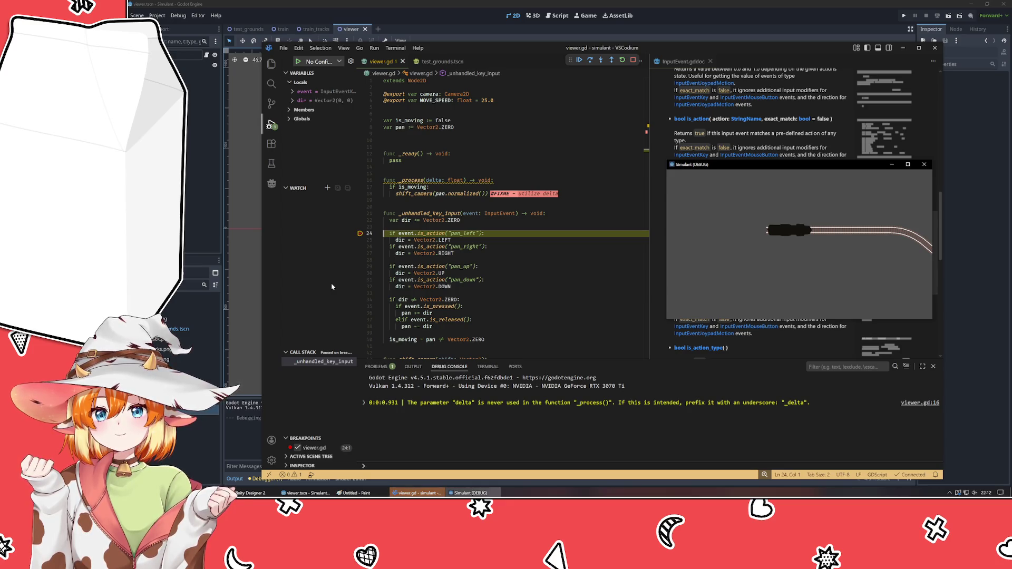
{"action": "mouse_move", "coordinate": [409, 233]}
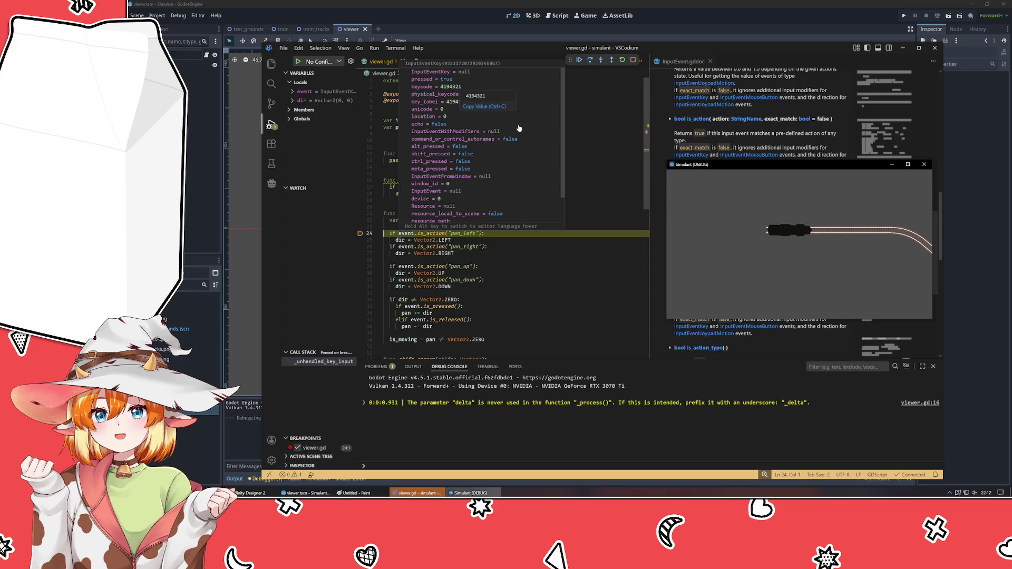
{"action": "scroll", "coordinate": [518, 128], "scroll_direction": "down", "scroll_amount": 1}
{"action": "scroll", "coordinate": [518, 128], "scroll_direction": "up", "scroll_amount": 1}
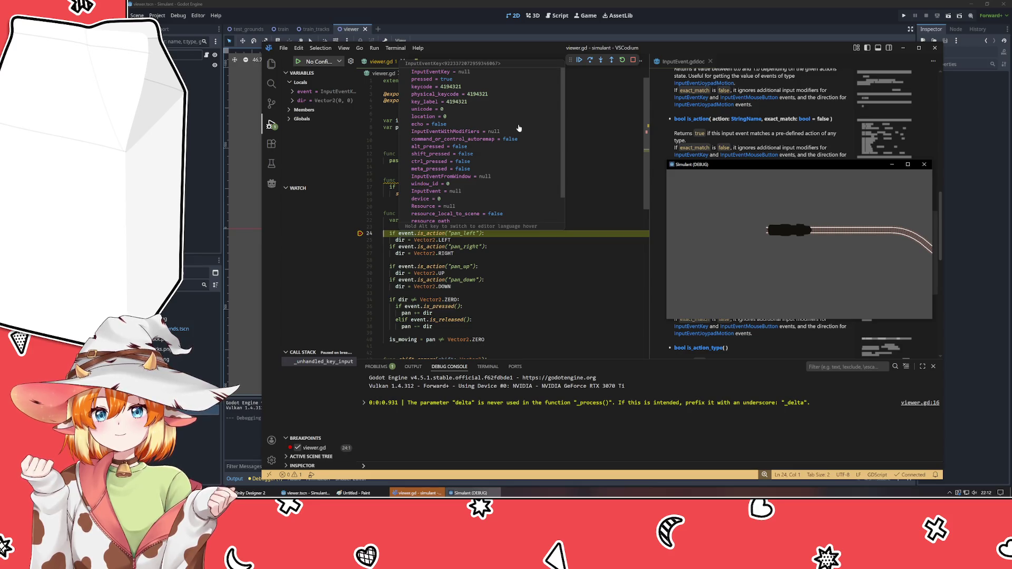
- Step over through the key handler lines, step out into _process, and continue
{"action": "left_click", "coordinate": [590, 60]}
{"action": "left_click", "coordinate": [590, 60]}
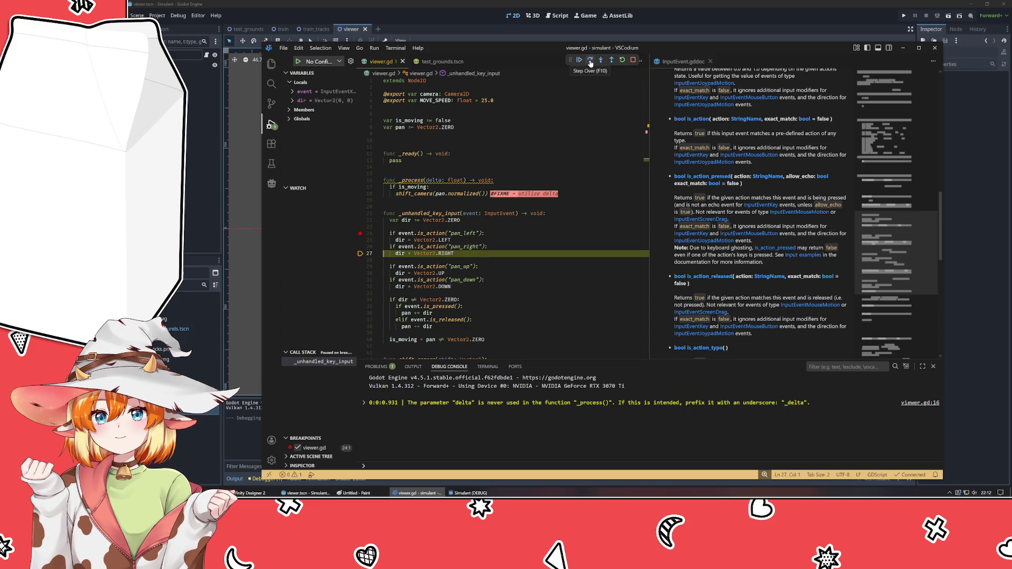
{"action": "left_click", "coordinate": [591, 61]}
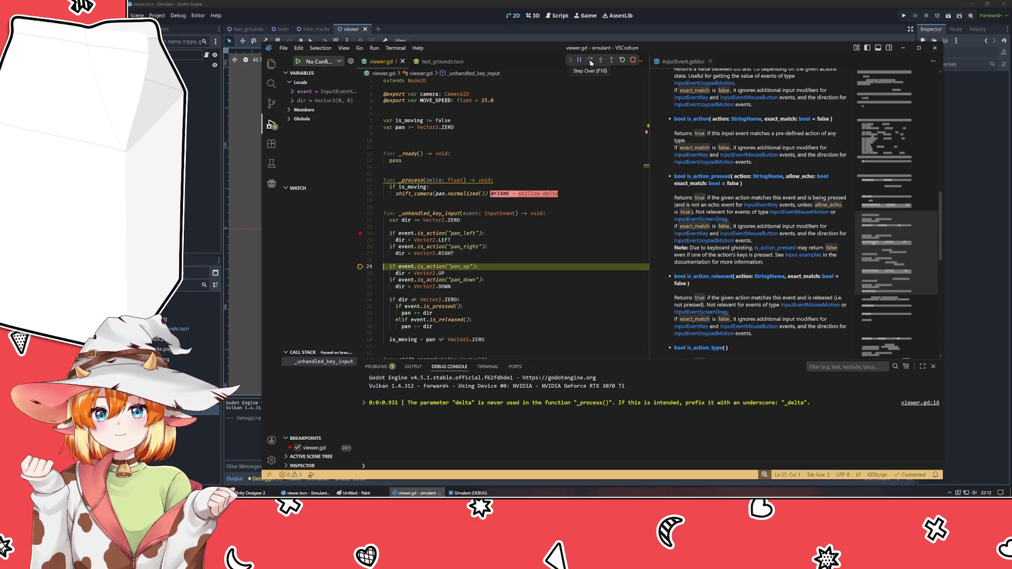
{"action": "left_click", "coordinate": [590, 60]}
{"action": "left_click", "coordinate": [591, 61]}
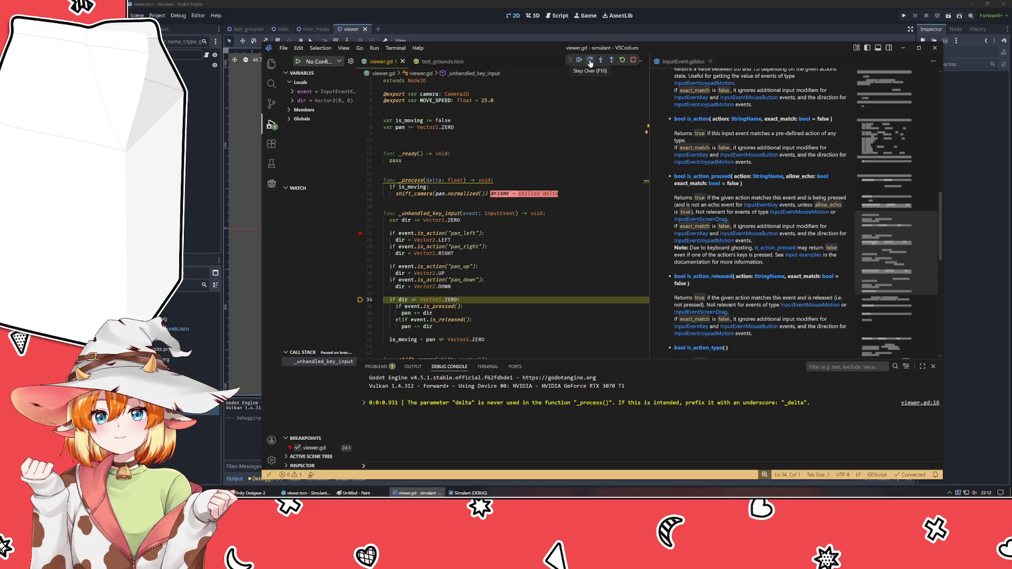
{"action": "left_click", "coordinate": [590, 60]}
{"action": "left_click", "coordinate": [590, 60]}
{"action": "left_click", "coordinate": [591, 60]}
{"action": "left_click", "coordinate": [591, 60]}
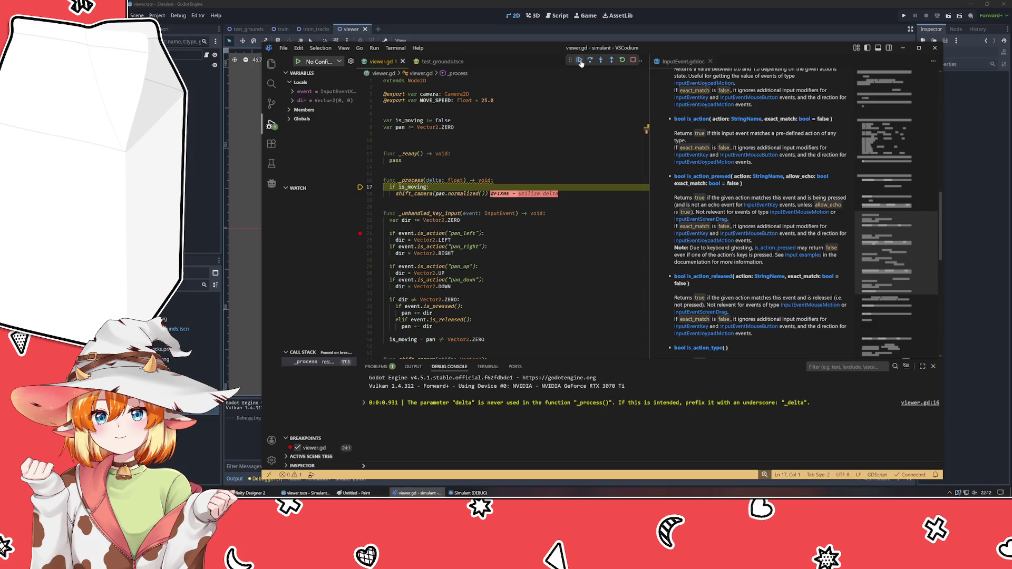
{"action": "left_click", "coordinate": [580, 60]}
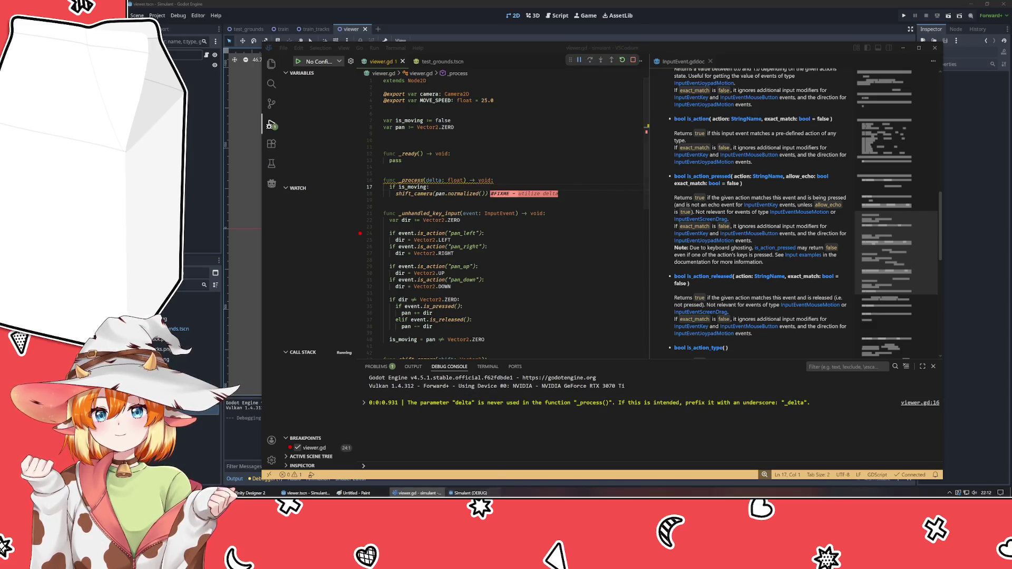
- Remove the line-24 breakpoint, resume the game, and set a breakpoint on line 35
{"action": "key", "text": "Left"}
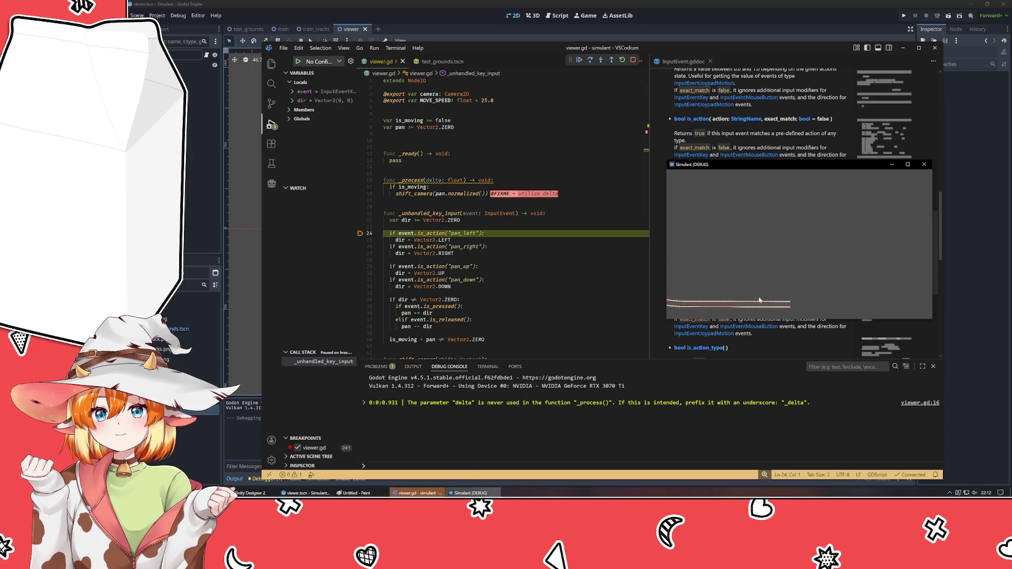
{"action": "left_click", "coordinate": [361, 234]}
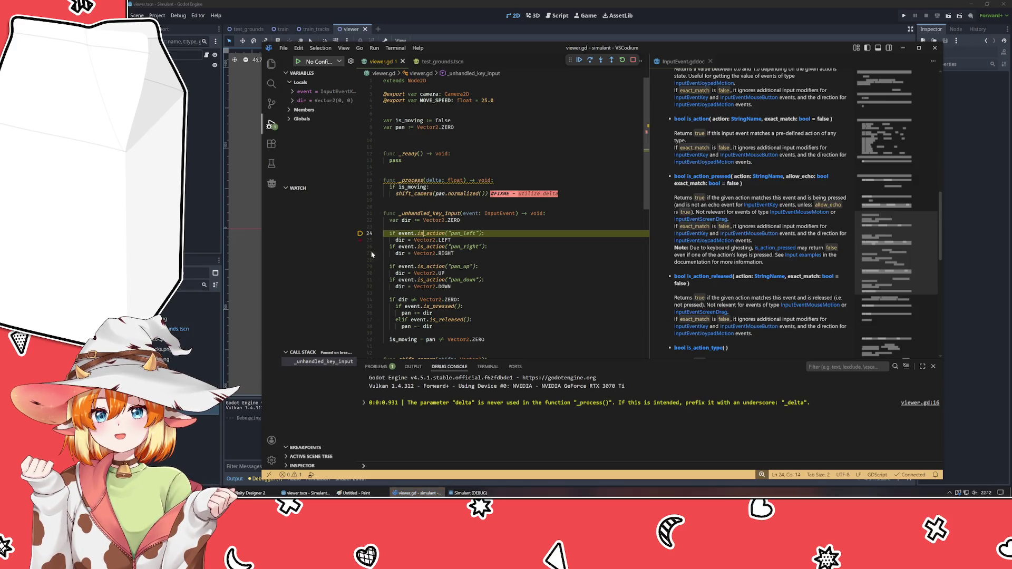
{"action": "left_click", "coordinate": [485, 492]}
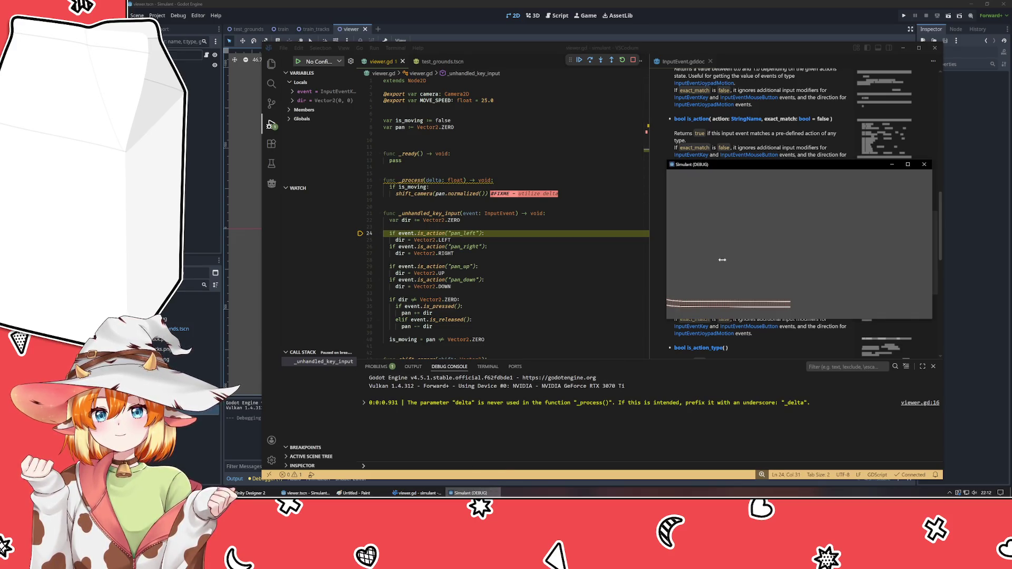
{"action": "left_click", "coordinate": [411, 273]}
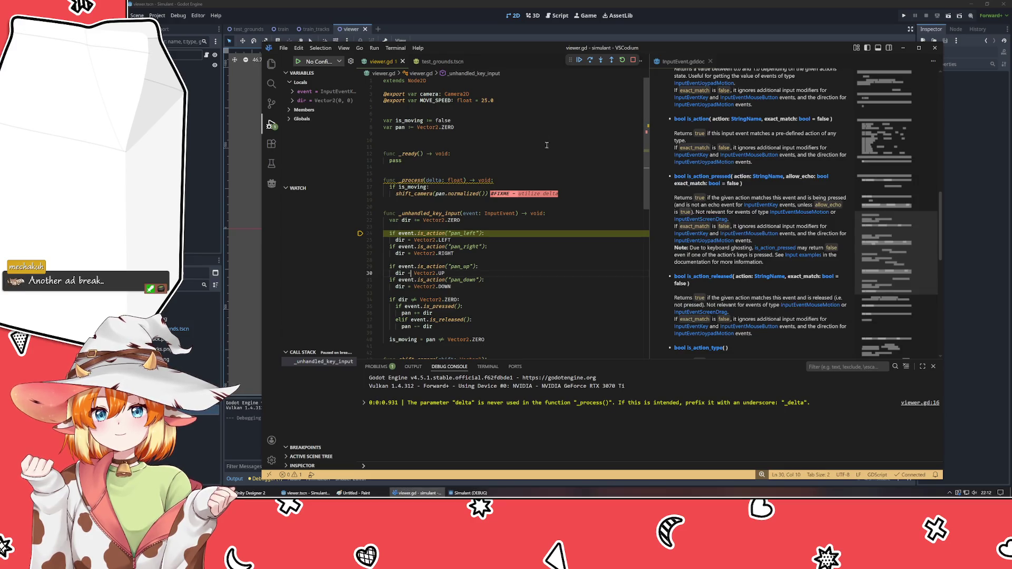
{"action": "left_click", "coordinate": [578, 59]}
{"action": "scroll", "coordinate": [404, 312], "scroll_direction": "down", "scroll_amount": 2}
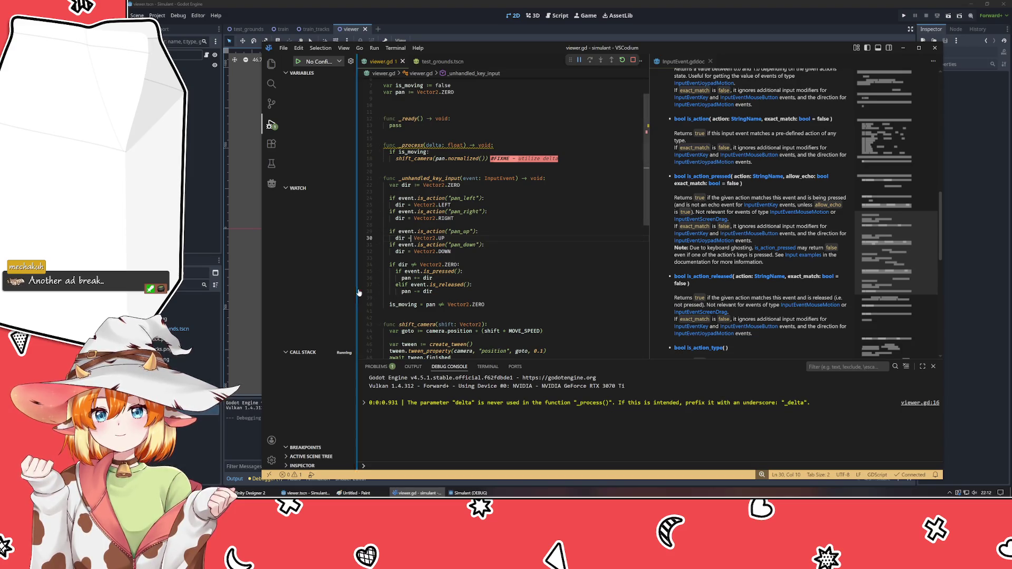
{"action": "left_click", "coordinate": [360, 272]}
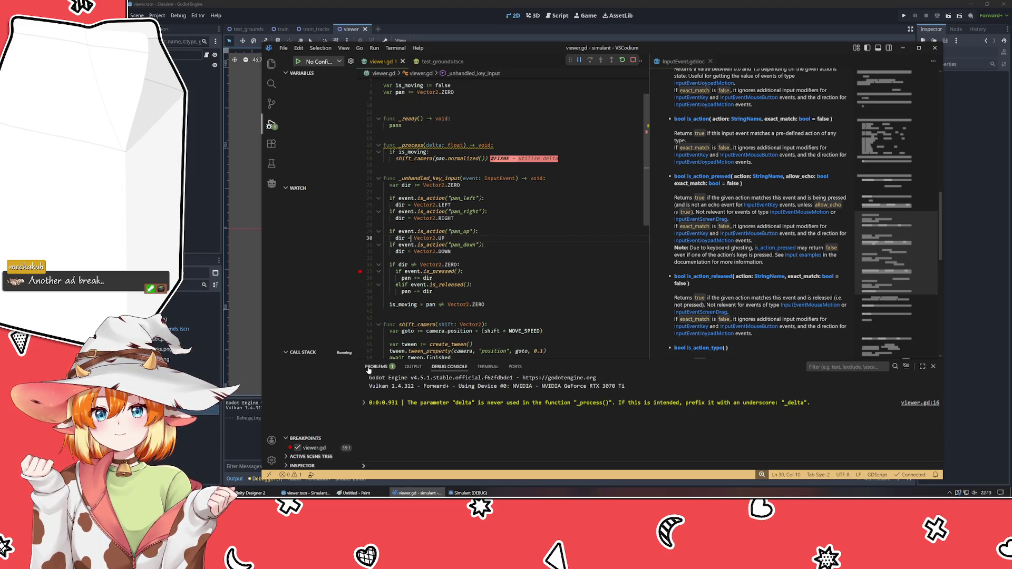
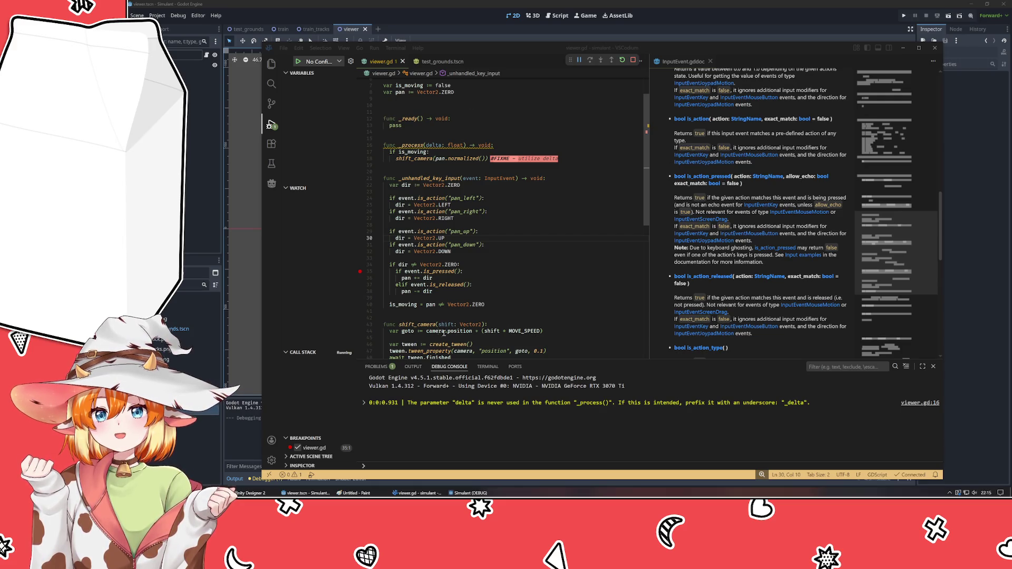
- Send a Right pan input from the running game to hit the line 35 breakpoint
{"action": "left_click", "coordinate": [469, 493]}
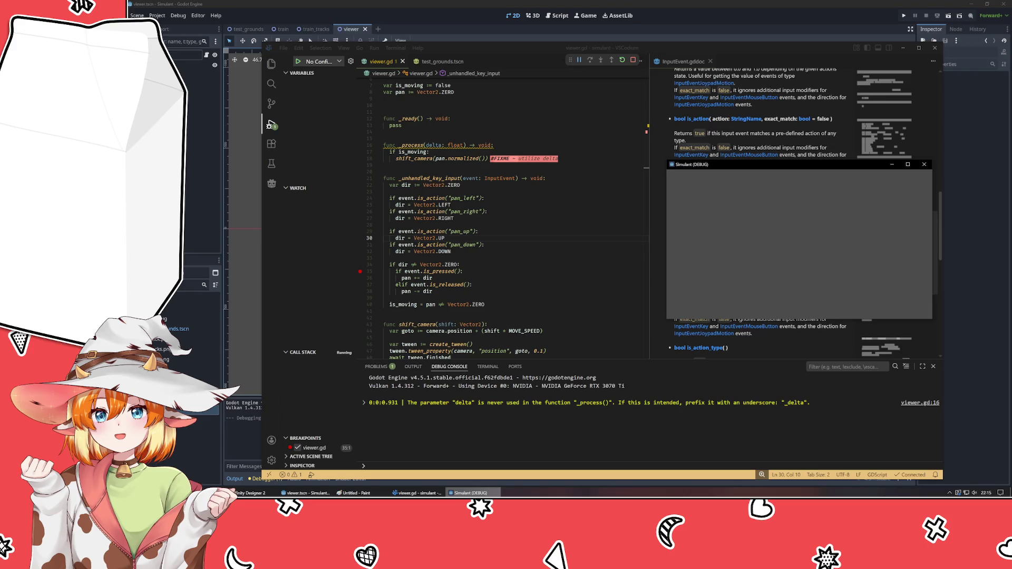
{"action": "key", "text": "Right"}
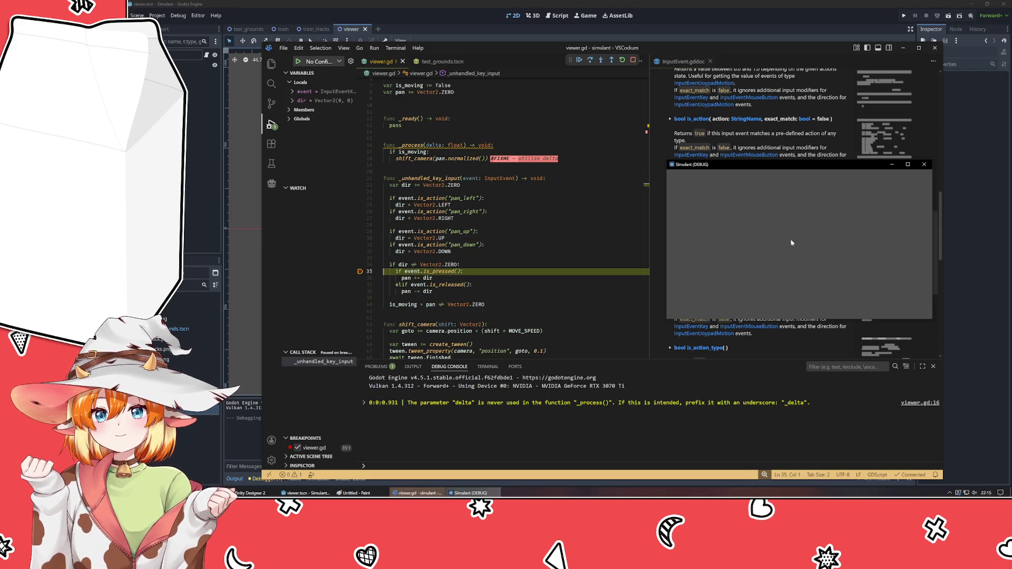
{"action": "mouse_move", "coordinate": [409, 271]}
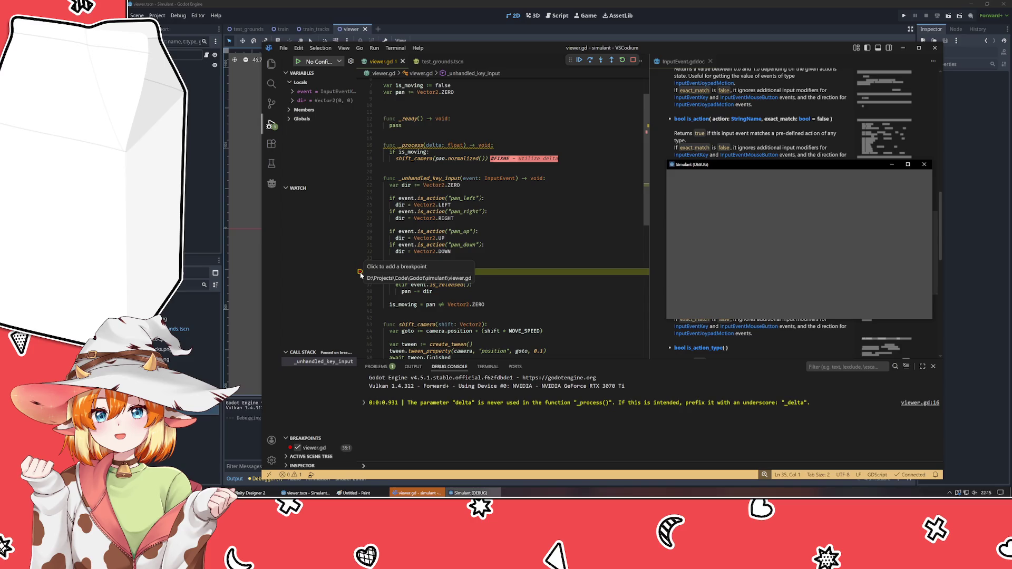
{"action": "key", "text": "alt+Tab"}
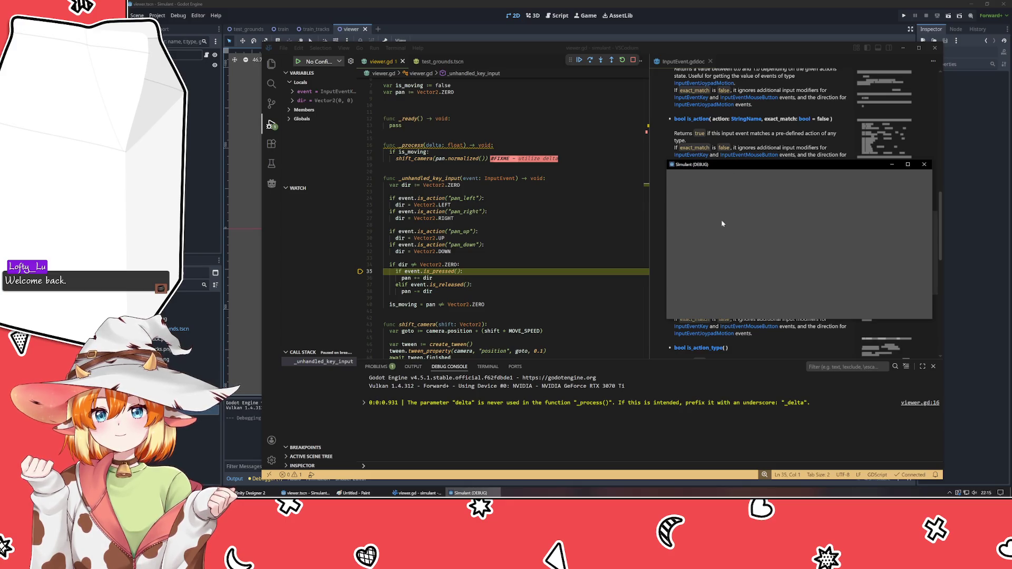
- Close the Simulant game window and stop the debugging session
{"action": "left_click", "coordinate": [924, 165]}
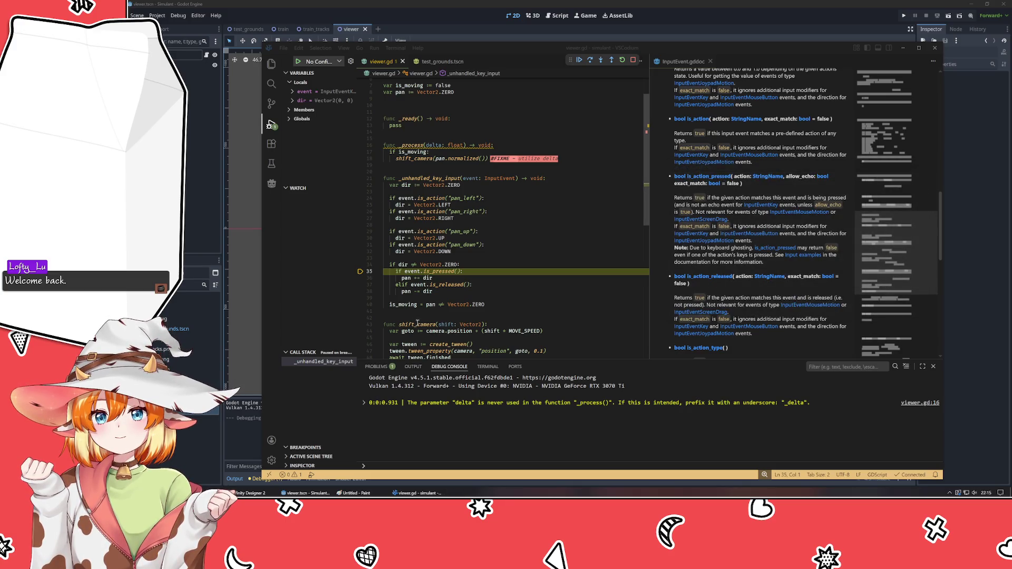
{"action": "left_click", "coordinate": [636, 61]}
{"action": "left_click", "coordinate": [636, 61]}
{"action": "left_click", "coordinate": [637, 62]}
- Add a blank line near line 35 of viewer.gd and delete it again
{"action": "left_click", "coordinate": [542, 275]}
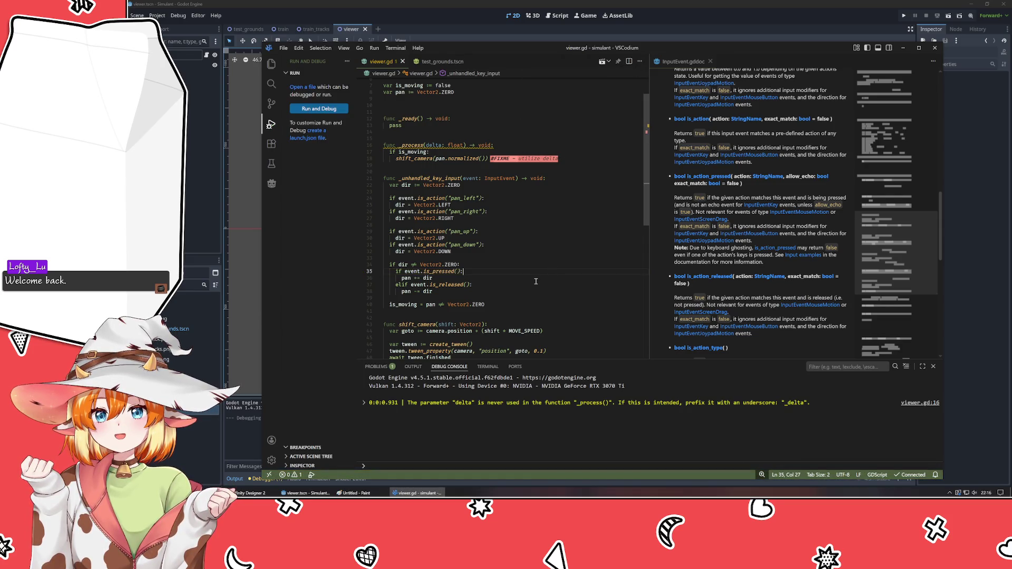
{"action": "key", "text": "Up"}
{"action": "key", "text": "Up"}
{"action": "key", "text": "Return"}
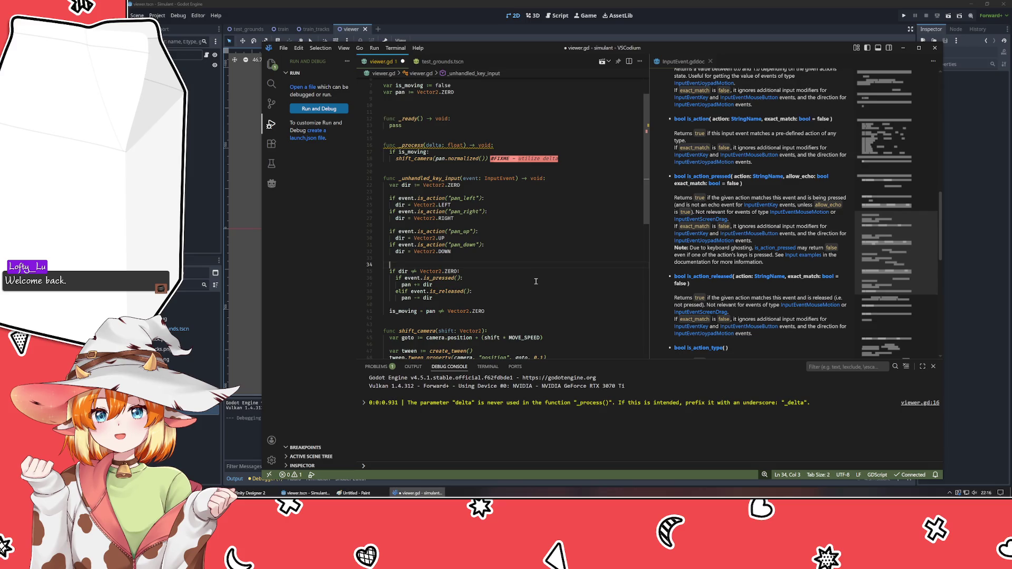
{"action": "key", "text": "BackSpace"}
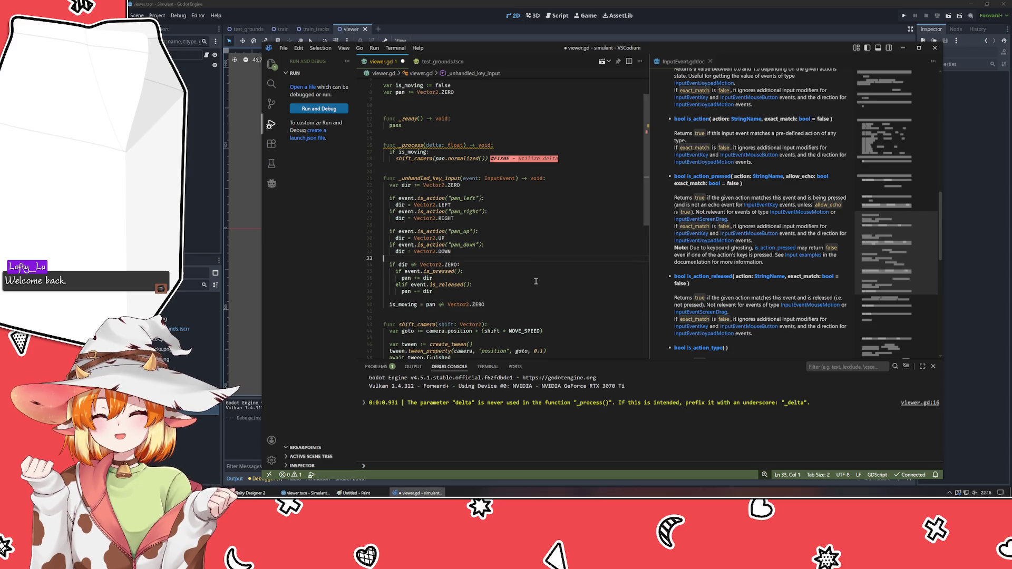
{"action": "left_click", "coordinate": [190, 153]}
- Add a Label child node to the viewer scene, found by searching 'text'
{"action": "right_click", "coordinate": [186, 150]}
{"action": "left_click", "coordinate": [187, 152]}
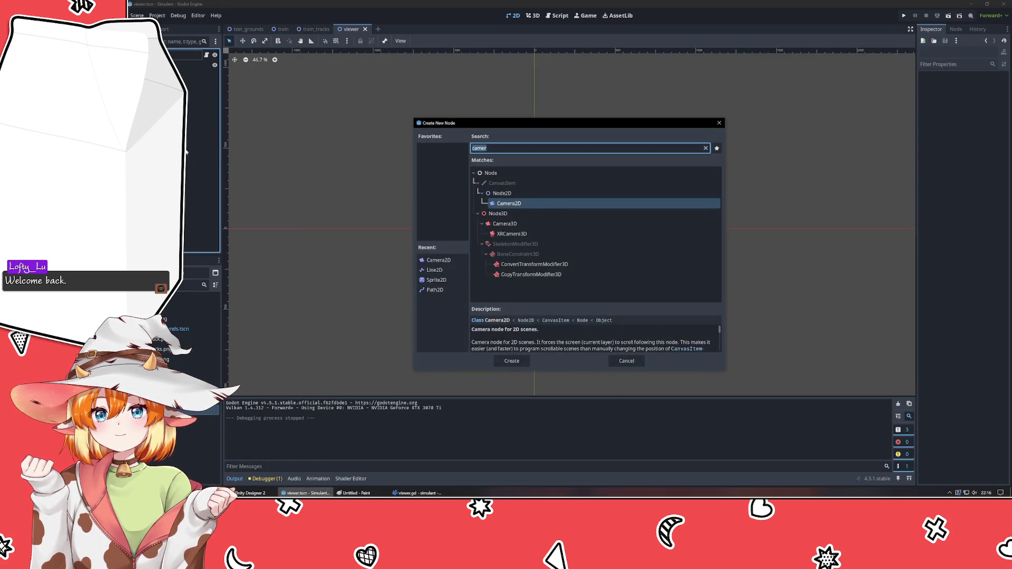
{"action": "type", "text": "text"}
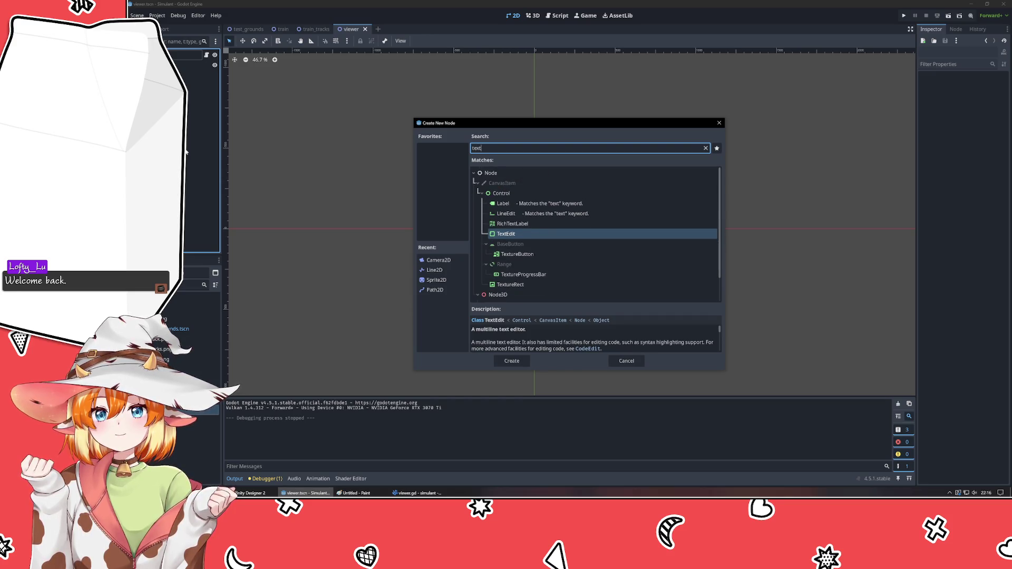
{"action": "key", "text": "Up"}
{"action": "key", "text": "Up"}
{"action": "key", "text": "Up"}
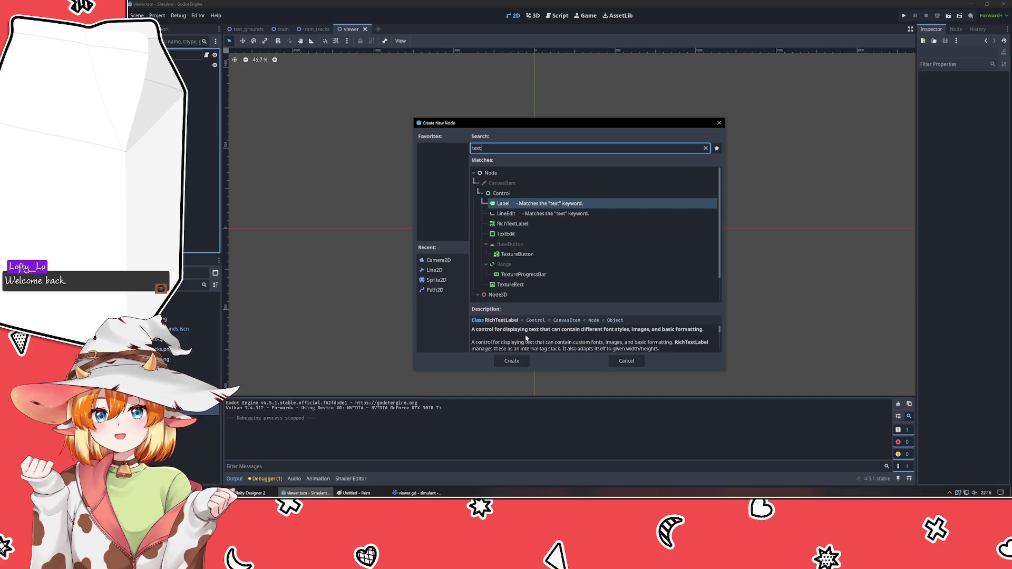
{"action": "left_click", "coordinate": [512, 361]}
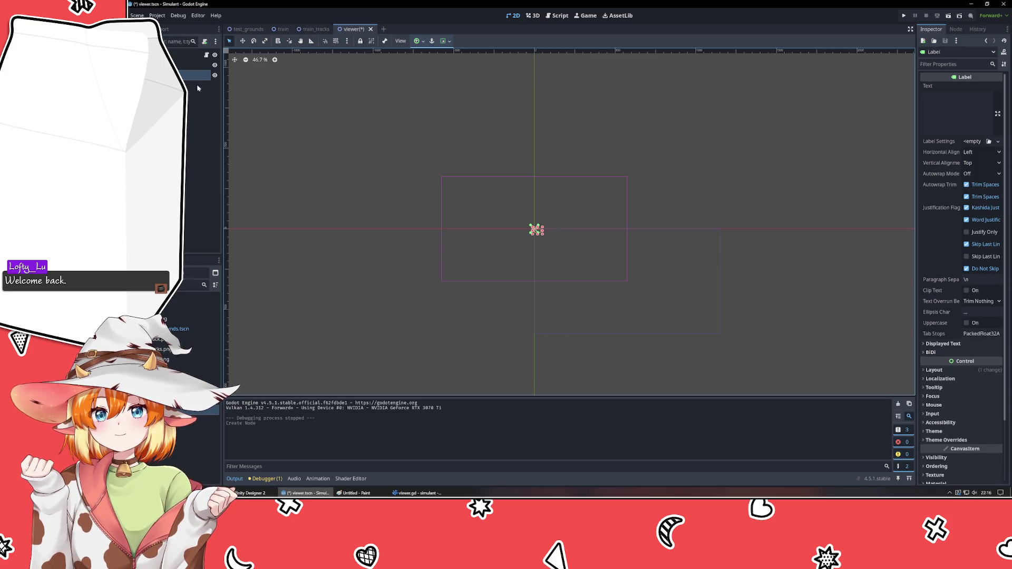
- Set the Label's Text to the placeholder 'TESXTERSMGVFDSVFDS'
{"action": "scroll", "coordinate": [513, 283], "scroll_direction": "up", "scroll_amount": 4}
{"action": "right_click", "coordinate": [592, 201]}
{"action": "left_click", "coordinate": [569, 217]}
{"action": "scroll", "coordinate": [560, 168], "scroll_direction": "up", "scroll_amount": 8}
{"action": "scroll", "coordinate": [557, 172], "scroll_direction": "down", "scroll_amount": 10}
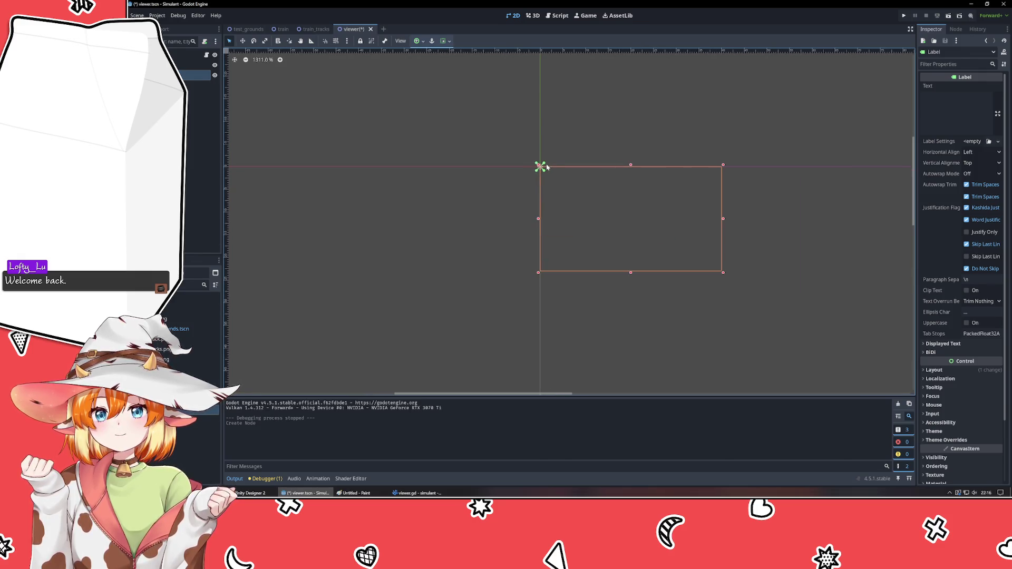
{"action": "left_click_drag", "start_coordinate": [636, 132], "coordinate": [641, 179]}
{"action": "left_click", "coordinate": [936, 100]}
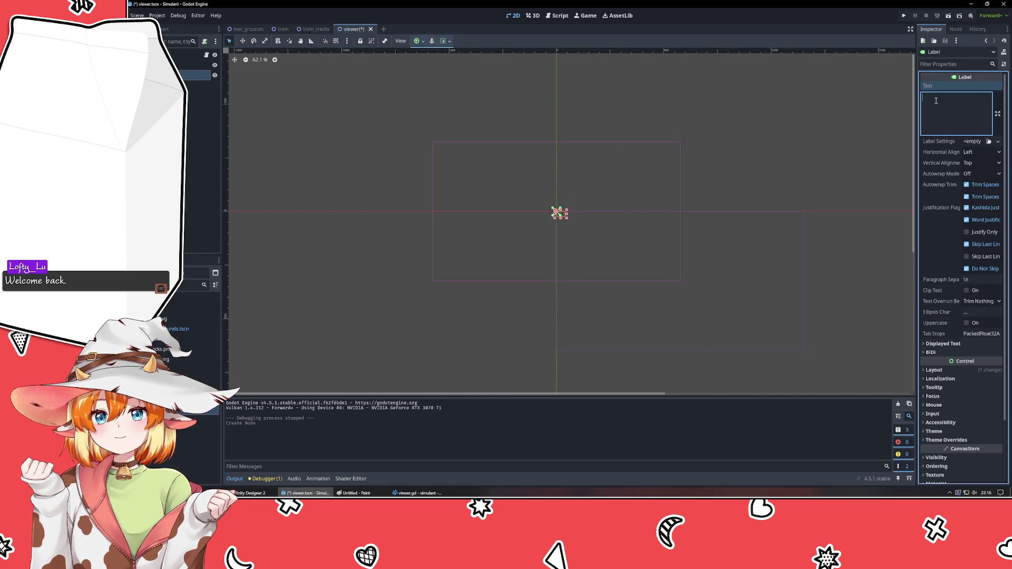
{"action": "type", "text": "TESXTERSMGVFDSVFDS"}
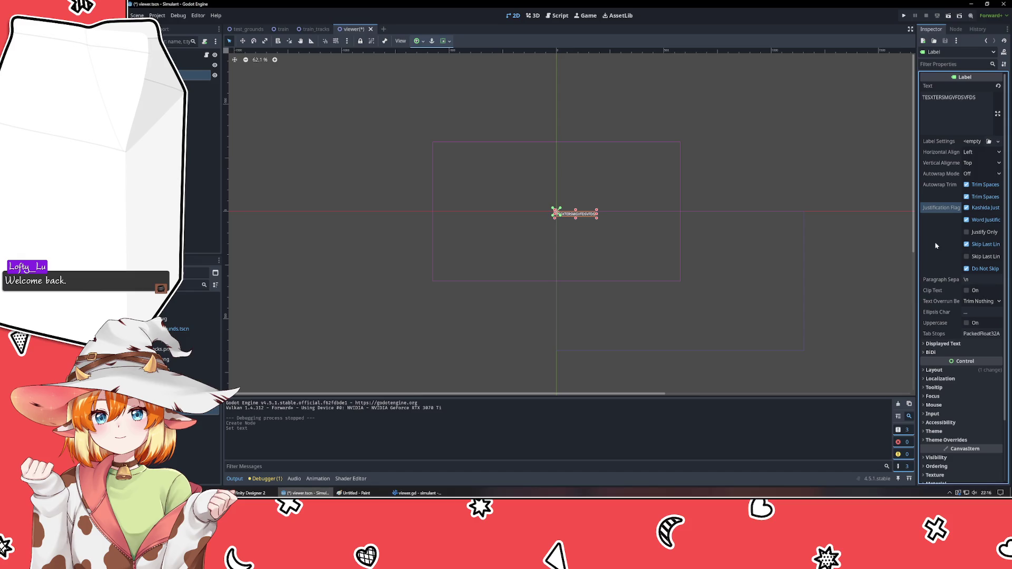
{"action": "left_click", "coordinate": [975, 142]}
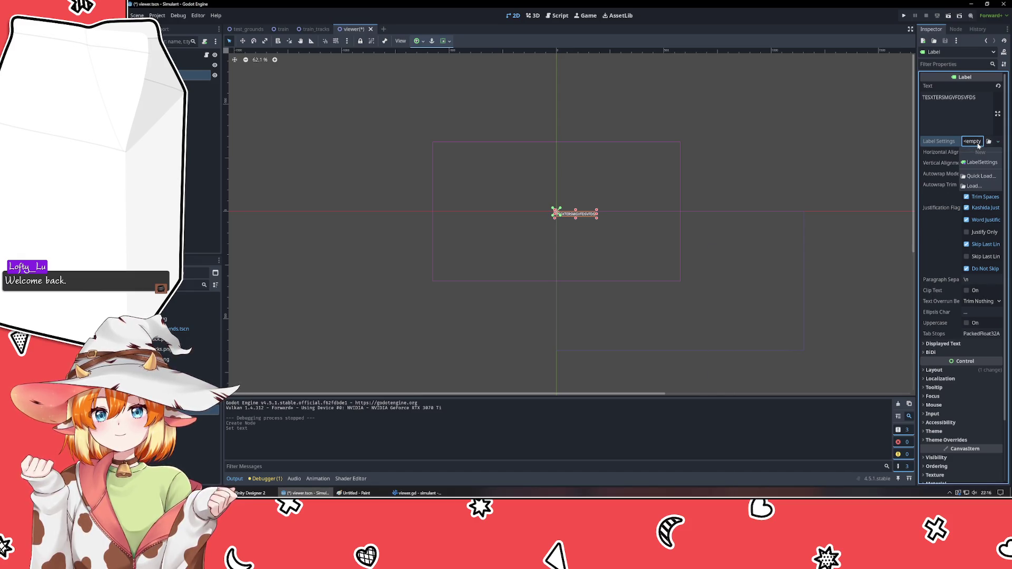
- Create a new LabelSettings resource for the Label, inspect its Font section, then clear it
{"action": "left_click", "coordinate": [979, 146]}
{"action": "left_click", "coordinate": [954, 89]}
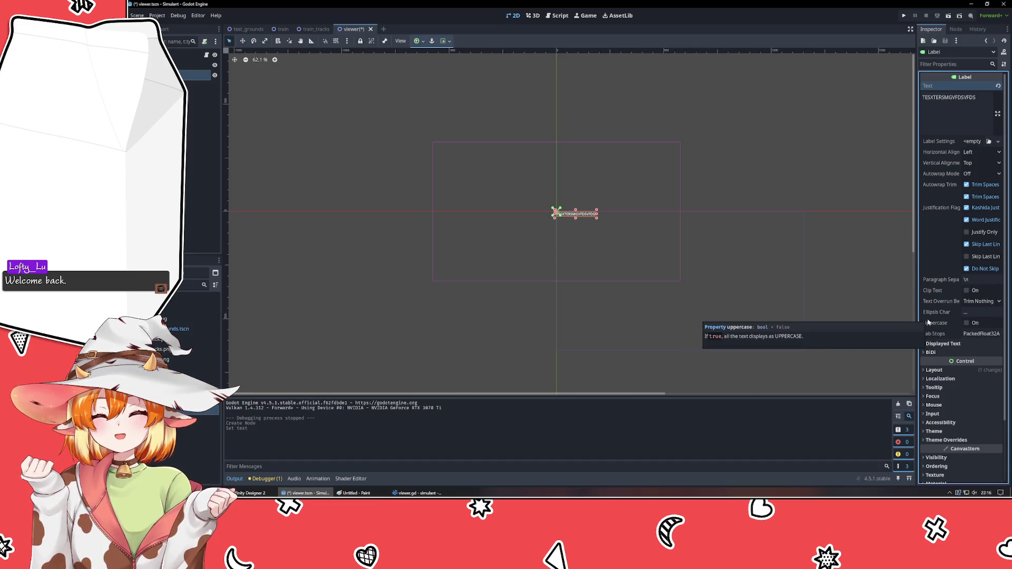
{"action": "left_click", "coordinate": [970, 142]}
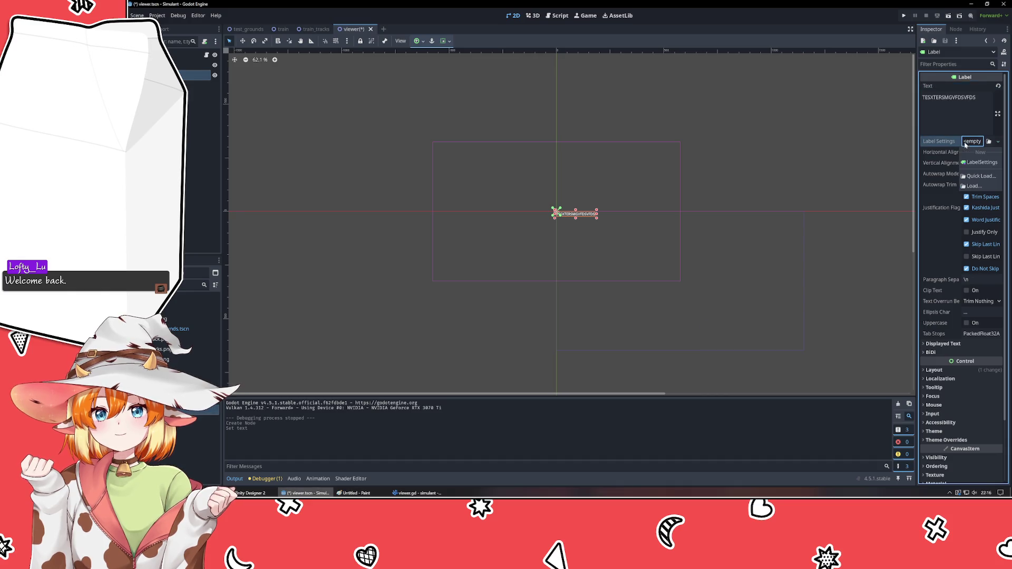
{"action": "left_click", "coordinate": [978, 159]}
{"action": "left_click", "coordinate": [978, 141]}
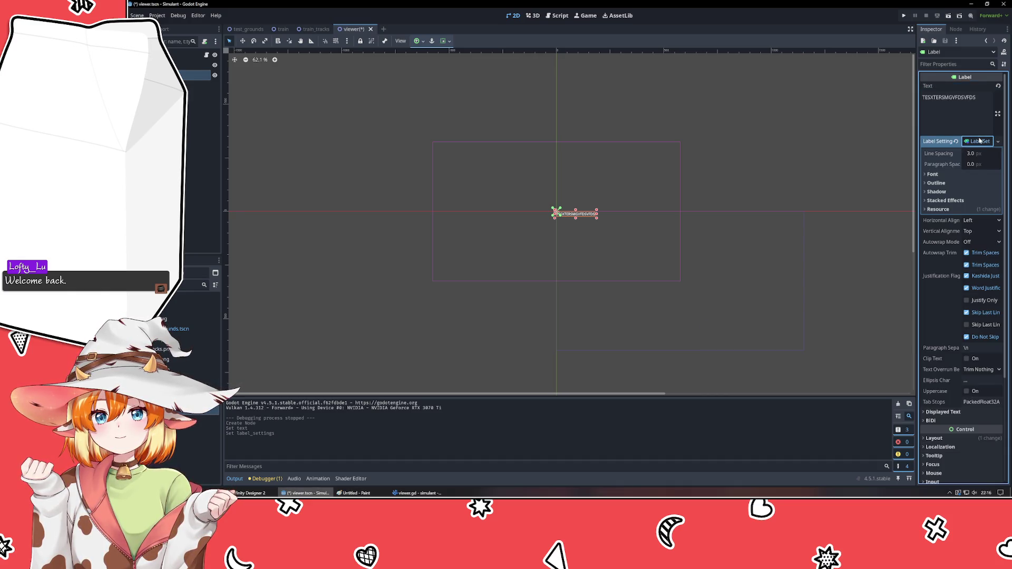
{"action": "left_click", "coordinate": [941, 174]}
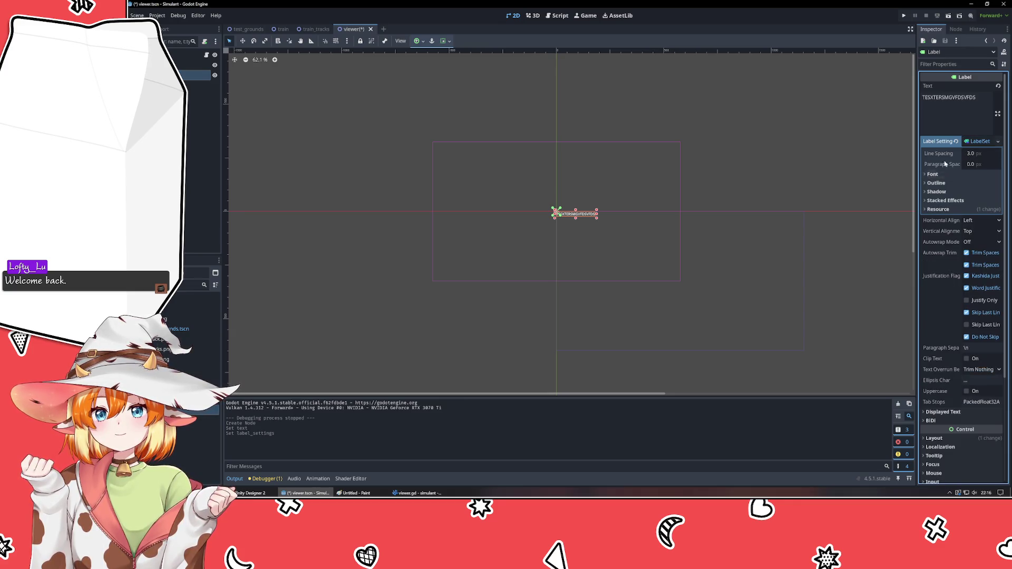
{"action": "left_click", "coordinate": [956, 141]}
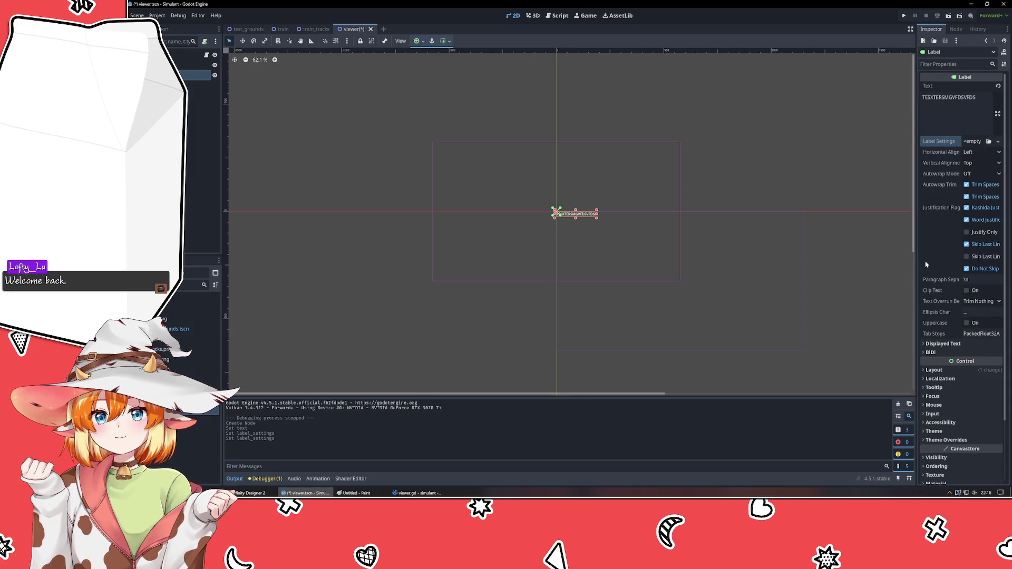
- Expand the Label's Layout properties and drag the Label to a new parent in the scene tree
{"action": "mouse_move", "coordinate": [927, 261]}
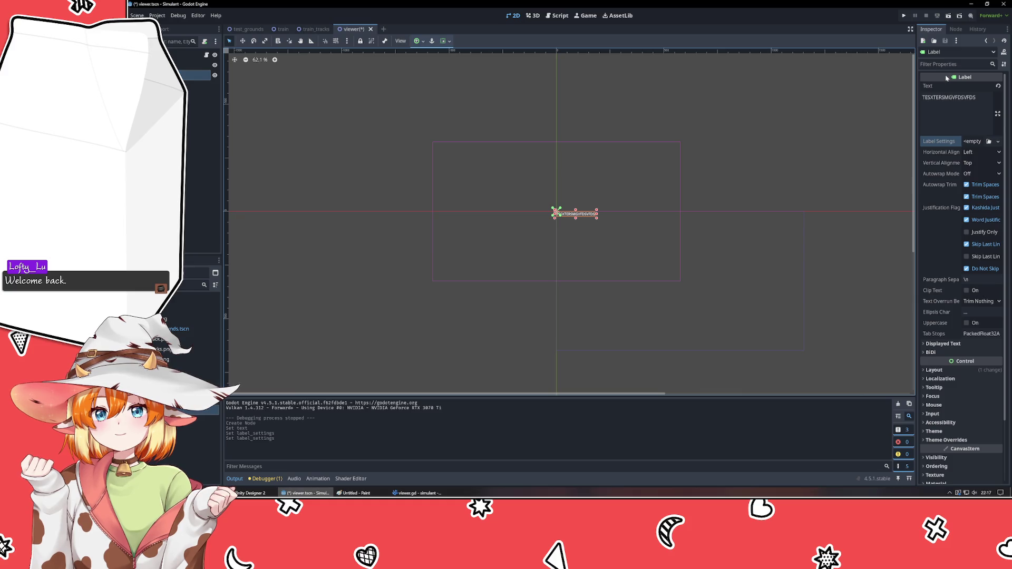
{"action": "left_click", "coordinate": [935, 371]}
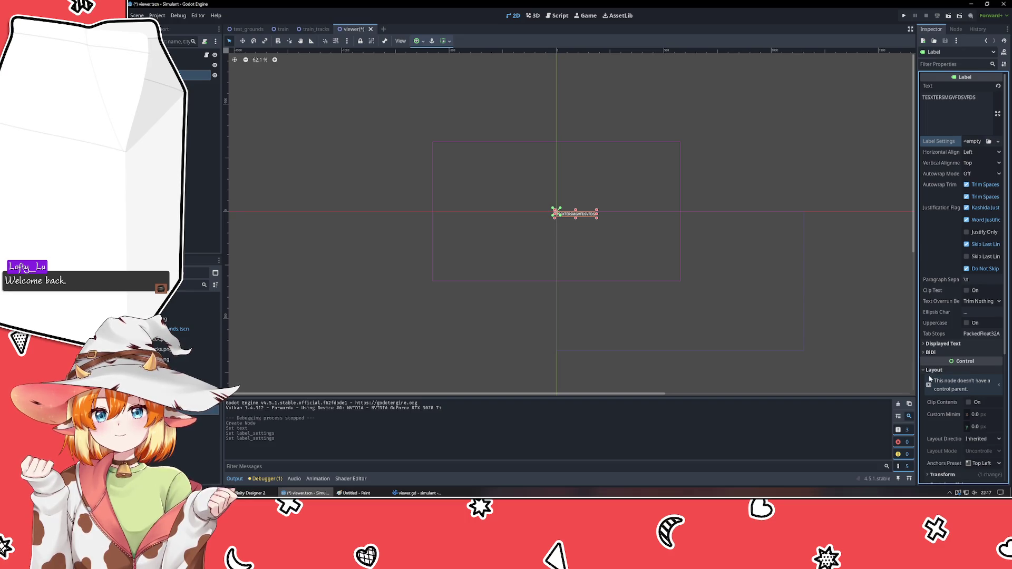
{"action": "scroll", "coordinate": [930, 379], "scroll_direction": "down", "scroll_amount": 5}
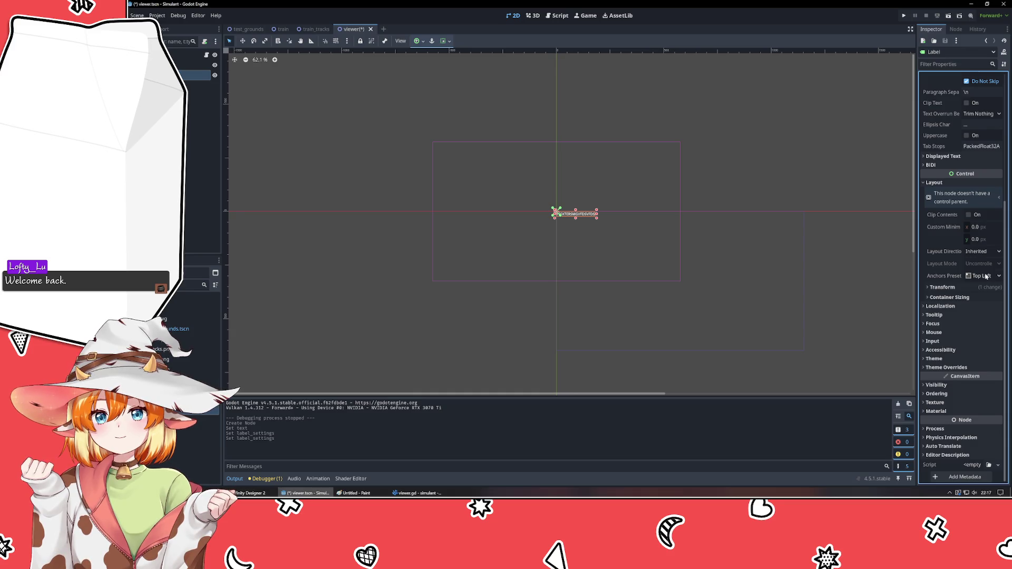
{"action": "left_click_drag", "start_coordinate": [195, 75], "coordinate": [195, 64]}
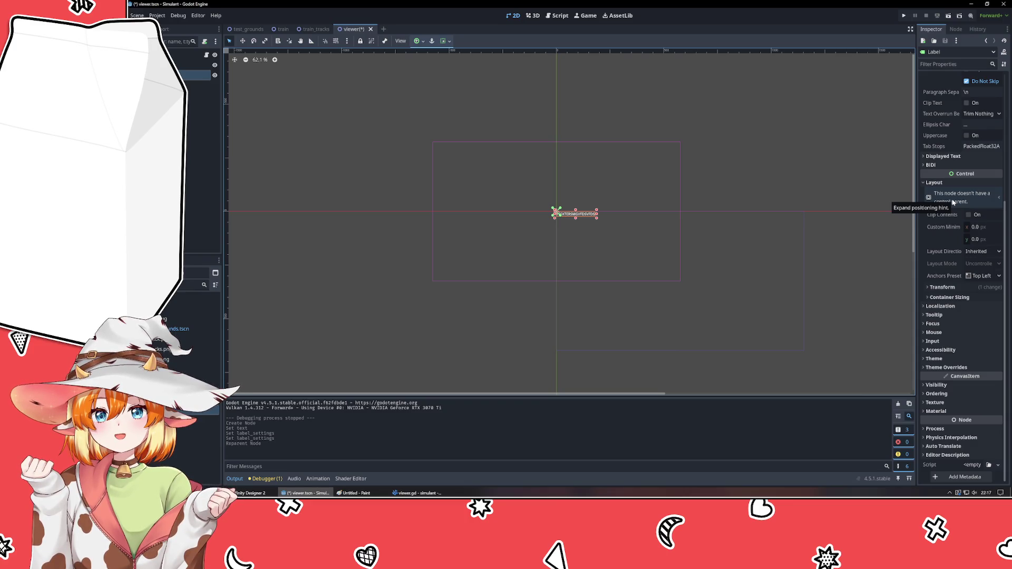
- Add a CanvasGroup child node to the viewer scene
{"action": "right_click", "coordinate": [200, 179]}
{"action": "left_click", "coordinate": [208, 190]}
{"action": "key", "text": "Escape"}
{"action": "right_click", "coordinate": [162, 151]}
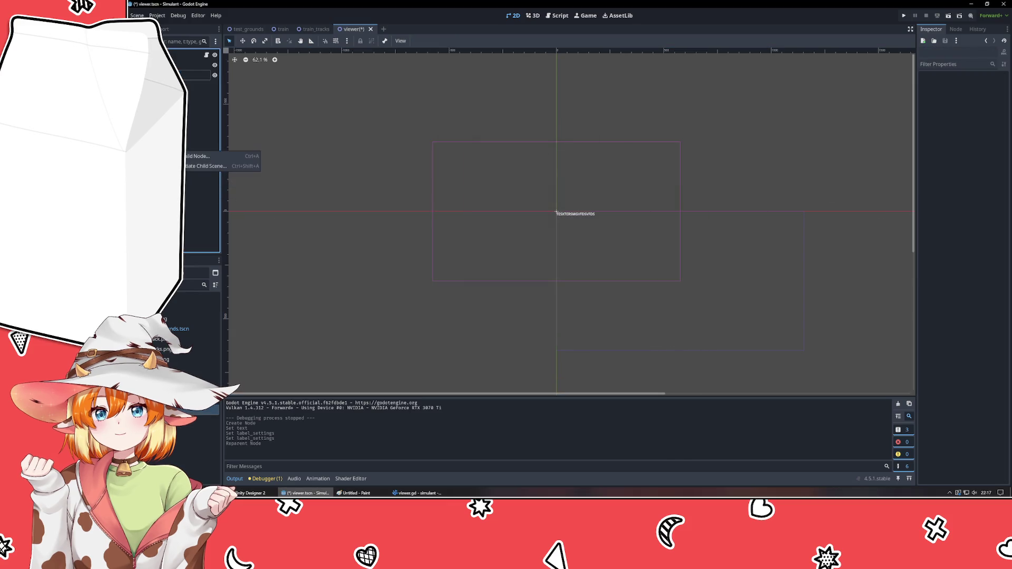
{"action": "left_click", "coordinate": [211, 156]}
{"action": "type", "text": "canvas"}
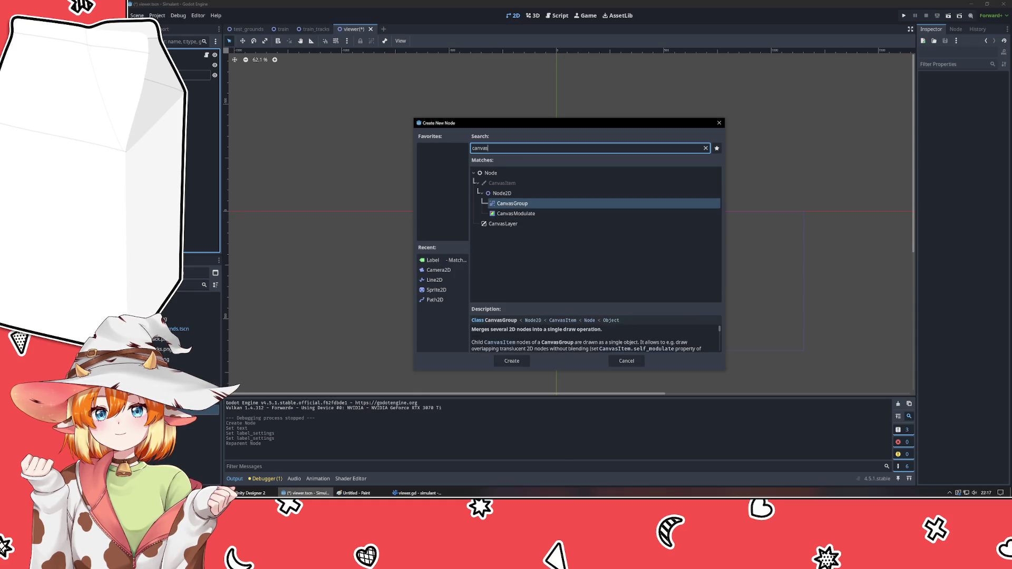
{"action": "key", "text": "Return"}
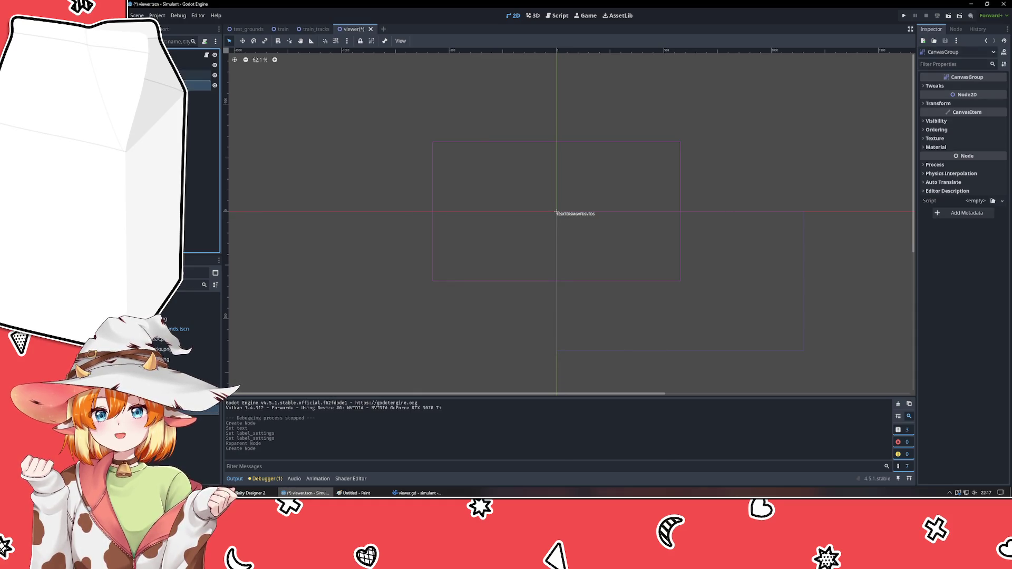
- Move the Label under the CanvasGroup and show the CanvasGroup in the Inspector
{"action": "left_click_drag", "start_coordinate": [198, 75], "coordinate": [197, 85]}
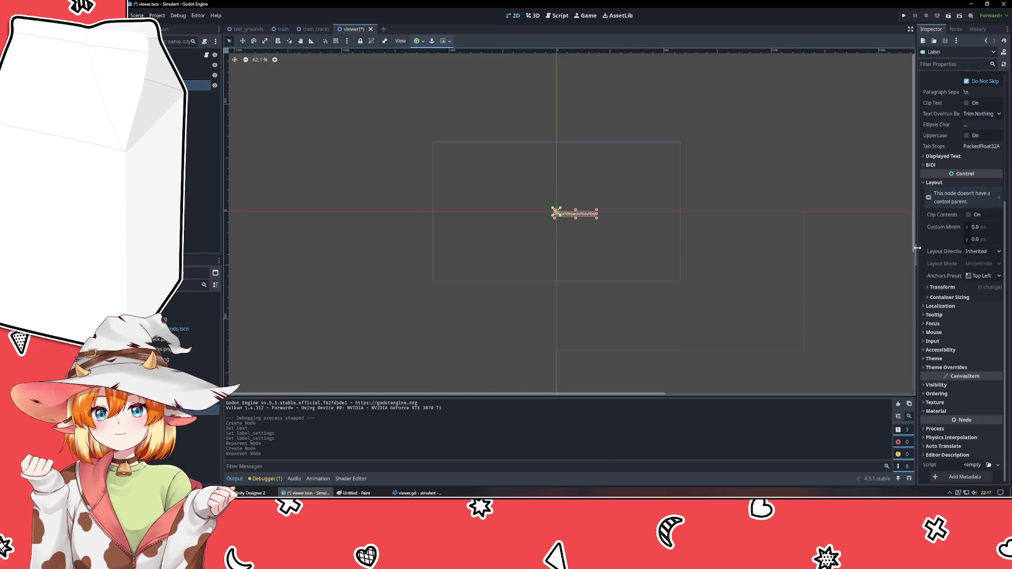
{"action": "left_click", "coordinate": [958, 203]}
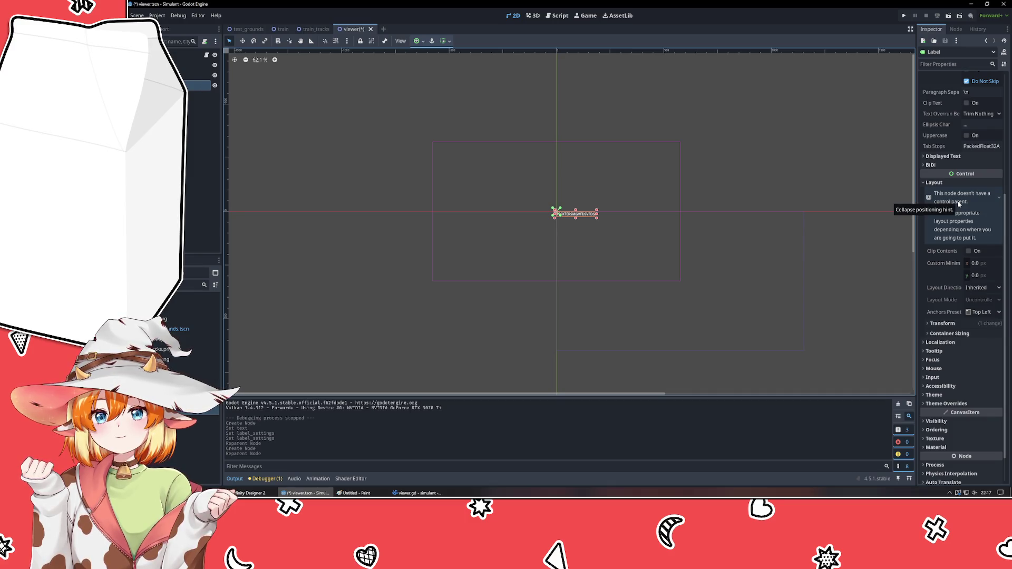
{"action": "left_click", "coordinate": [959, 204]}
{"action": "left_click", "coordinate": [265, 167]}
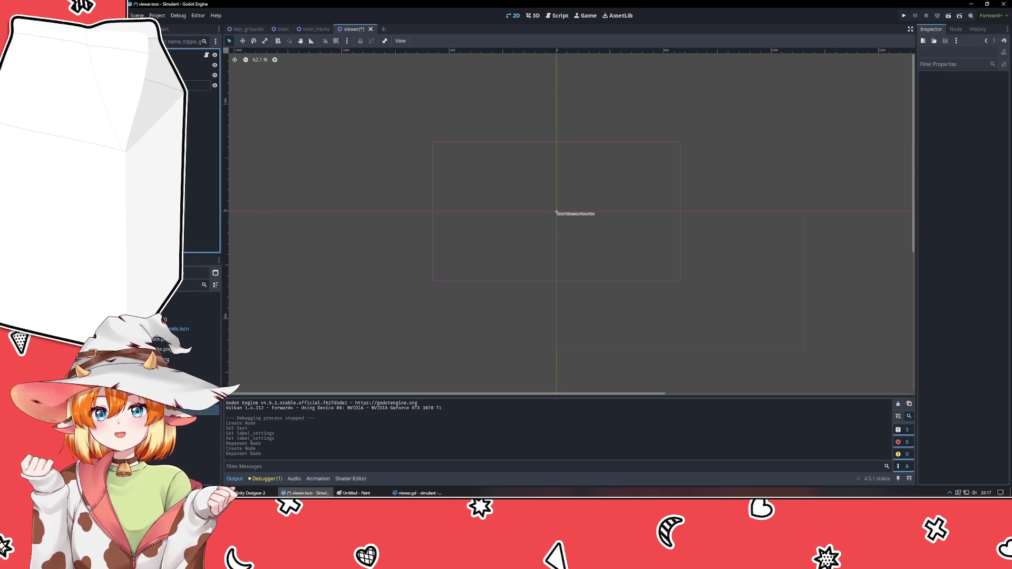
{"action": "left_click", "coordinate": [198, 75]}
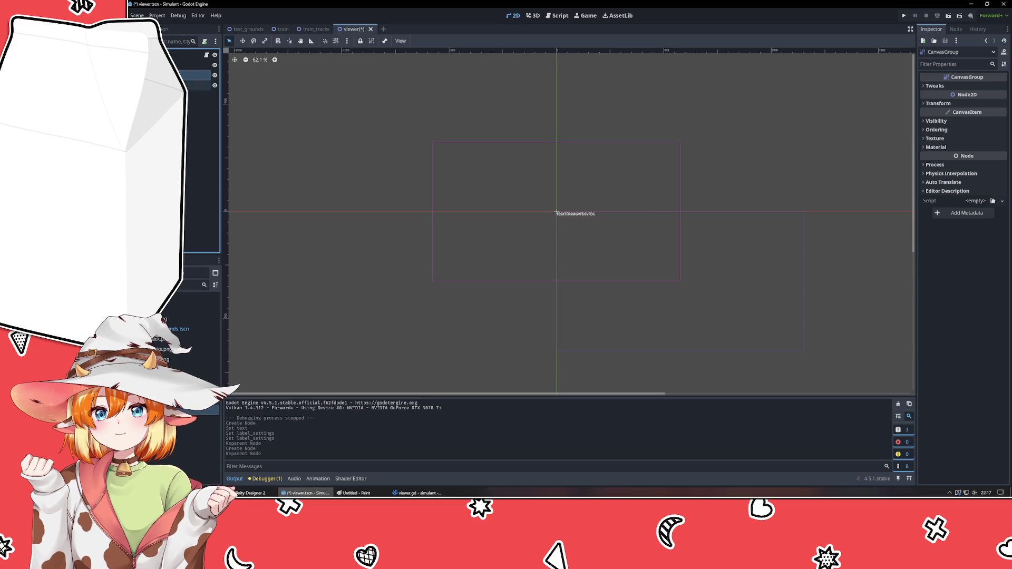
{"action": "left_click", "coordinate": [933, 83]}
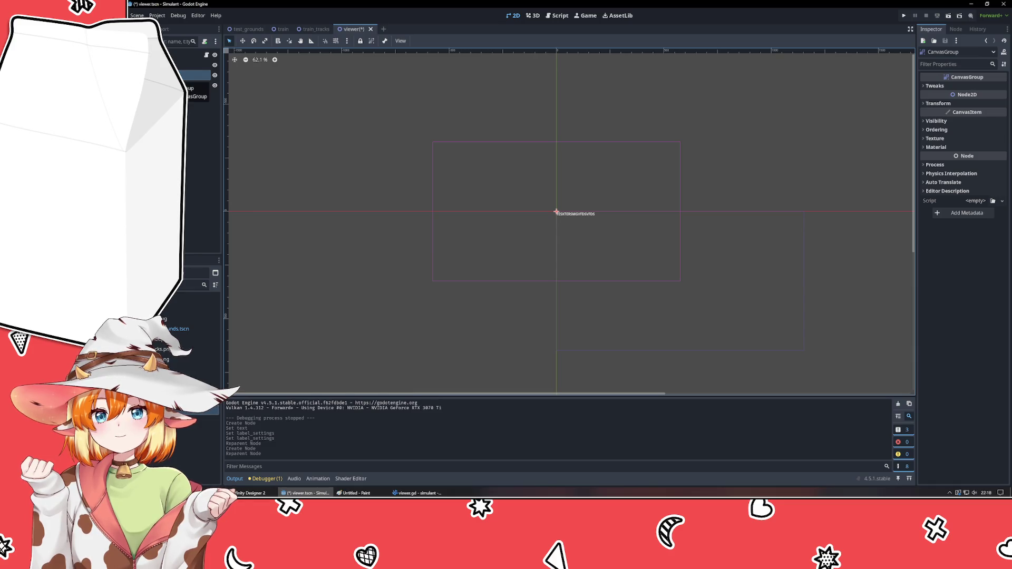
{"action": "key", "text": "F1"}
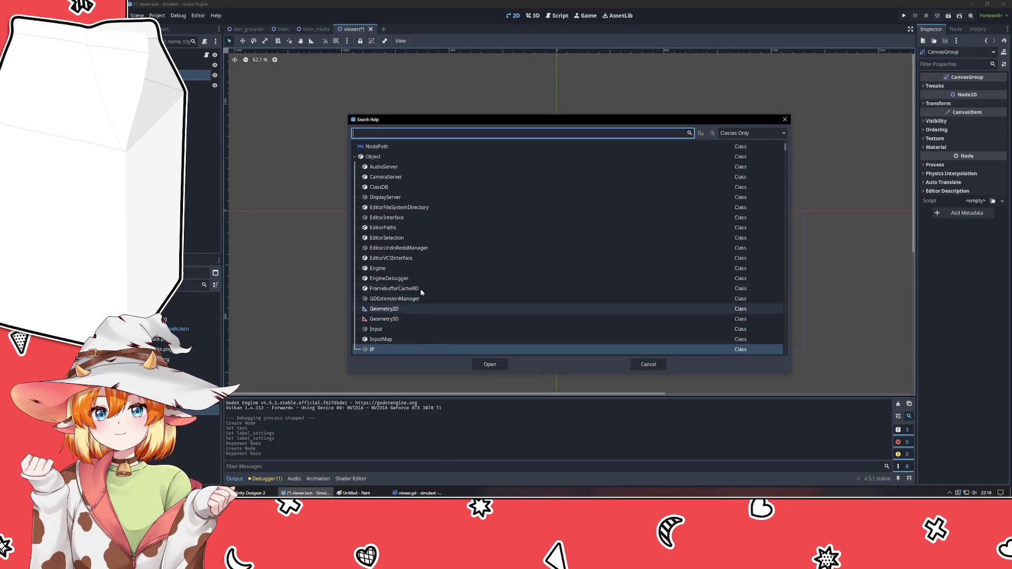
{"action": "type", "text": "canvas"}
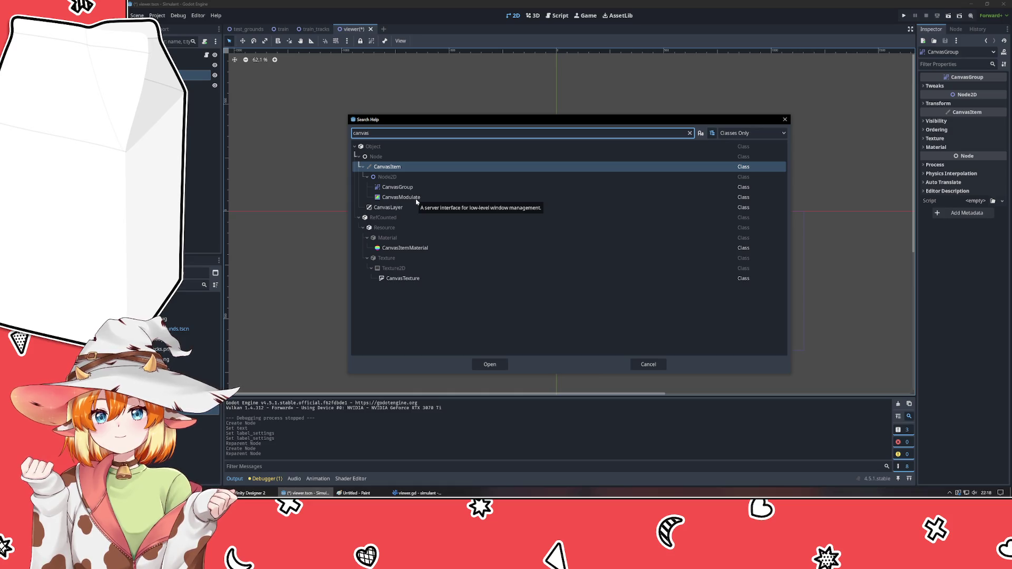
{"action": "double_click", "coordinate": [405, 187]}
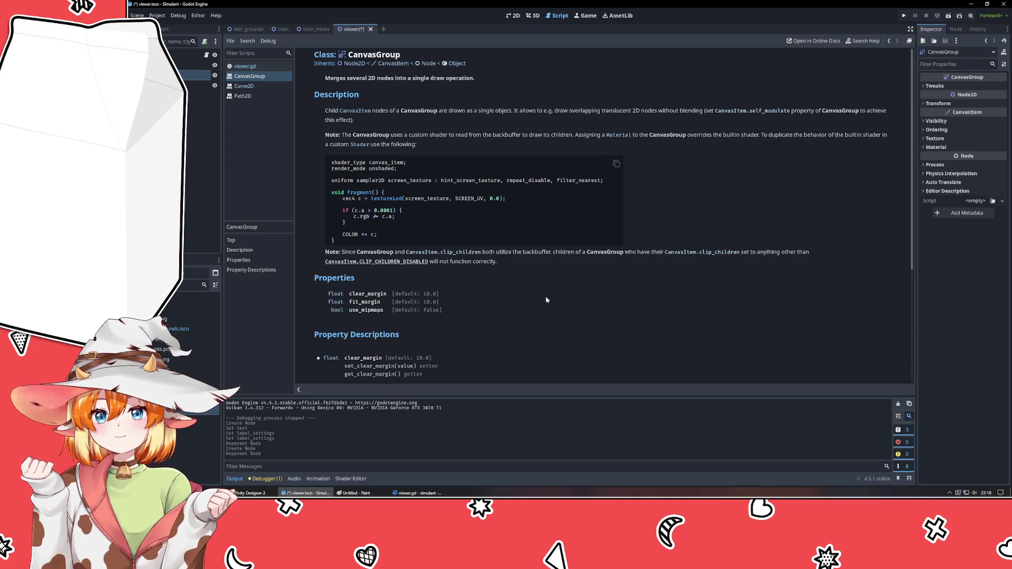
{"action": "scroll", "coordinate": [547, 300], "scroll_direction": "down", "scroll_amount": 3}
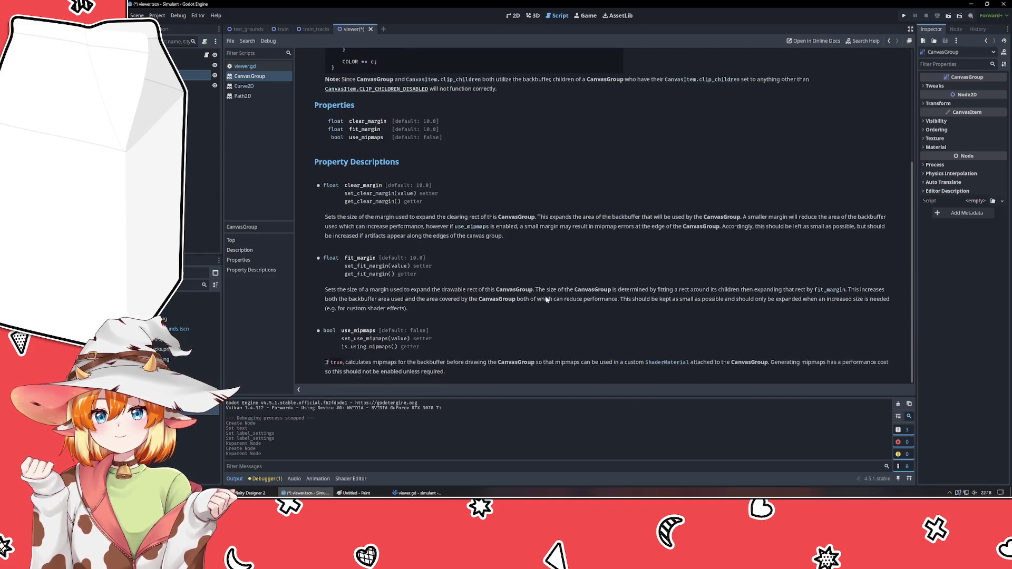
{"action": "left_click", "coordinate": [371, 29]}
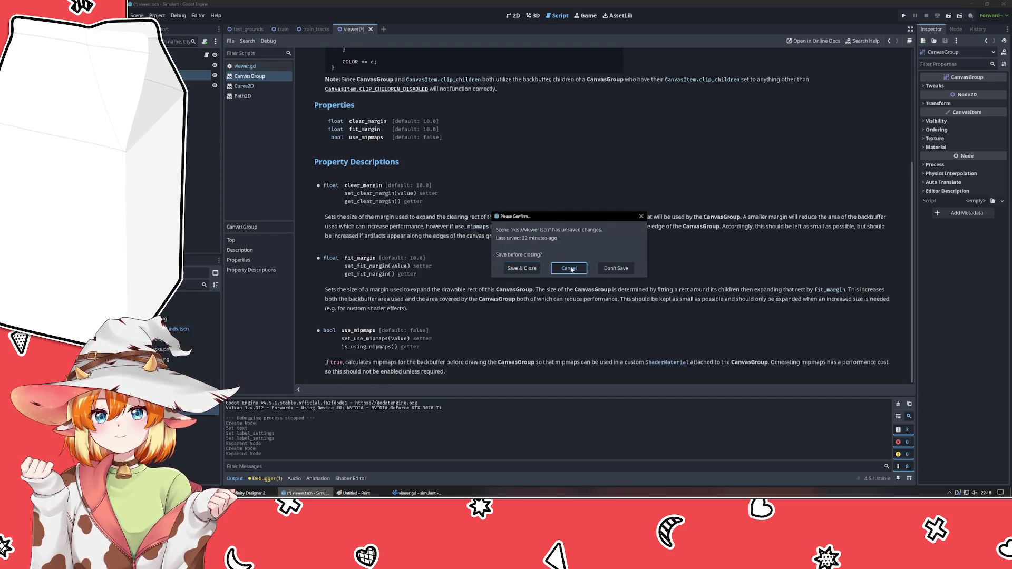
{"action": "left_click", "coordinate": [577, 270]}
{"action": "left_click", "coordinate": [513, 16]}
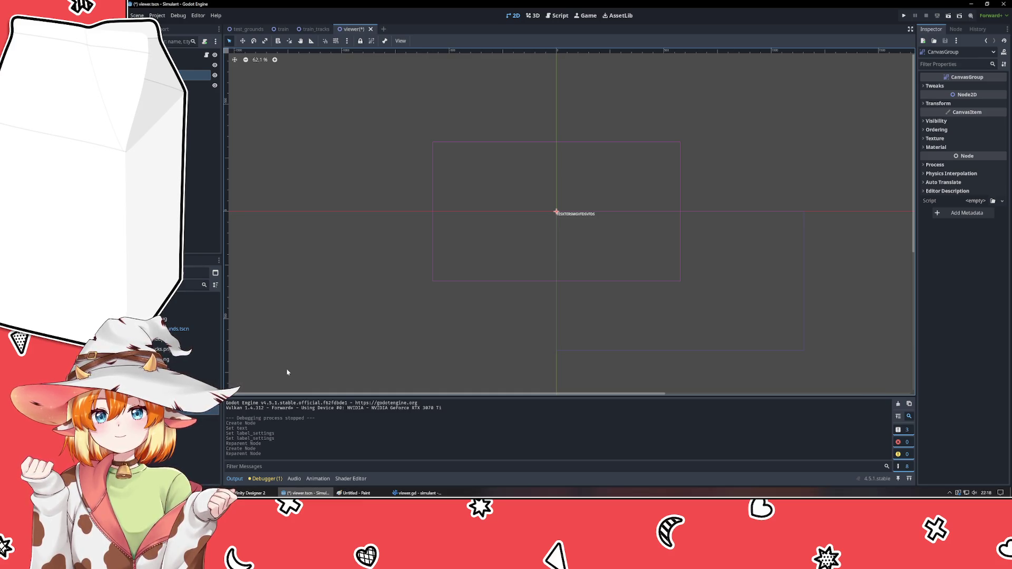
- Choose Reparent to New Node for the Camera2D node
{"action": "left_click", "coordinate": [195, 153]}
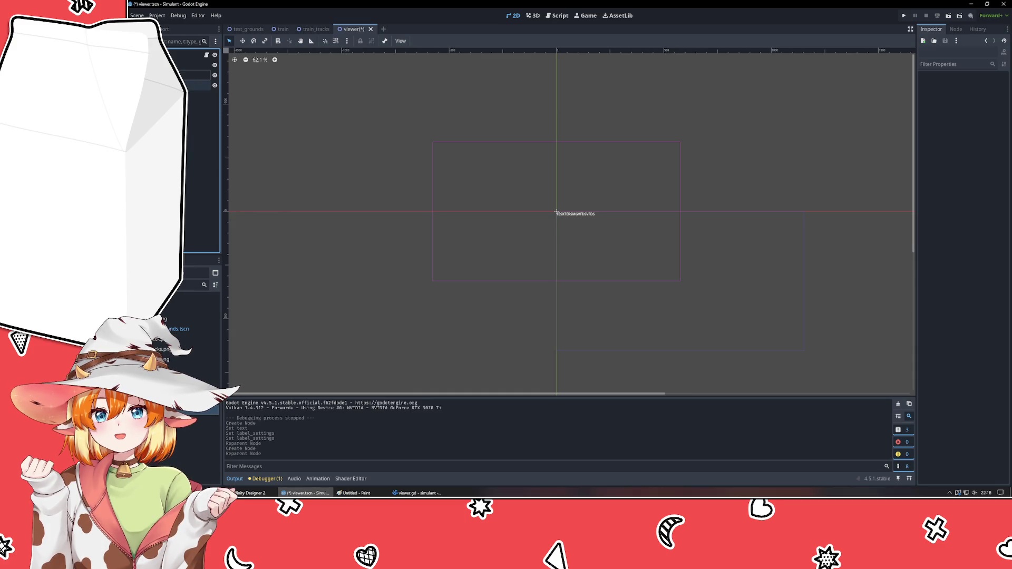
{"action": "left_click", "coordinate": [195, 75]}
{"action": "left_click", "coordinate": [179, 65]}
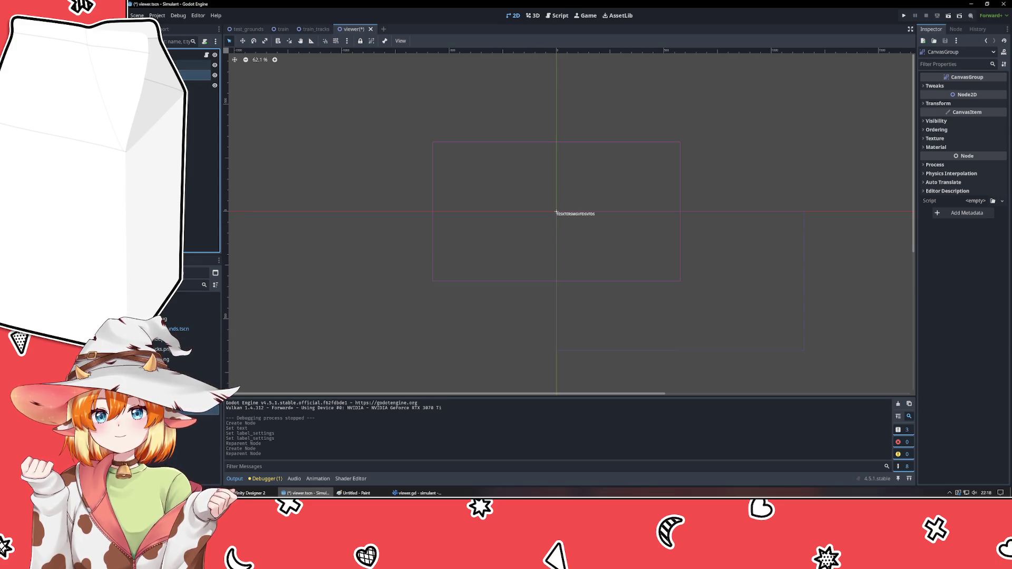
{"action": "right_click", "coordinate": [179, 66]}
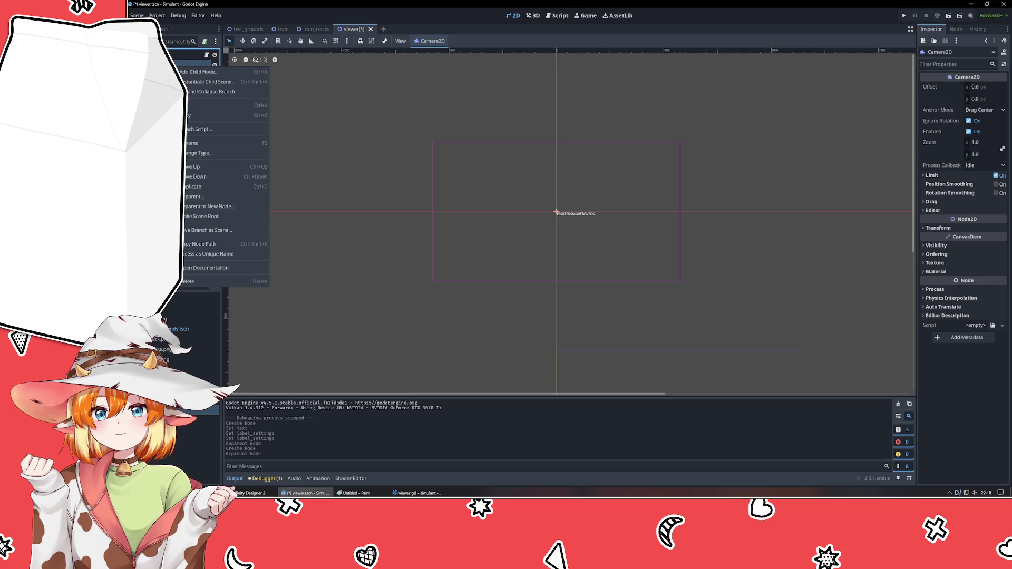
{"action": "left_click", "coordinate": [226, 206]}
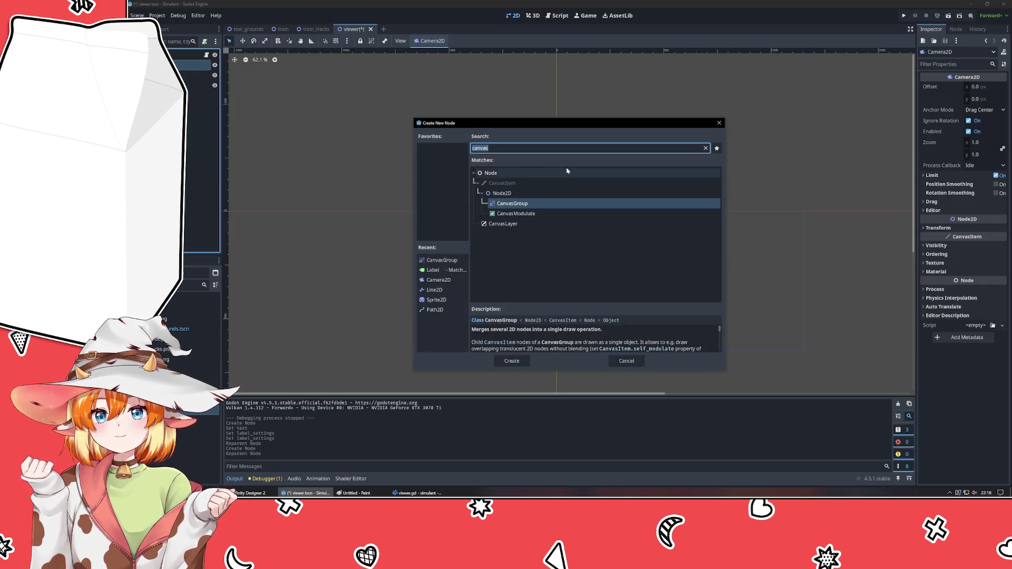
- Browse the node types to Control > Container and create a Container node
{"action": "key", "text": "BackSpace"}
{"action": "left_click", "coordinate": [484, 246]}
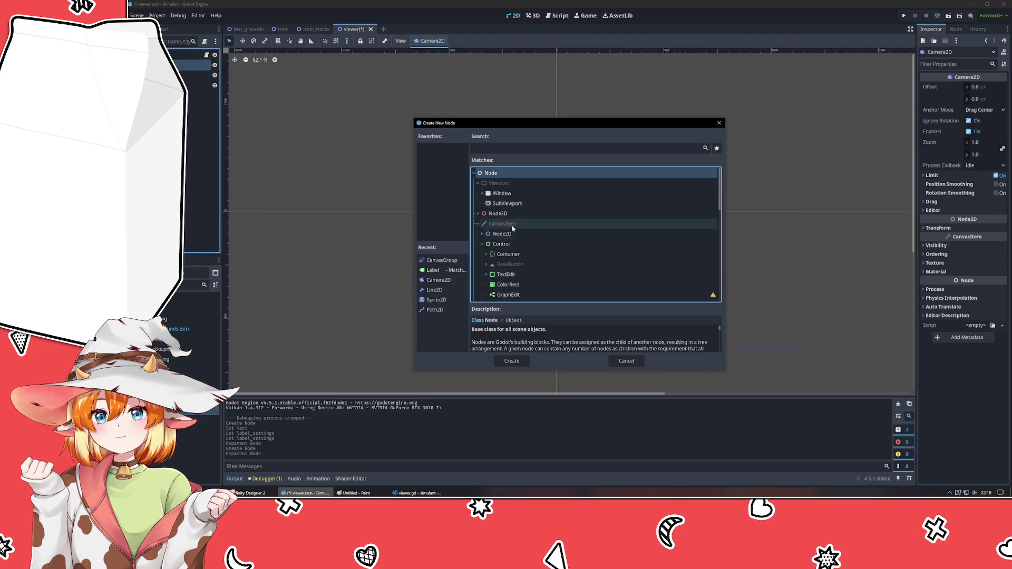
{"action": "scroll", "coordinate": [521, 226], "scroll_direction": "down", "scroll_amount": 1}
{"action": "left_click", "coordinate": [526, 221]}
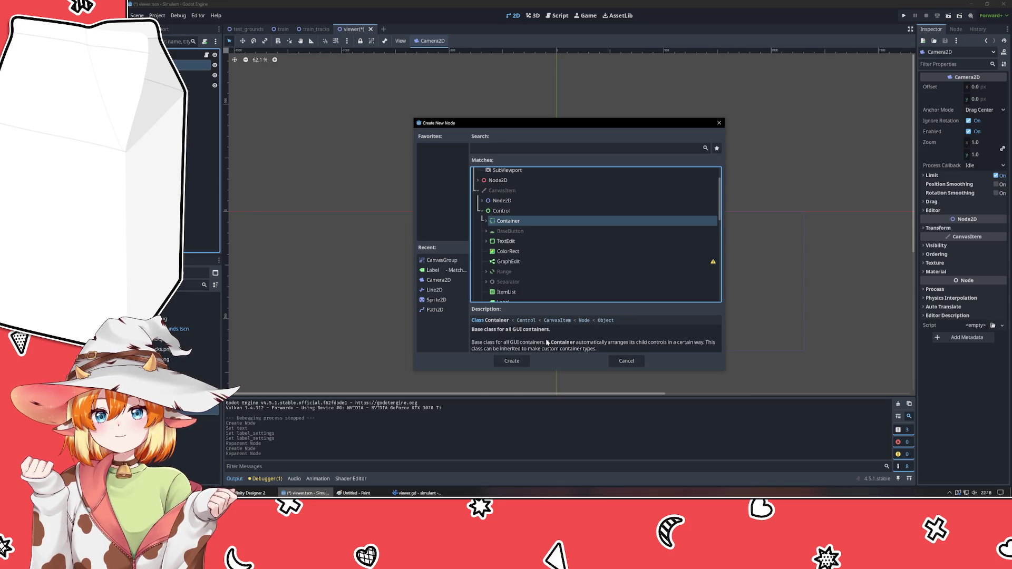
{"action": "left_click", "coordinate": [499, 212]}
{"action": "scroll", "coordinate": [527, 349], "scroll_direction": "down", "scroll_amount": 2}
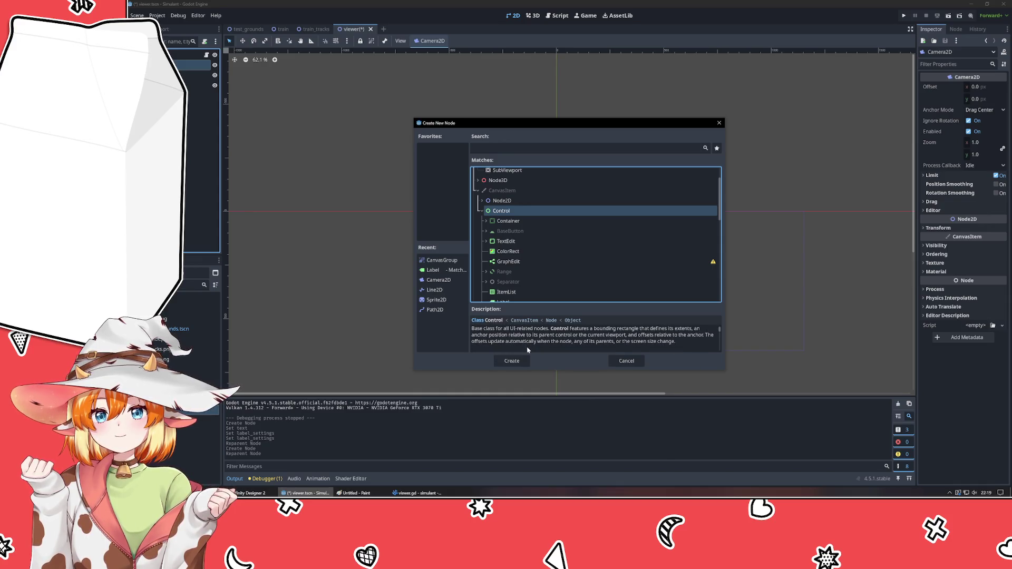
{"action": "scroll", "coordinate": [528, 350], "scroll_direction": "down", "scroll_amount": 3}
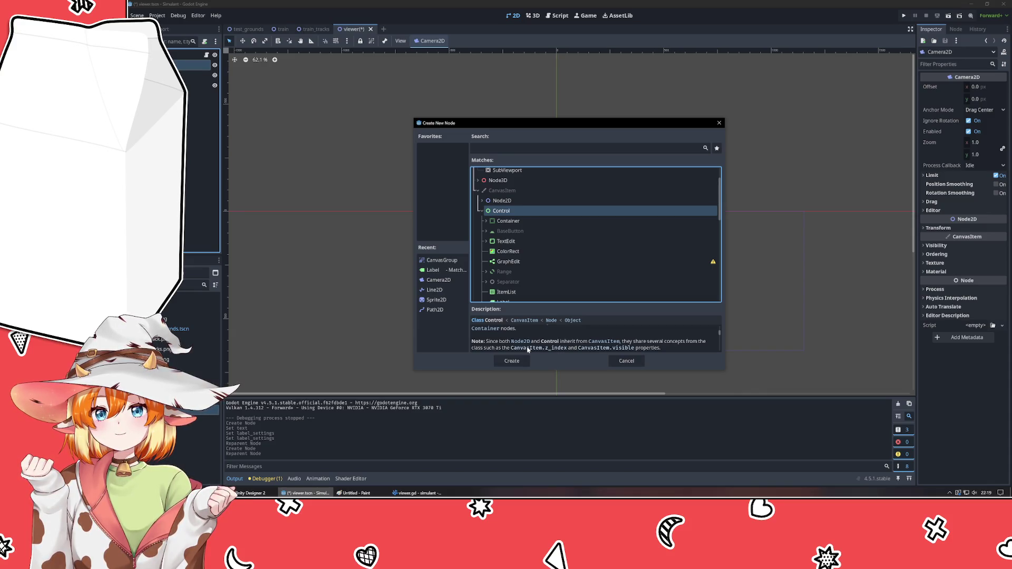
{"action": "scroll", "coordinate": [500, 350], "scroll_direction": "down", "scroll_amount": 1}
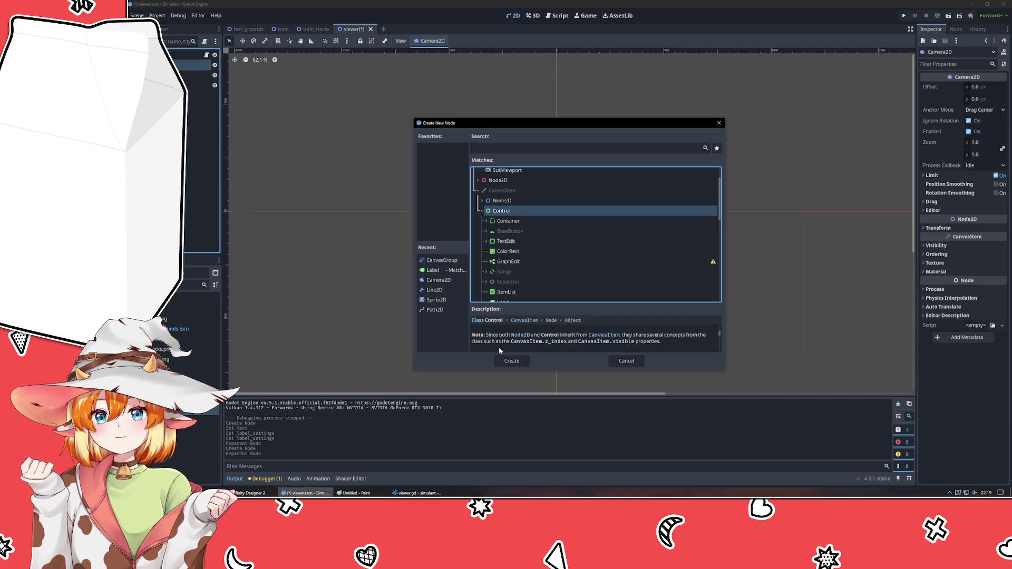
{"action": "scroll", "coordinate": [500, 349], "scroll_direction": "up", "scroll_amount": 1}
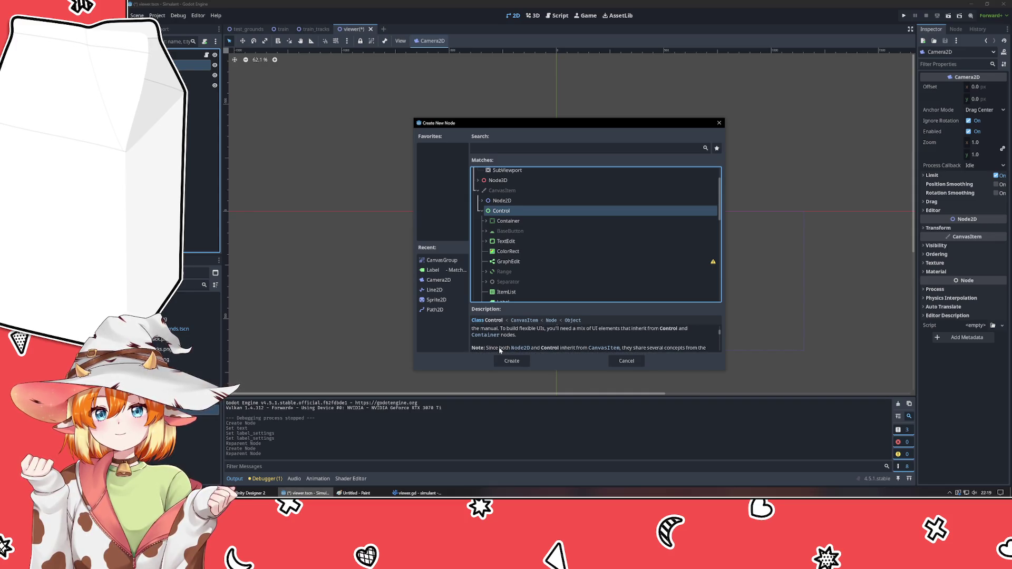
{"action": "scroll", "coordinate": [500, 350], "scroll_direction": "up", "scroll_amount": 1}
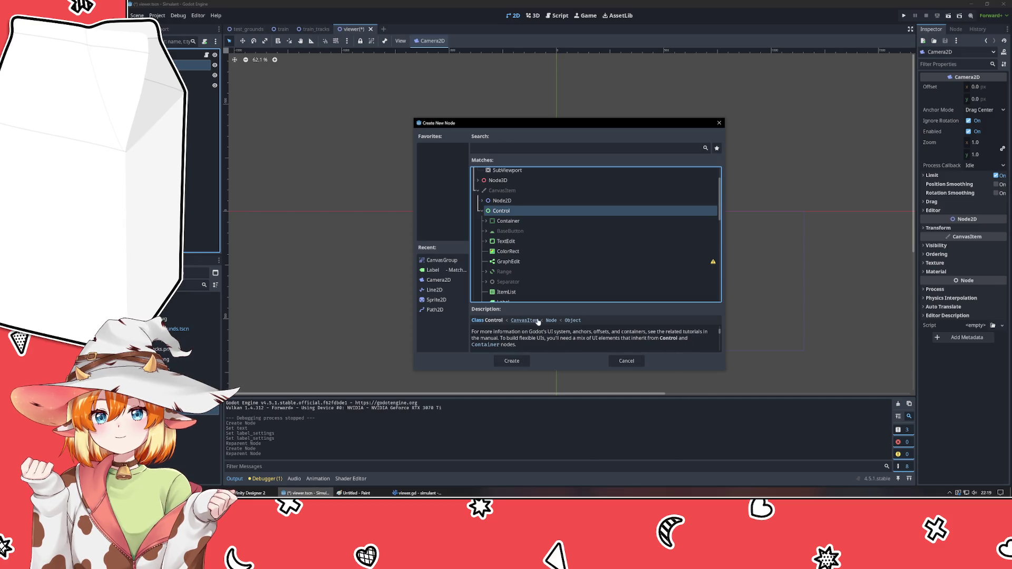
{"action": "left_click", "coordinate": [500, 222]}
{"action": "left_click", "coordinate": [516, 362]}
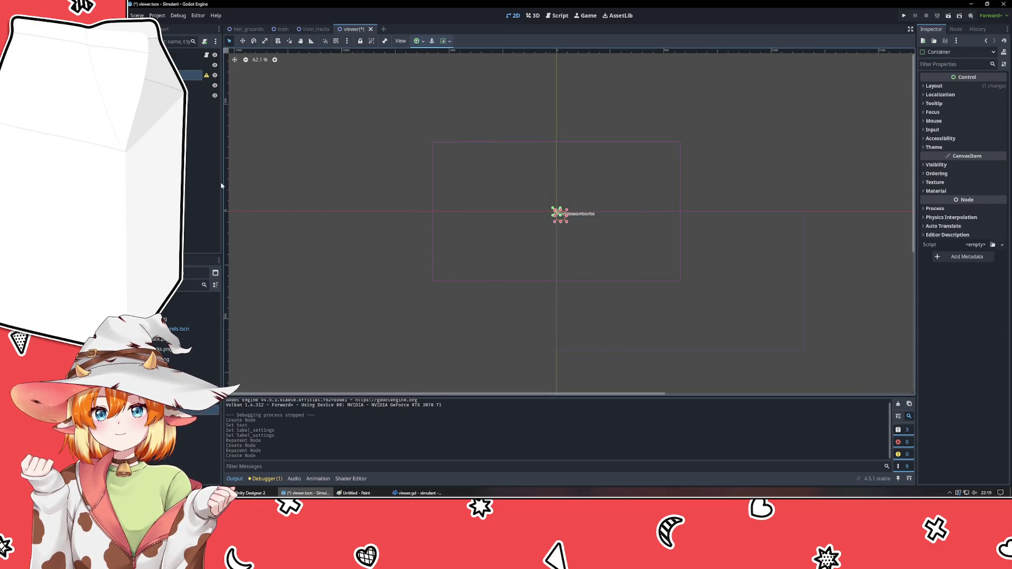
- Move the Label inside the Container
{"action": "mouse_move", "coordinate": [207, 77]}
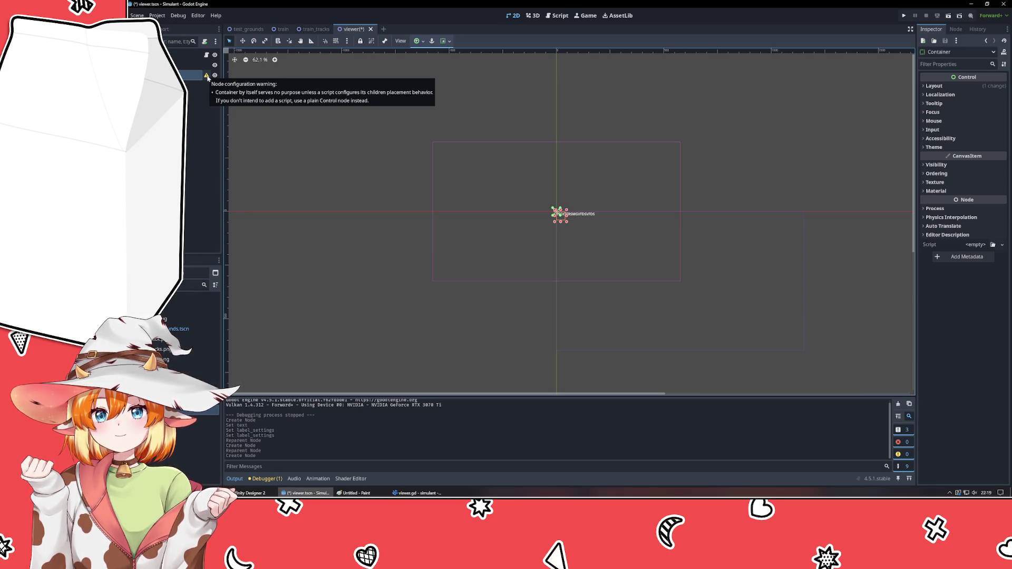
{"action": "left_click_drag", "start_coordinate": [195, 96], "coordinate": [195, 76]}
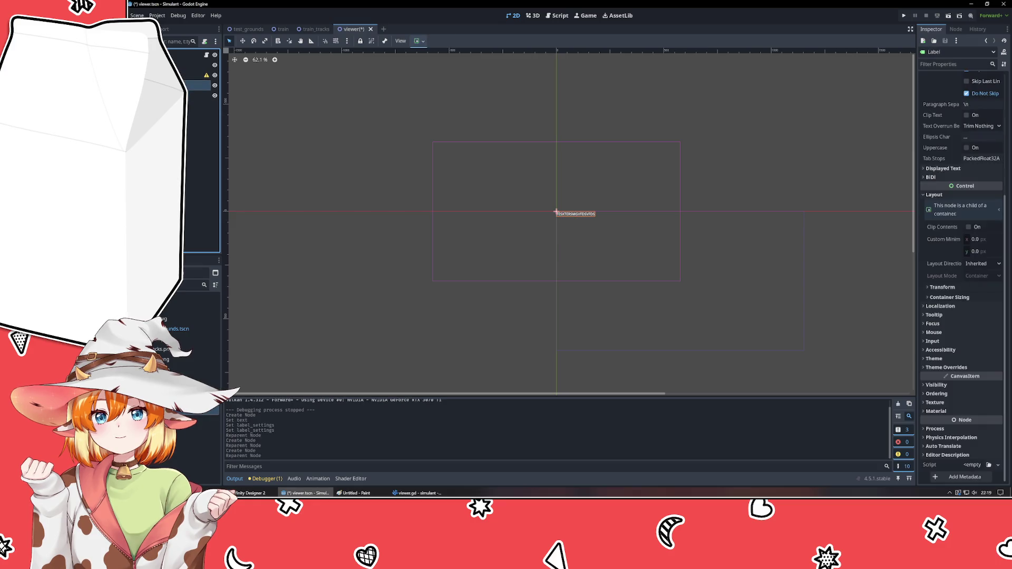
{"action": "left_click", "coordinate": [197, 95]}
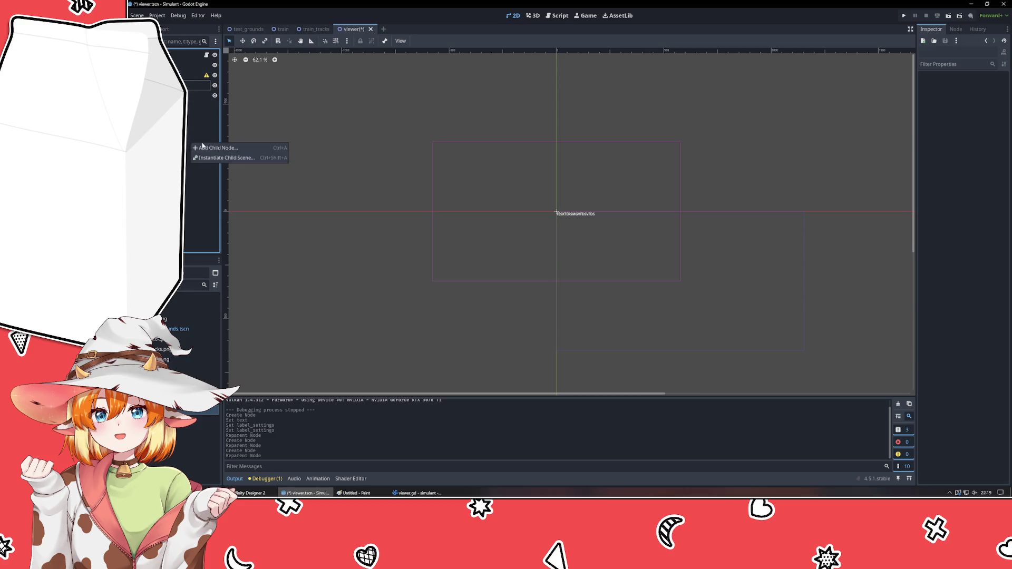
- Add a plain Control node and delete the Container node
{"action": "key", "text": "ctrl+a"}
{"action": "double_click", "coordinate": [501, 243]}
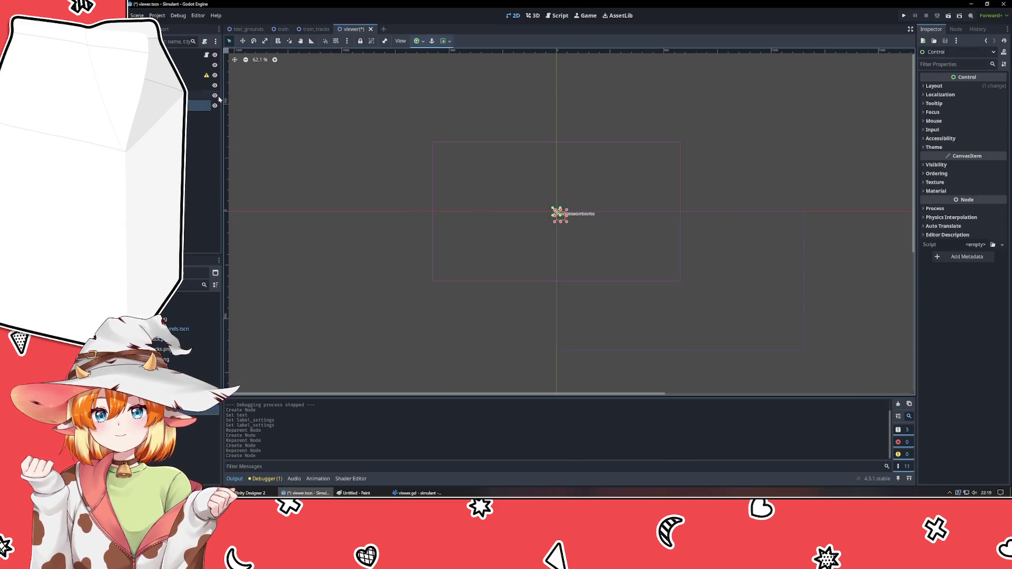
{"action": "left_click", "coordinate": [195, 75]}
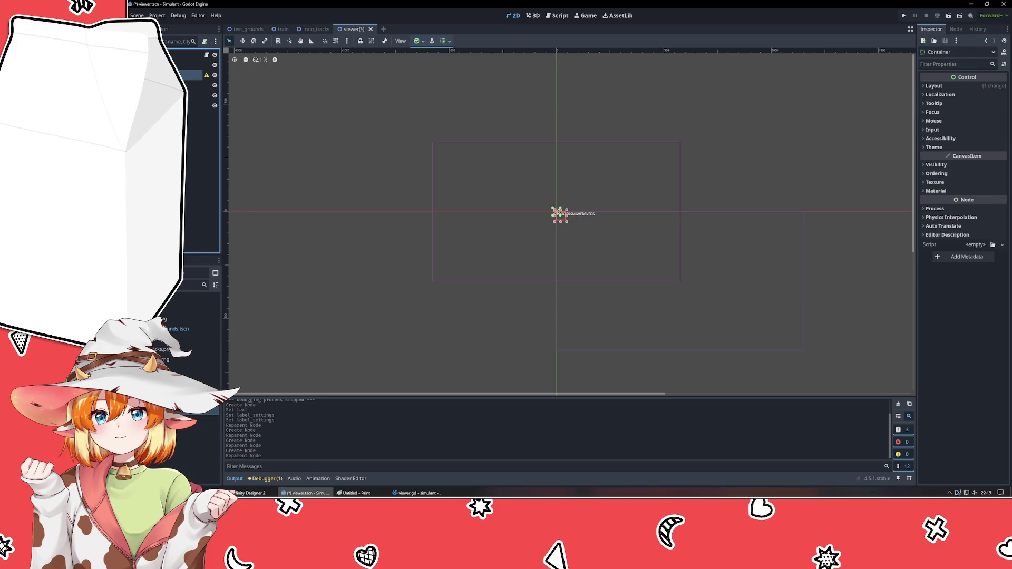
{"action": "key", "text": "Delete"}
{"action": "key", "text": "Return"}
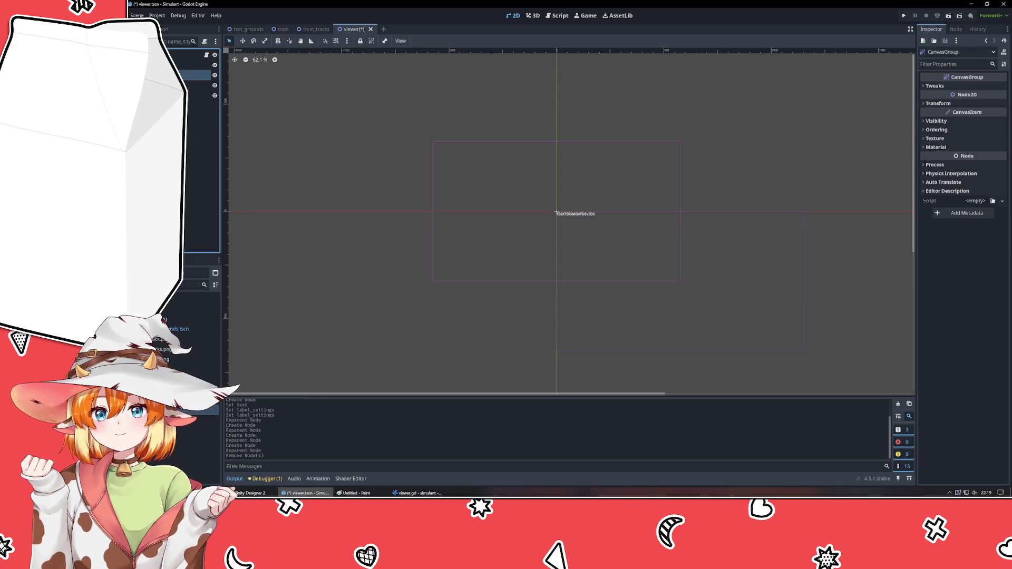
- Delete the CanvasGroup node from the viewer scene
{"action": "left_click", "coordinate": [556, 212]}
{"action": "left_click", "coordinate": [556, 212]}
{"action": "key", "text": "Delete"}
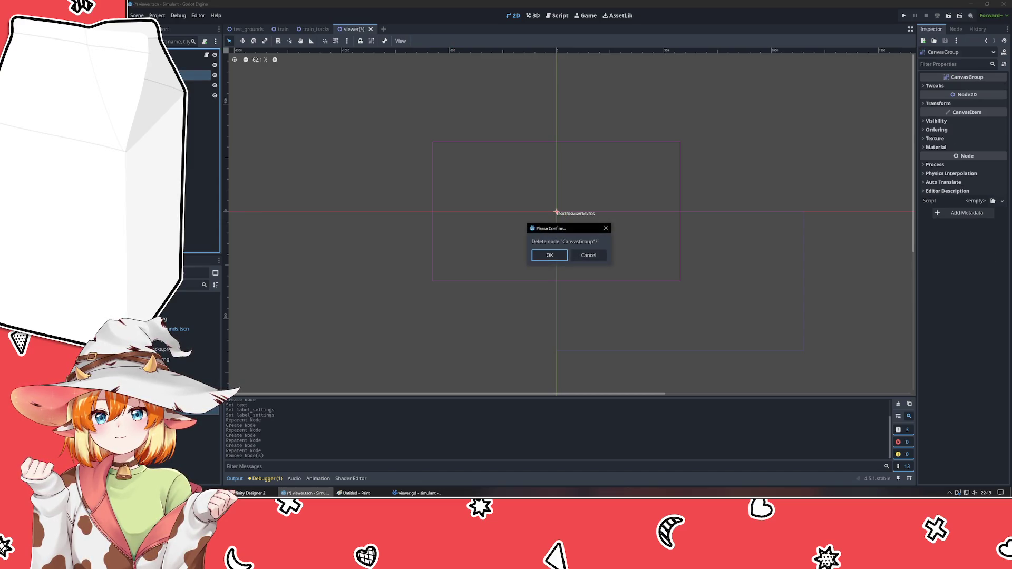
{"action": "key", "text": "Return"}
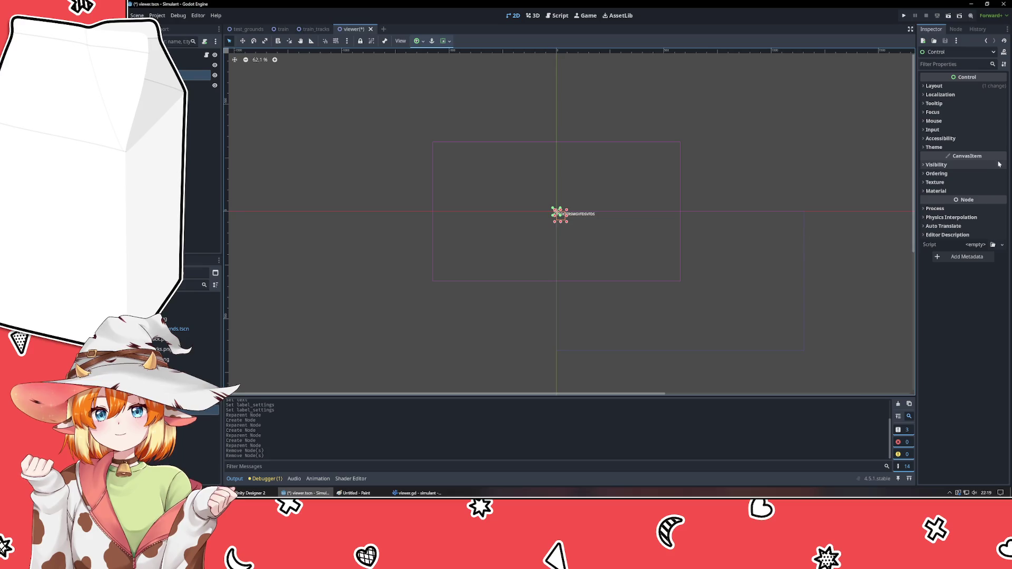
- Set the Control's Layout Anchors Preset to Full Rect
{"action": "left_click", "coordinate": [948, 166]}
{"action": "left_click", "coordinate": [947, 166]}
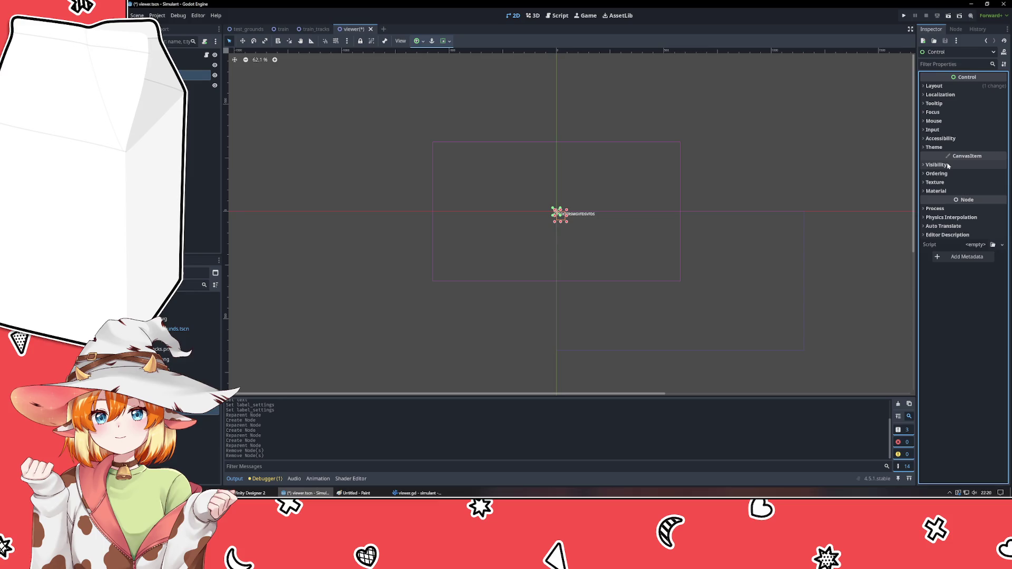
{"action": "left_click", "coordinate": [947, 87]}
{"action": "left_click", "coordinate": [986, 179]}
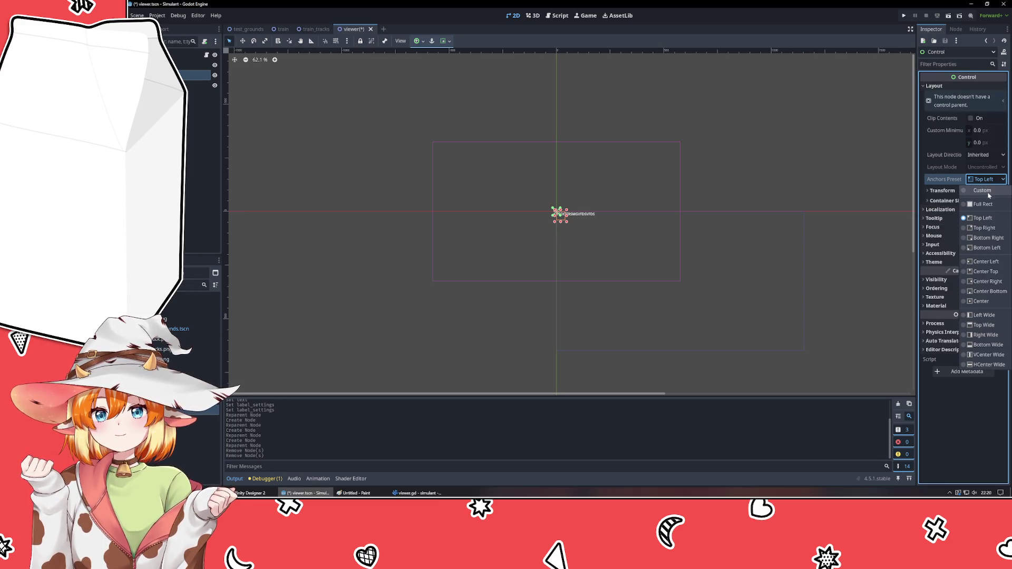
{"action": "left_click", "coordinate": [983, 204]}
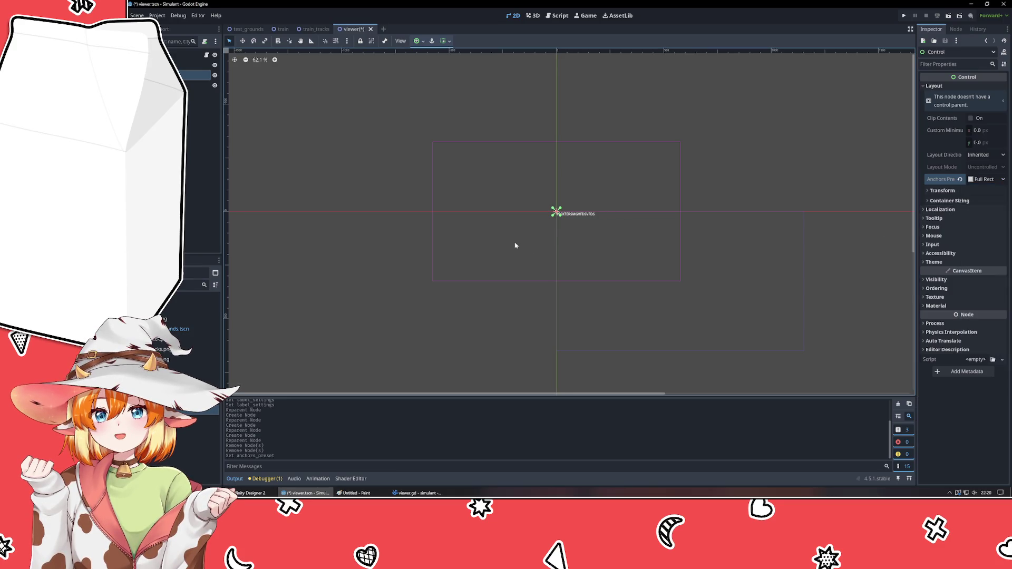
{"action": "scroll", "coordinate": [554, 226], "scroll_direction": "up", "scroll_amount": 5}
- Resize the Label on the canvas, then delete the Label node
{"action": "mouse_move", "coordinate": [563, 185]}
{"action": "left_mouse_down"}
{"action": "mouse_move", "coordinate": [567, 196]}
{"action": "mouse_move", "coordinate": [531, 186]}
{"action": "mouse_move", "coordinate": [656, 186]}
{"action": "left_mouse_up"}
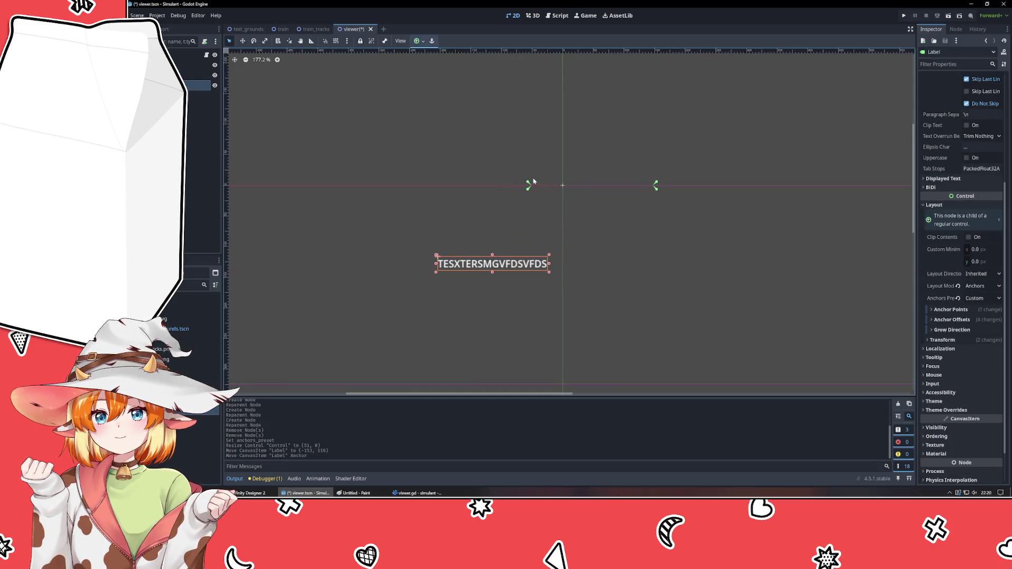
{"action": "left_click_drag", "start_coordinate": [527, 189], "coordinate": [533, 187]}
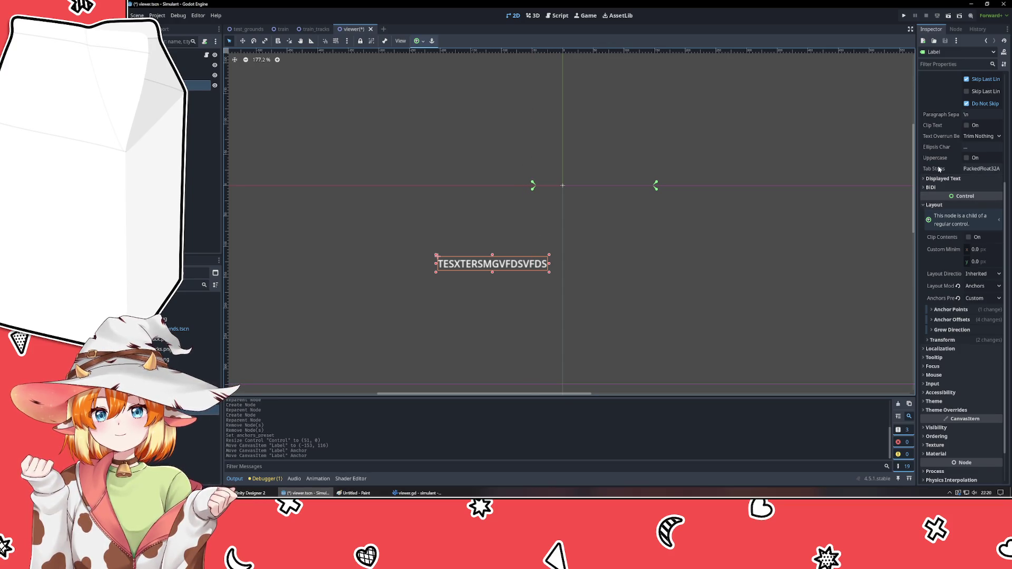
{"action": "scroll", "coordinate": [939, 169], "scroll_direction": "up", "scroll_amount": 5}
{"action": "scroll", "coordinate": [976, 378], "scroll_direction": "down", "scroll_amount": 6}
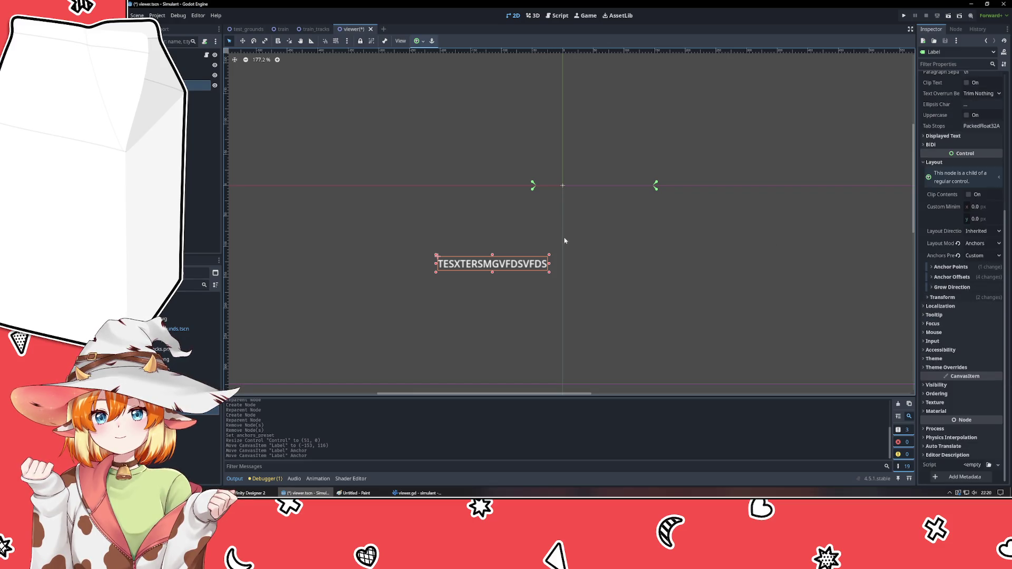
{"action": "left_click", "coordinate": [527, 188]}
{"action": "left_click", "coordinate": [478, 263]}
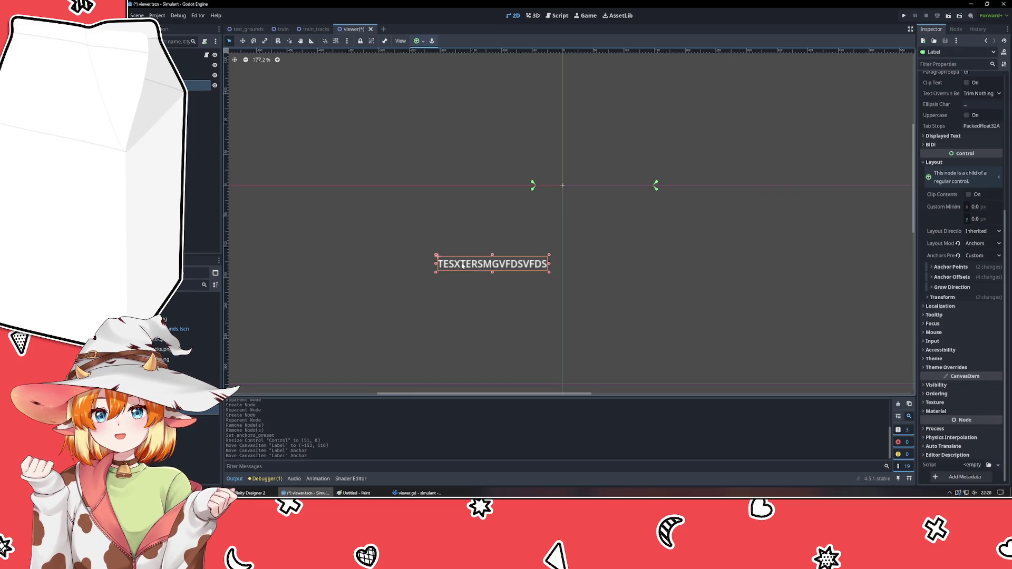
{"action": "key", "text": "Delete"}
{"action": "key", "text": "Return"}
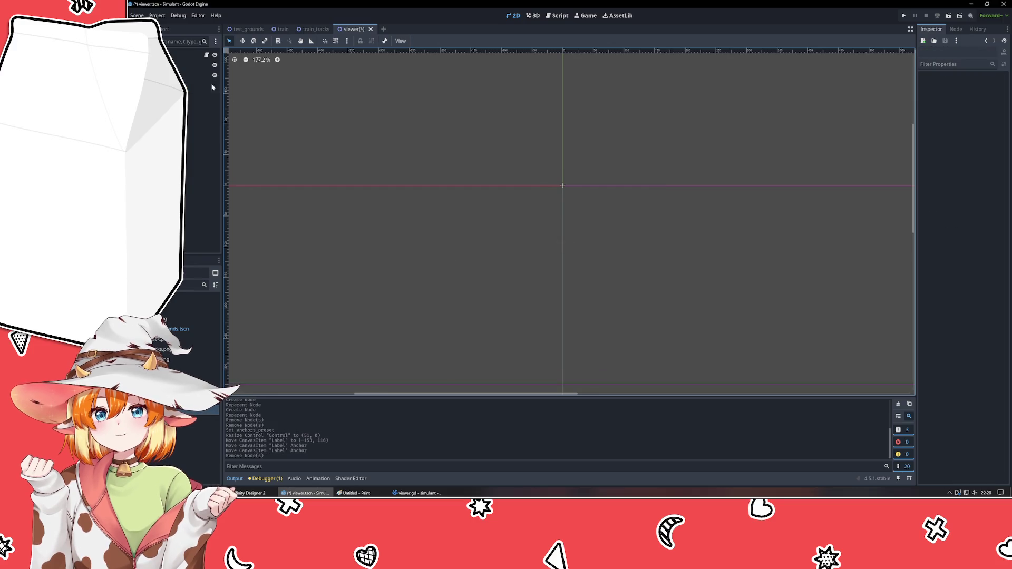
- Stretch the Control's bottom, right and top edges, then reparent it in the scene tree
{"action": "left_click_drag", "start_coordinate": [548, 186], "coordinate": [556, 385]}
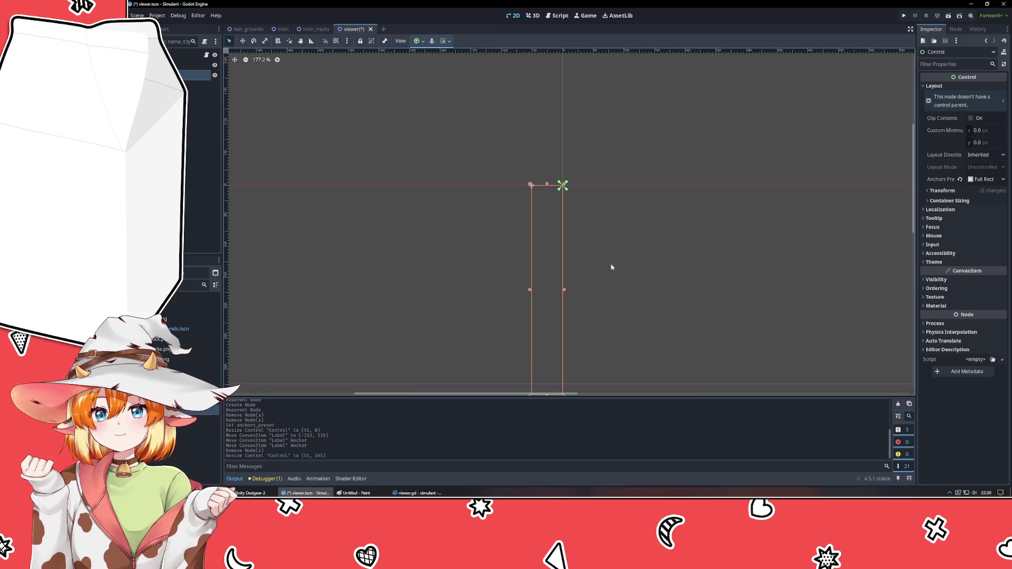
{"action": "left_click_drag", "start_coordinate": [564, 289], "coordinate": [680, 267]}
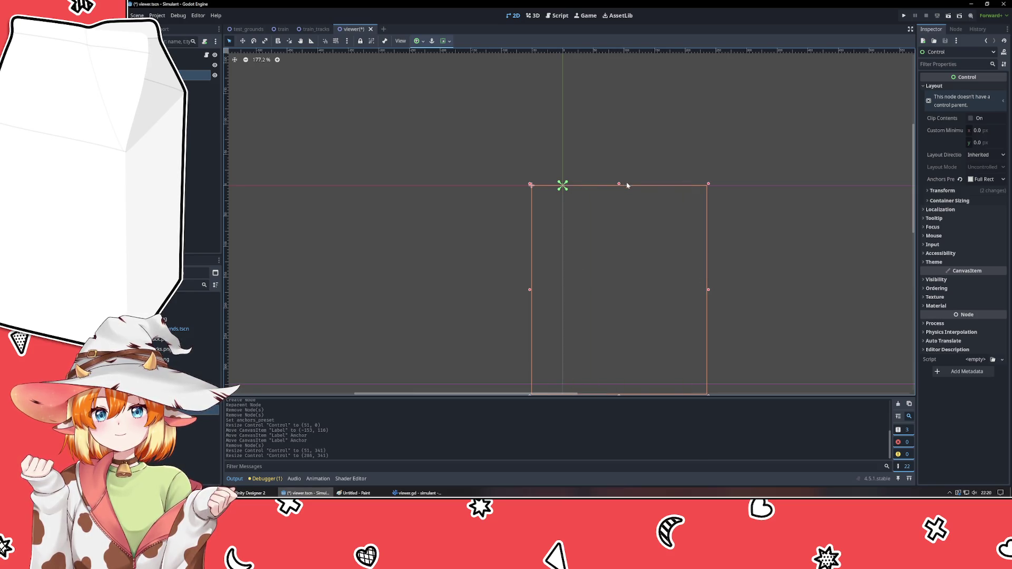
{"action": "left_click_drag", "start_coordinate": [619, 185], "coordinate": [619, 139]}
{"action": "left_click_drag", "start_coordinate": [185, 80], "coordinate": [192, 65]}
- Reapply the Full Rect anchors preset to the Control
{"action": "left_click", "coordinate": [983, 179]}
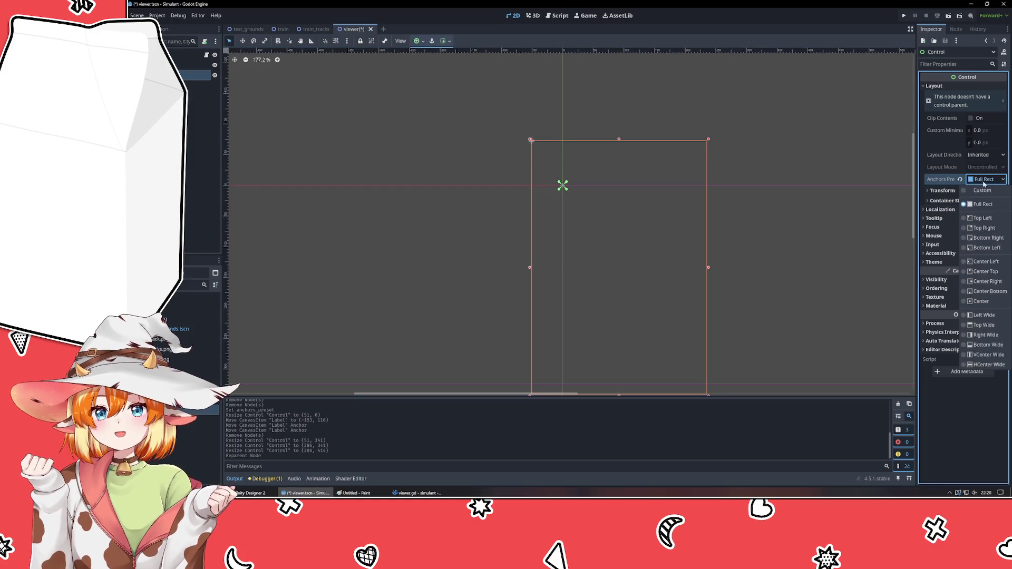
{"action": "left_click", "coordinate": [980, 190]}
{"action": "left_click", "coordinate": [982, 180]}
{"action": "left_click", "coordinate": [977, 203]}
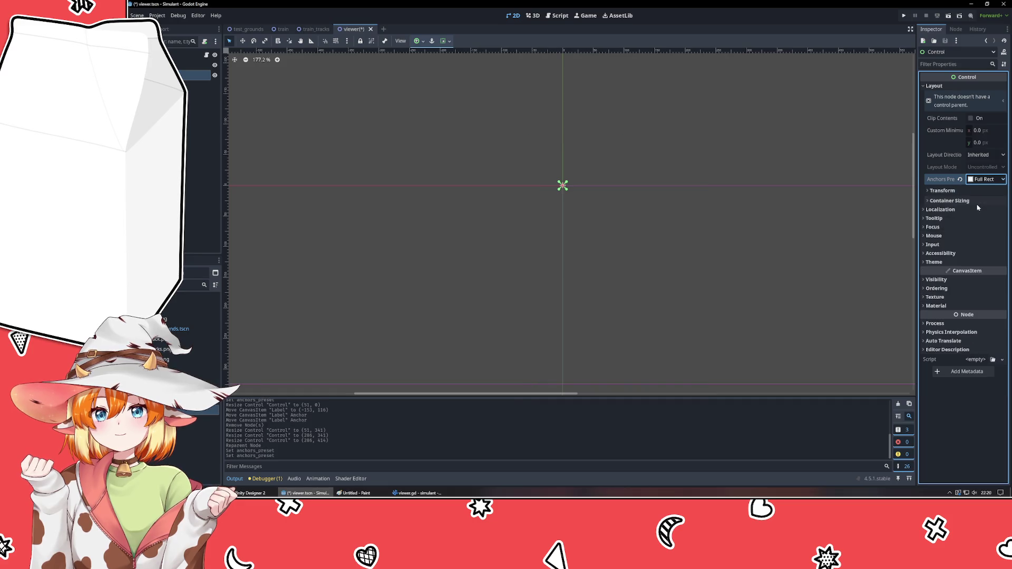
{"action": "scroll", "coordinate": [637, 157], "scroll_direction": "down", "scroll_amount": 4}
{"action": "scroll", "coordinate": [636, 156], "scroll_direction": "up", "scroll_amount": 2}
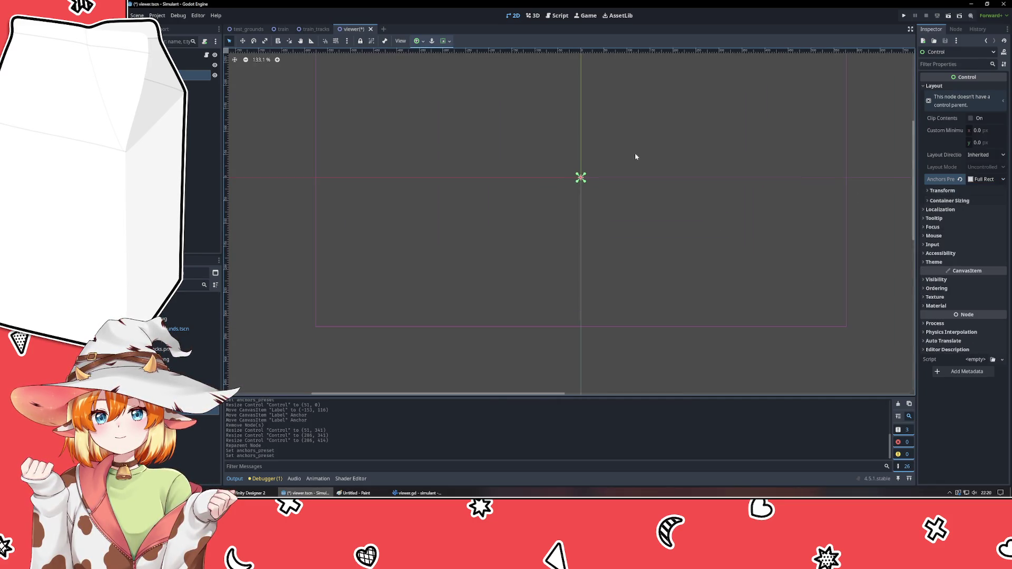
- Recenter the canvas on the Control and show its Transform, with size and position 0, 0
{"action": "right_click", "coordinate": [641, 162]}
{"action": "left_click", "coordinate": [607, 236]}
{"action": "left_click_drag", "start_coordinate": [606, 239], "coordinate": [511, 302]}
{"action": "scroll", "coordinate": [511, 308], "scroll_direction": "down", "scroll_amount": 4}
{"action": "scroll", "coordinate": [511, 308], "scroll_direction": "down", "scroll_amount": 3}
{"action": "scroll", "coordinate": [511, 308], "scroll_direction": "up", "scroll_amount": 1}
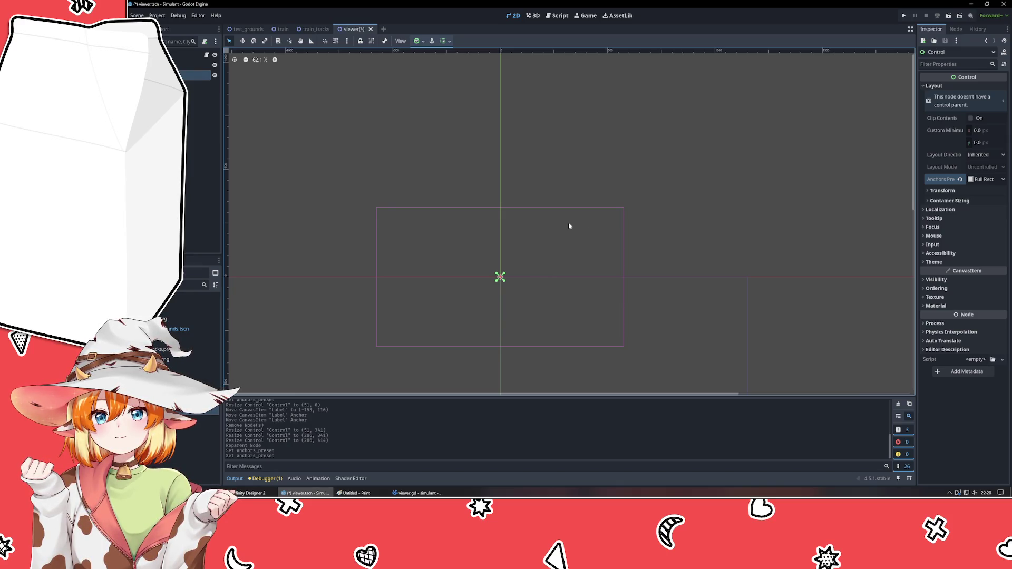
{"action": "left_click", "coordinate": [201, 75]}
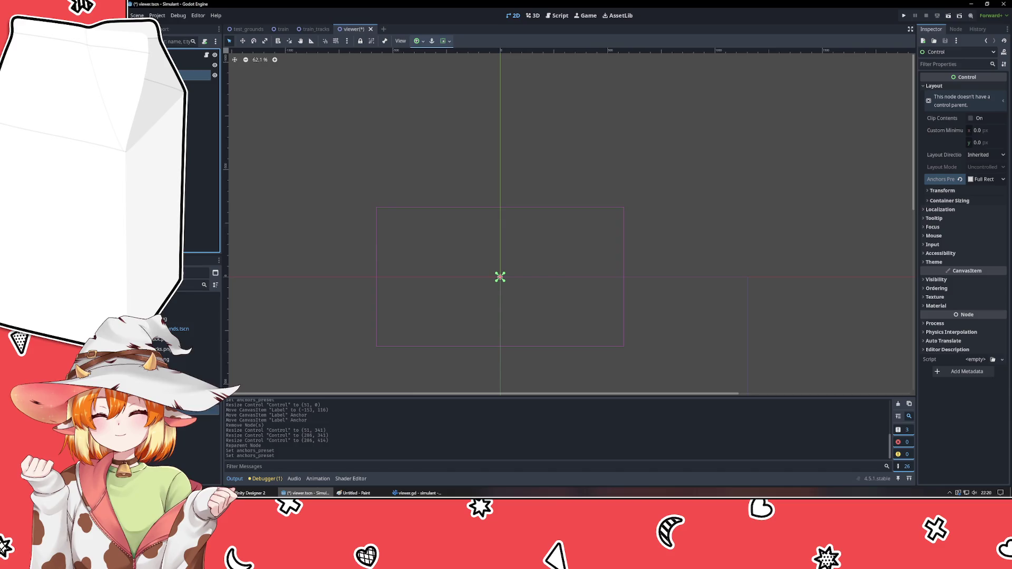
{"action": "left_click", "coordinate": [934, 191]}
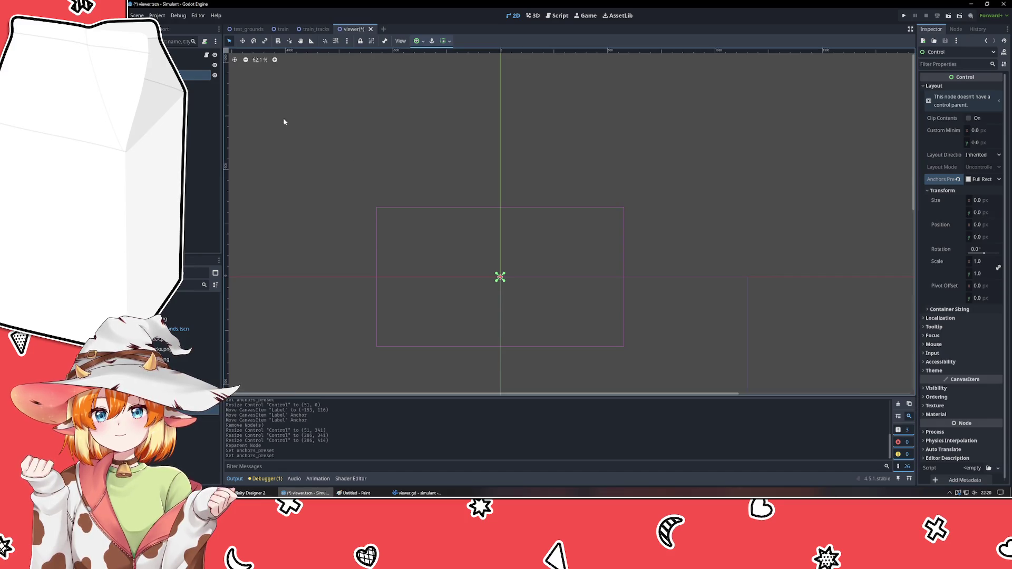
- Check the Camera2D's Transform, then move the Control above Camera2D in the scene tree
{"action": "left_click", "coordinate": [181, 65]}
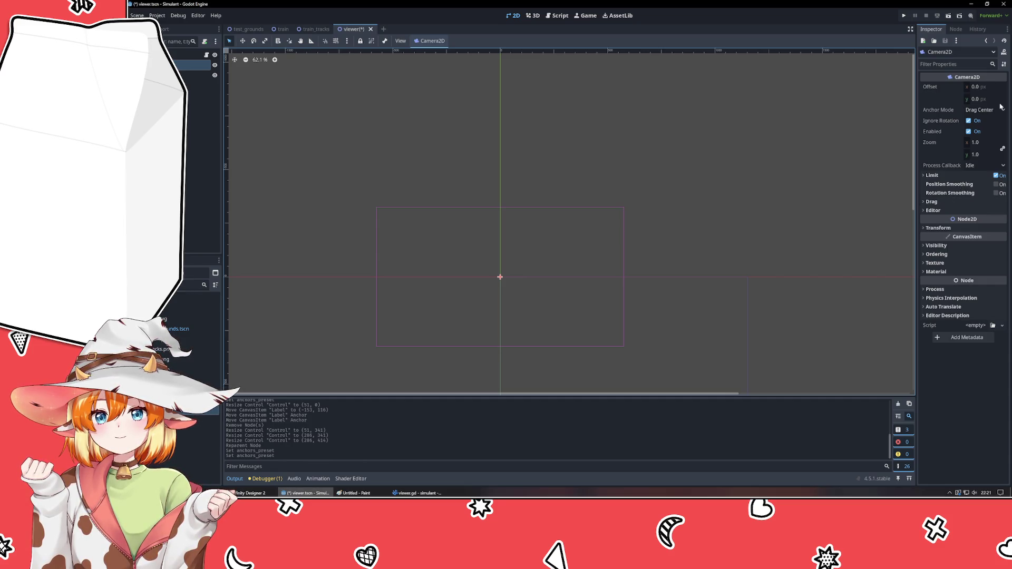
{"action": "left_click", "coordinate": [940, 229]}
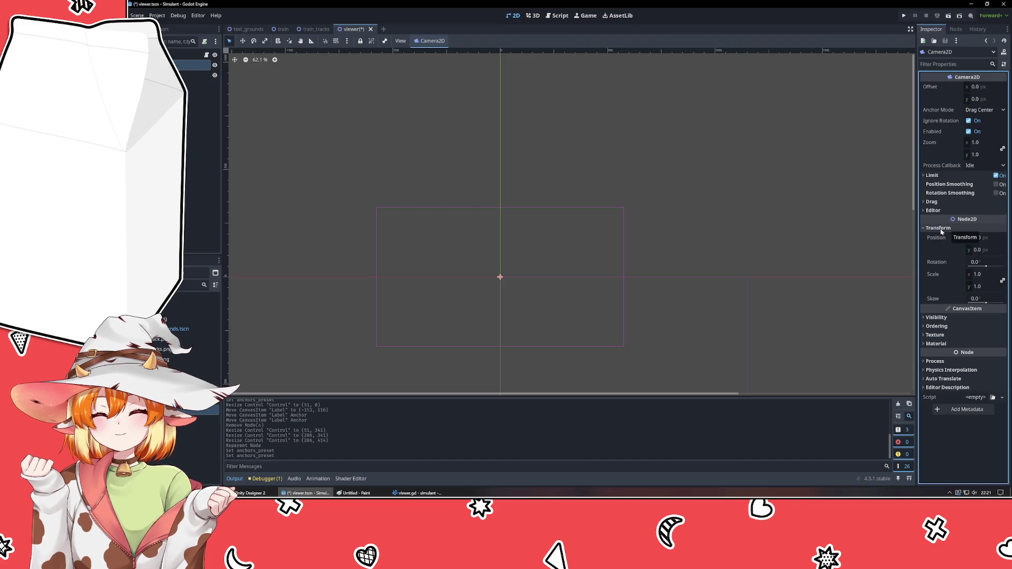
{"action": "left_click", "coordinate": [940, 228]}
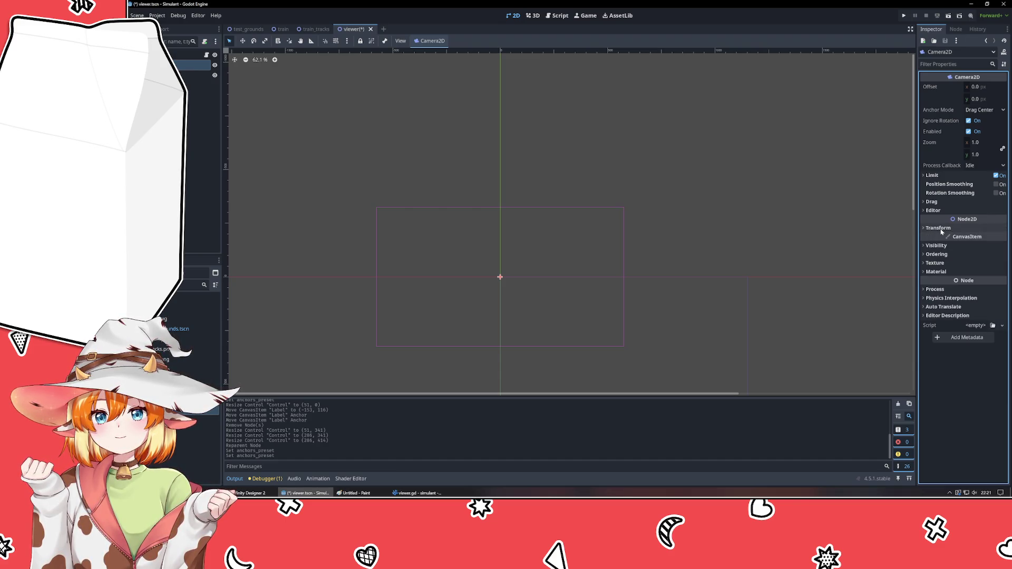
{"action": "left_click", "coordinate": [203, 75]}
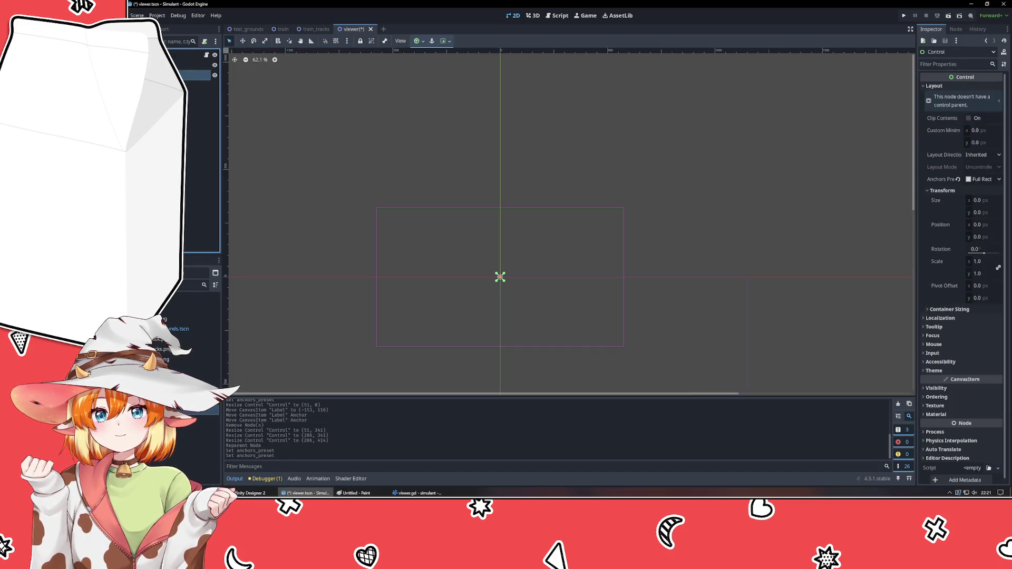
{"action": "mouse_move", "coordinate": [195, 76]}
{"action": "left_mouse_down"}
{"action": "mouse_move", "coordinate": [195, 61]}
{"action": "mouse_move", "coordinate": [195, 79]}
{"action": "left_mouse_up"}
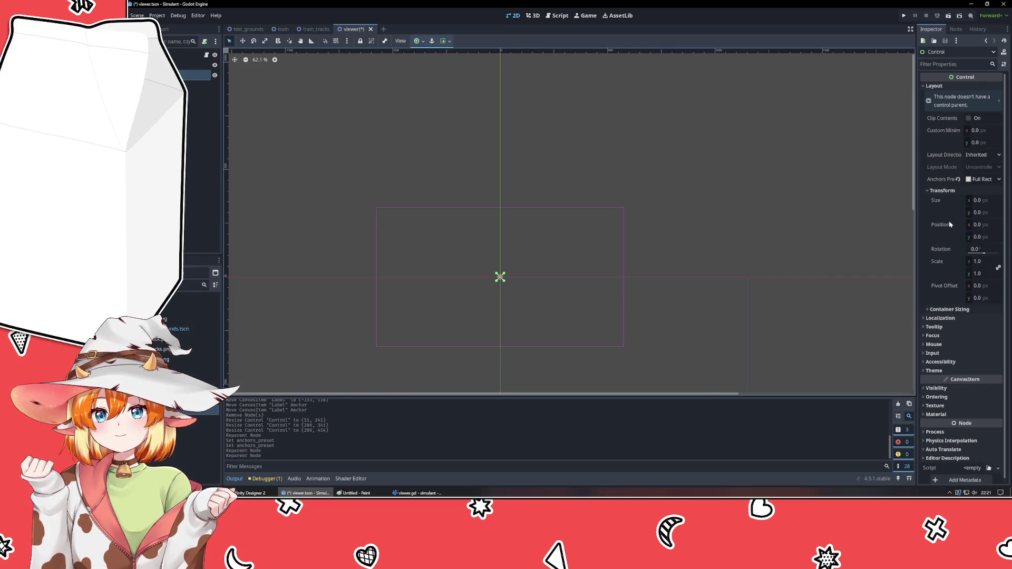
{"action": "scroll", "coordinate": [502, 293], "scroll_direction": "up", "scroll_amount": 4}
- Recenter the canvas, collapse the Control's Inspector sections, and bring up Create New Node
{"action": "right_click", "coordinate": [582, 289]}
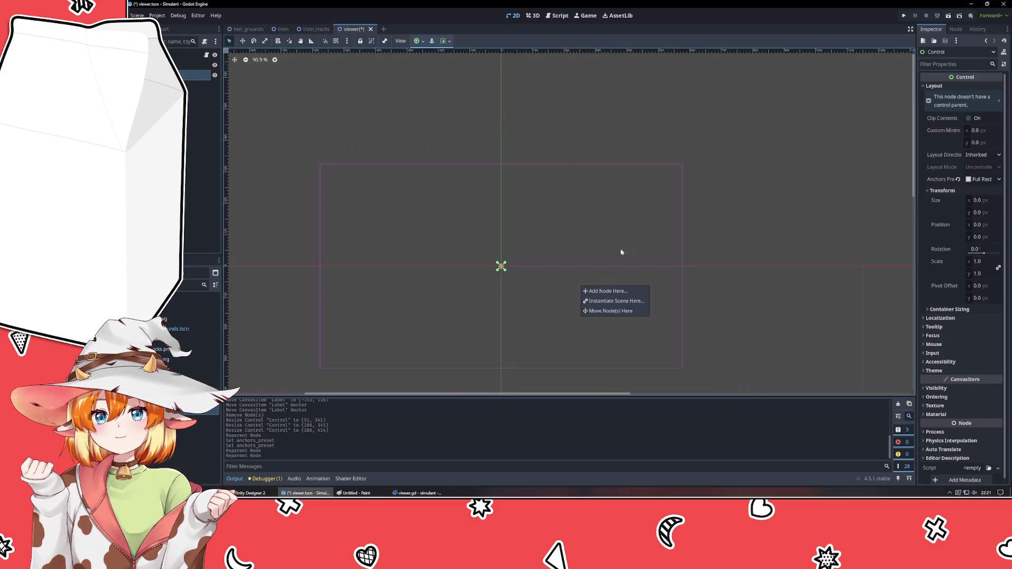
{"action": "left_click_drag", "start_coordinate": [591, 243], "coordinate": [635, 199]}
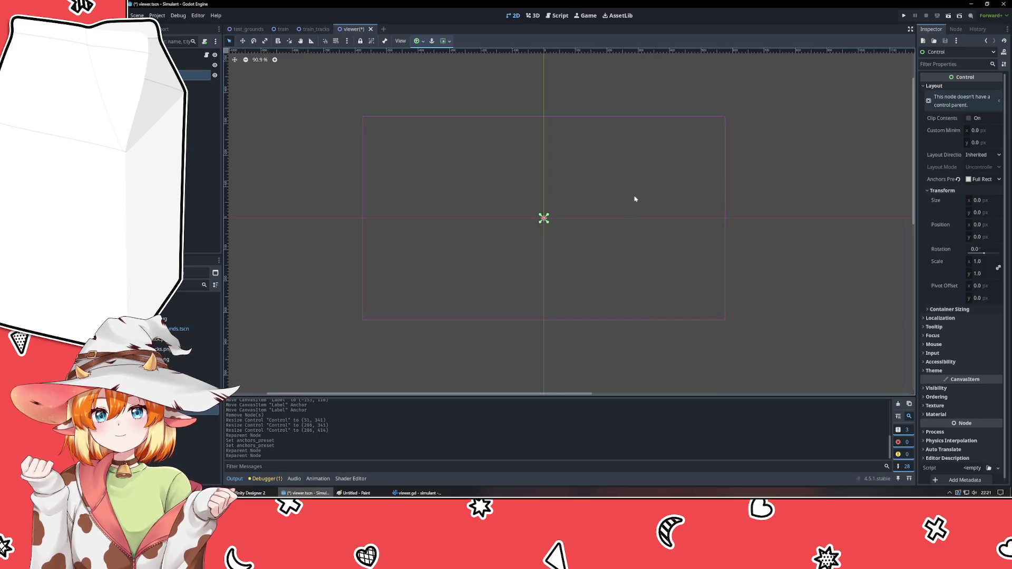
{"action": "left_click", "coordinate": [956, 310]}
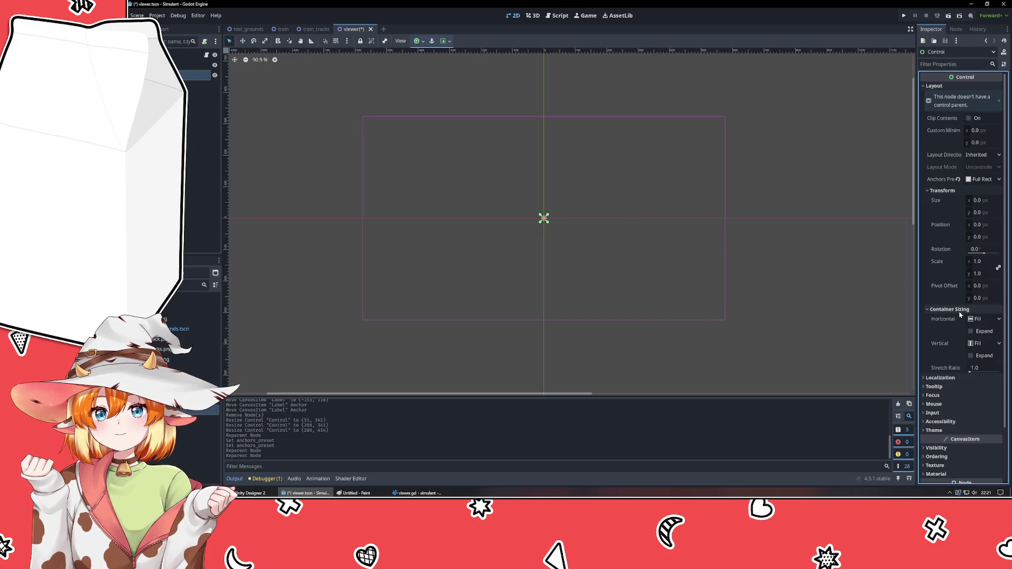
{"action": "left_click", "coordinate": [960, 314]}
{"action": "left_click", "coordinate": [926, 191]}
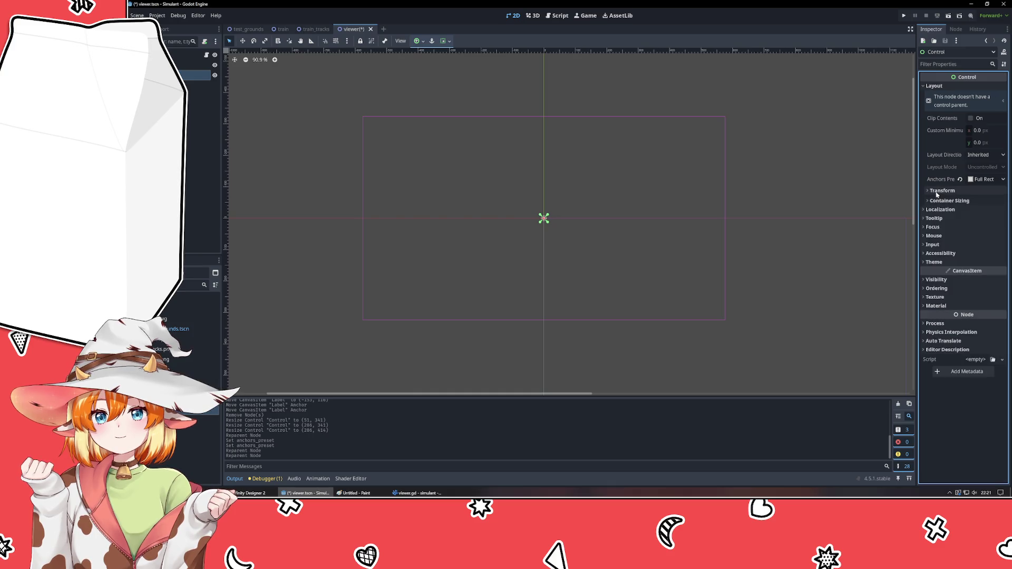
{"action": "left_click", "coordinate": [200, 105]}
{"action": "key", "text": "ctrl+a"}
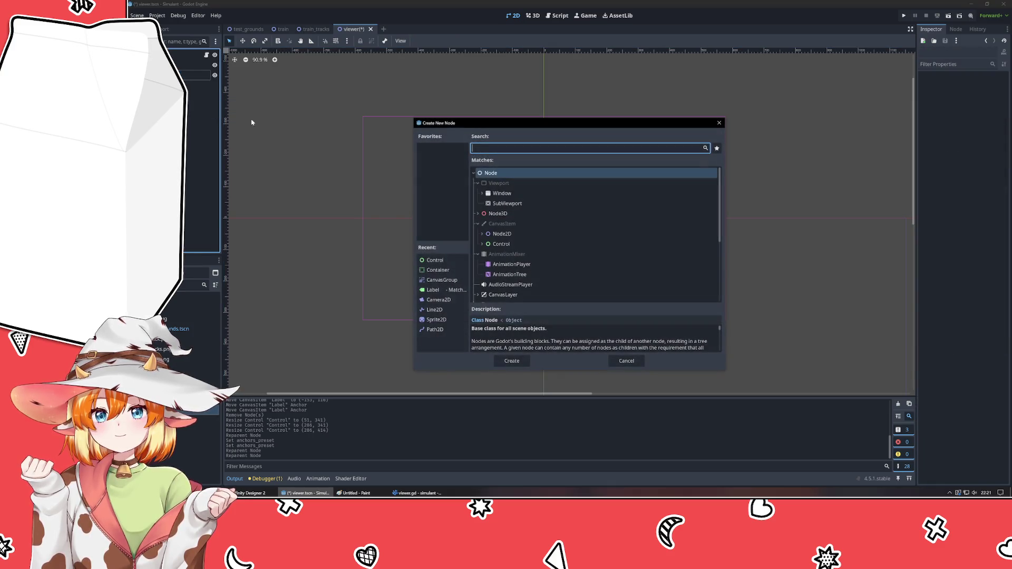
- Add a Label reading 1234 to the viewer scene, save it, and test-run the game
{"action": "type", "text": "tes"}
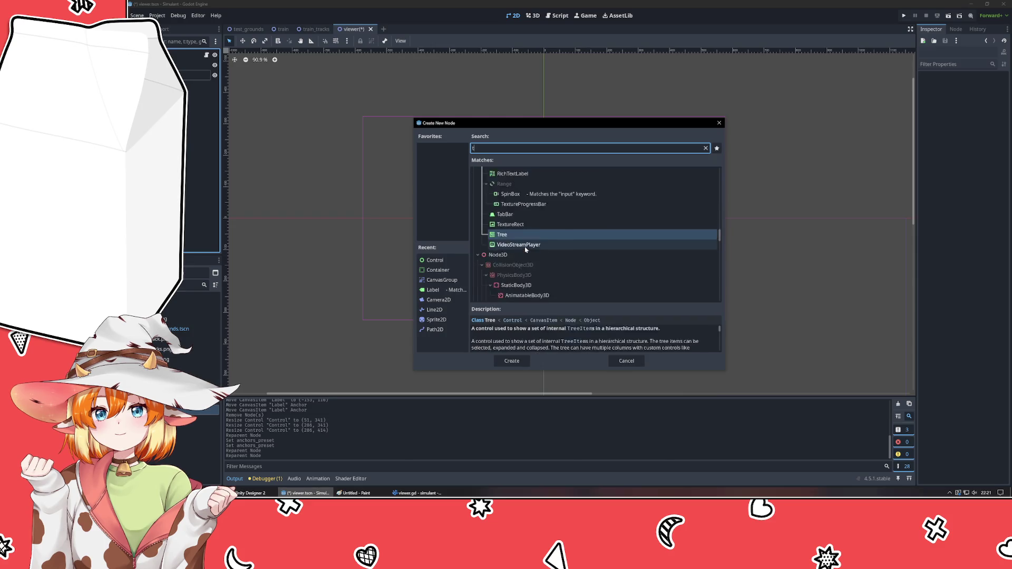
{"action": "key", "text": "BackSpace"}
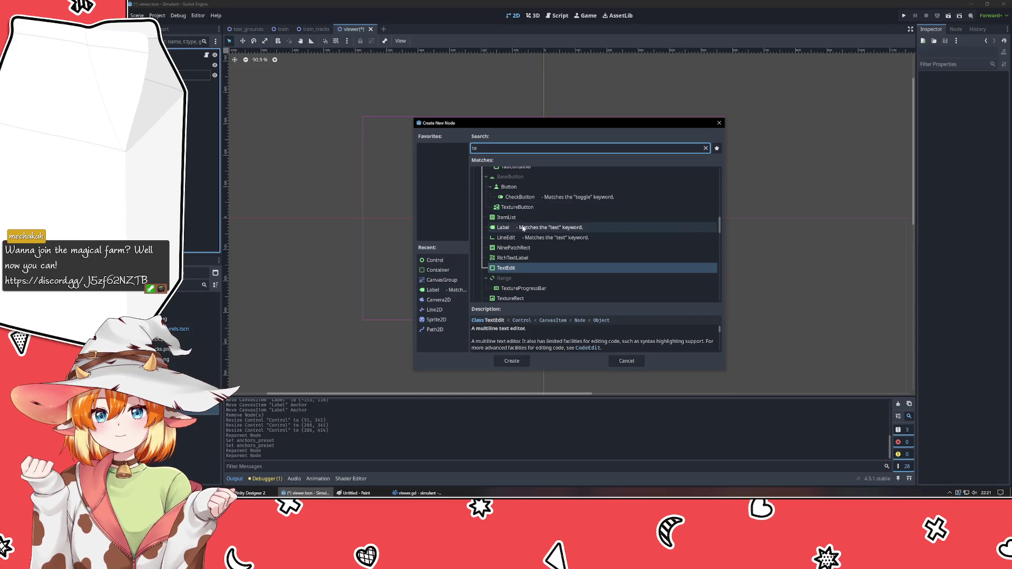
{"action": "double_click", "coordinate": [514, 227]}
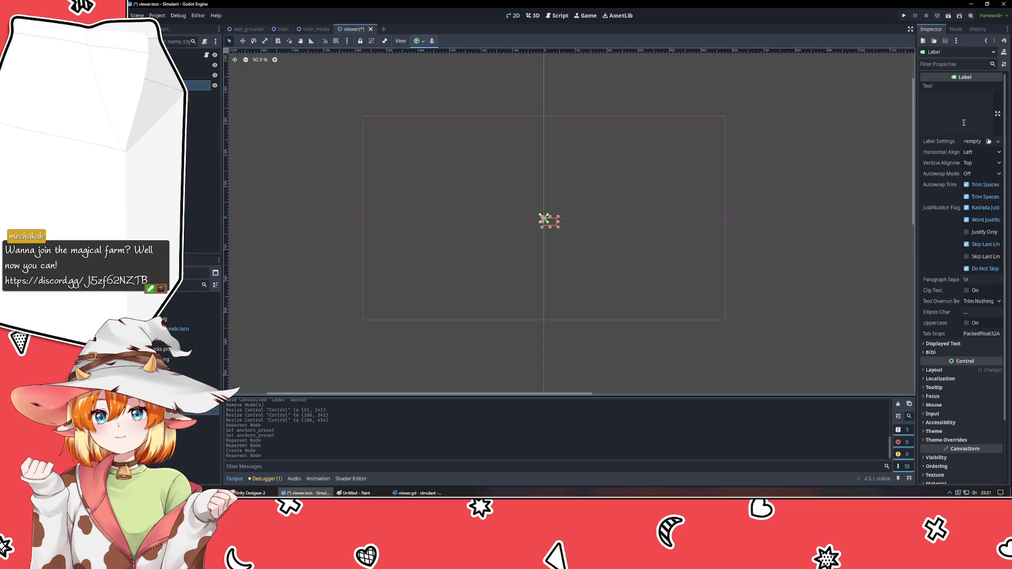
{"action": "left_click", "coordinate": [948, 115]}
{"action": "type", "text": "1234"}
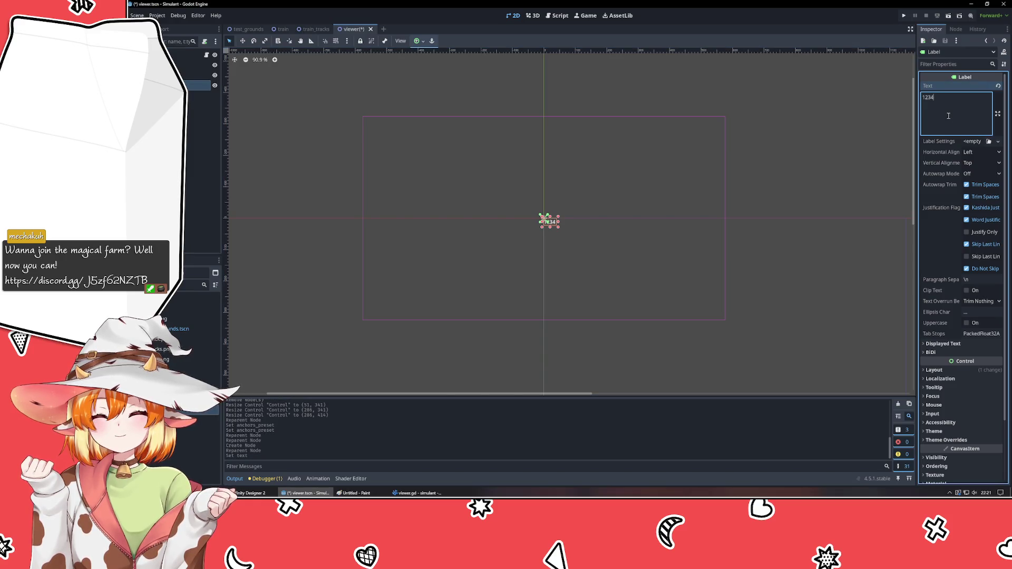
{"action": "key", "text": "ctrl+s"}
{"action": "key", "text": "F5"}
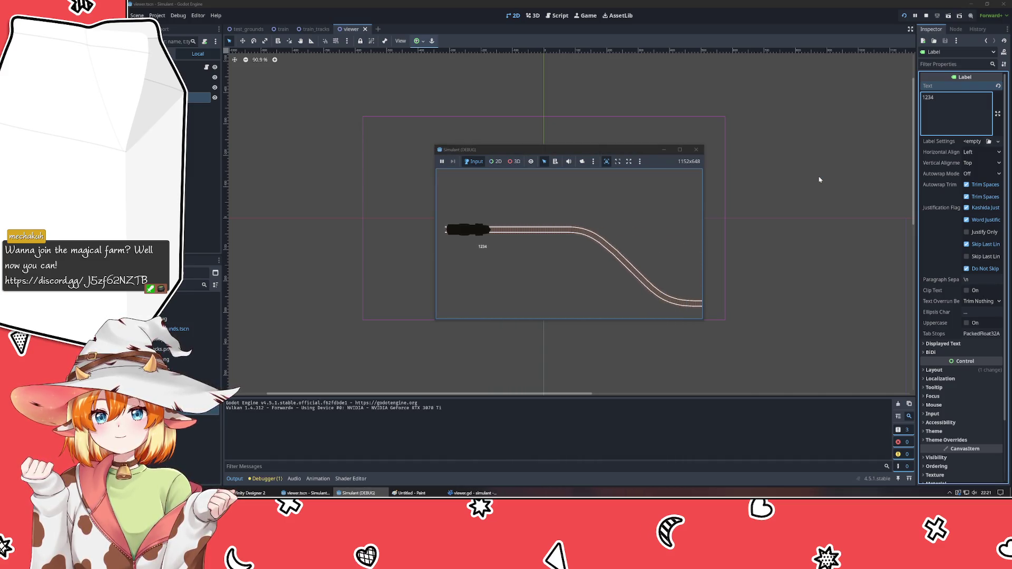
{"action": "left_click", "coordinate": [696, 149]}
- Reparent the label under a new CanvasGroup node, then run the game and close it
{"action": "left_click", "coordinate": [187, 153]}
{"action": "right_click", "coordinate": [187, 153]}
{"action": "left_click", "coordinate": [191, 159]}
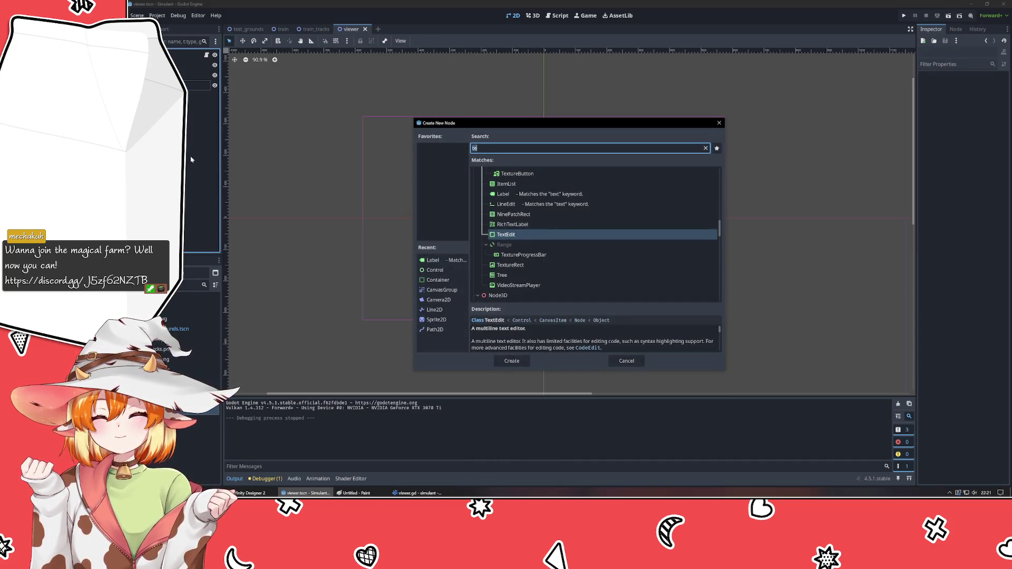
{"action": "type", "text": "canvas"}
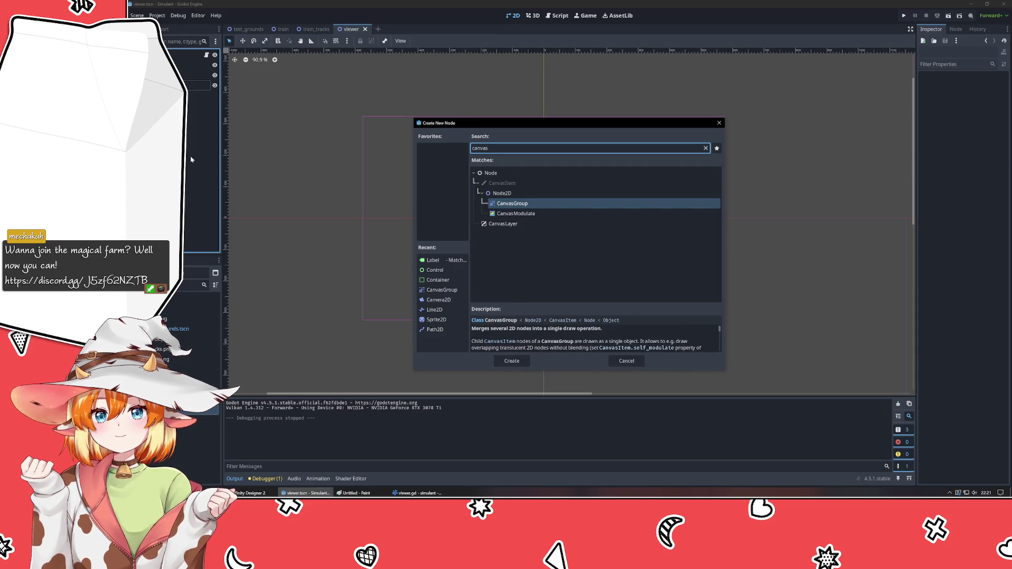
{"action": "key", "text": "Return"}
{"action": "left_click", "coordinate": [544, 218]}
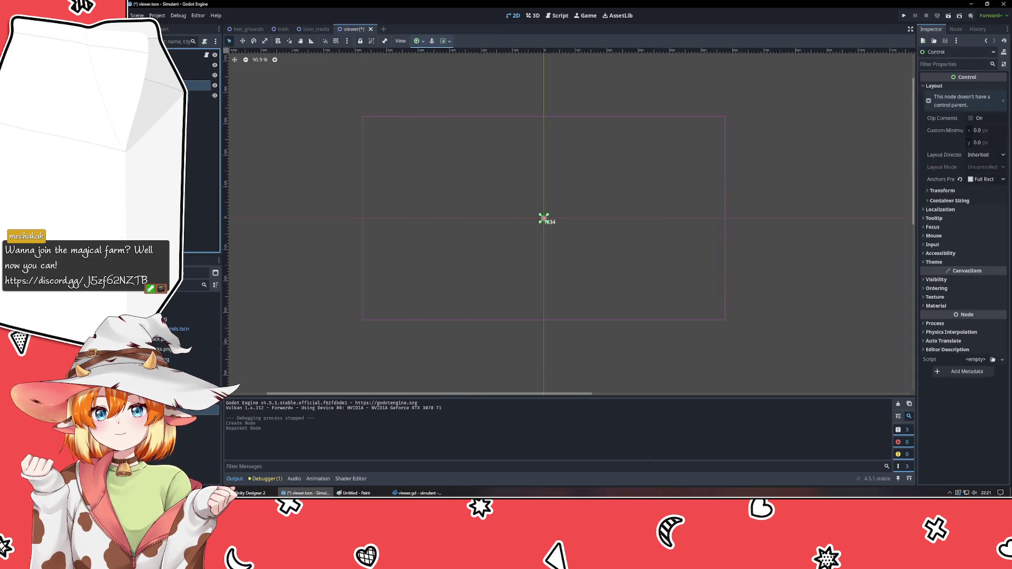
{"action": "key", "text": "F5"}
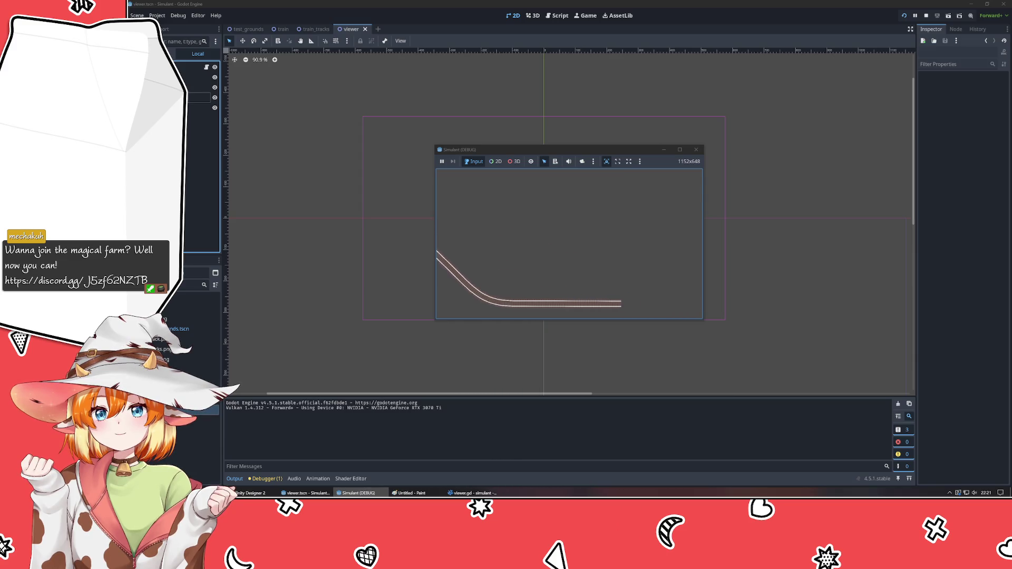
{"action": "left_click", "coordinate": [690, 153]}
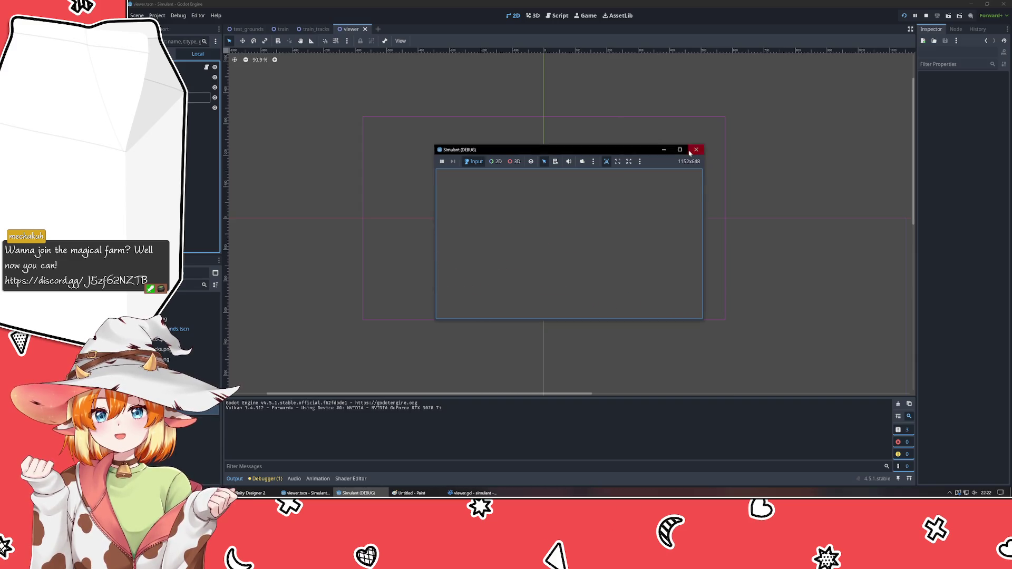
{"action": "left_click", "coordinate": [696, 149]}
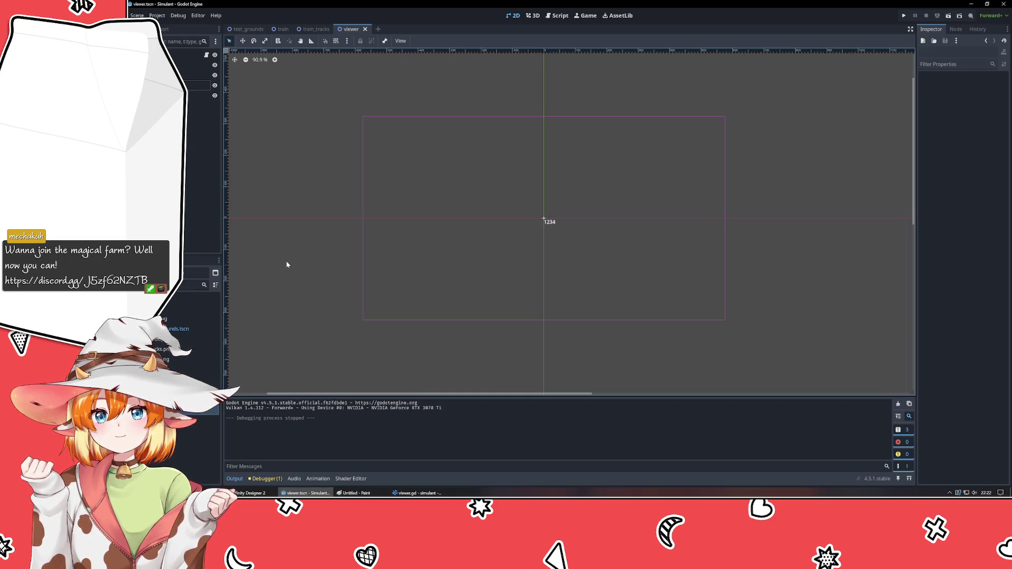
- Open BlockPusher, inspect its controller scene's Counters node, and go back to the Simulant editor
{"action": "key", "text": "super"}
{"action": "key", "text": "super"}
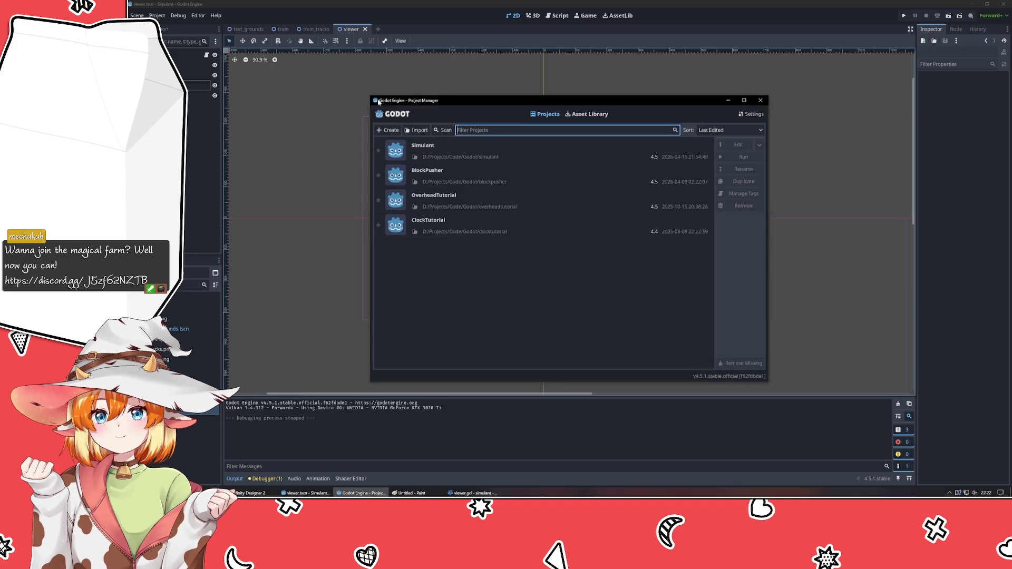
{"action": "double_click", "coordinate": [451, 175]}
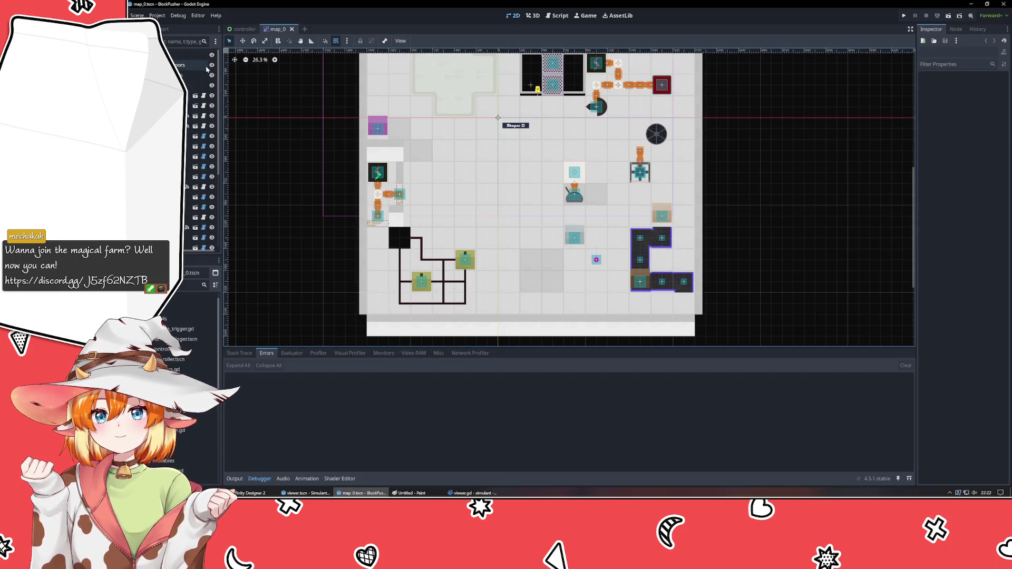
{"action": "left_click", "coordinate": [244, 29]}
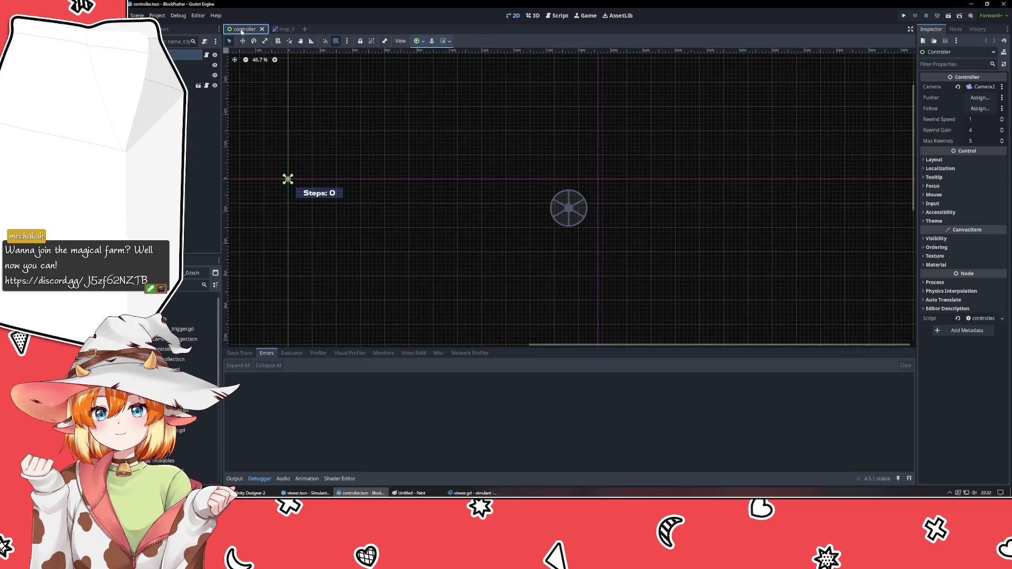
{"action": "left_click", "coordinate": [182, 85]}
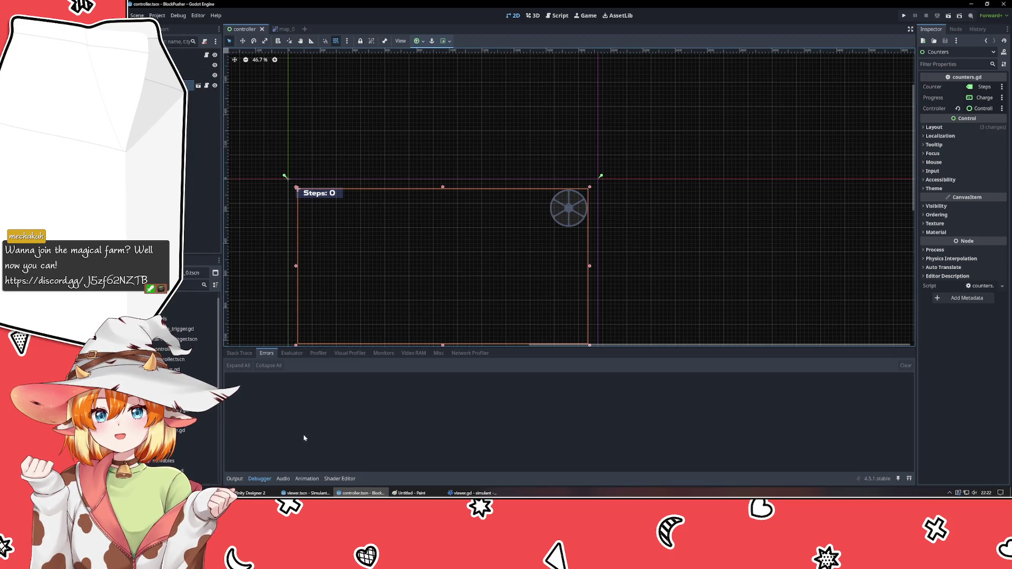
{"action": "left_click", "coordinate": [410, 494]}
{"action": "left_click", "coordinate": [410, 494]}
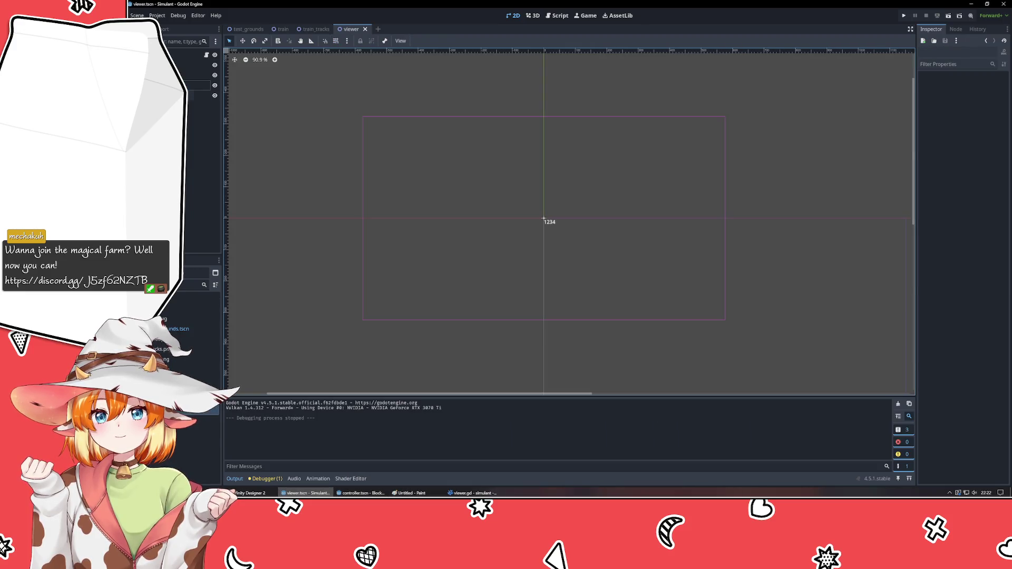
- Delete the CanvasGroup and its children, and add a CanvasLayer node instead
{"action": "left_click", "coordinate": [543, 218]}
{"action": "key", "text": "Delete"}
{"action": "key", "text": "Return"}
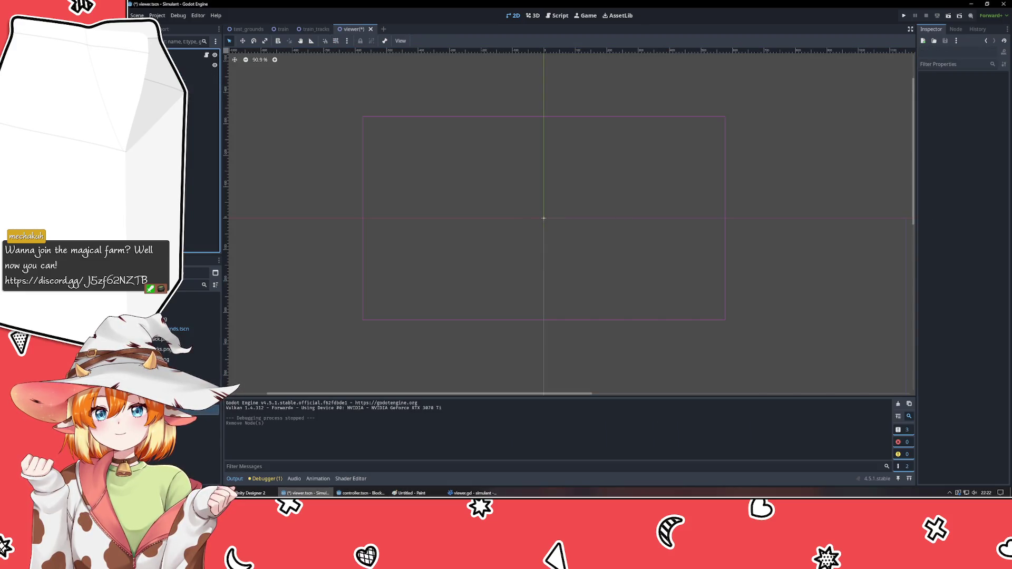
{"action": "key", "text": "ctrl+a"}
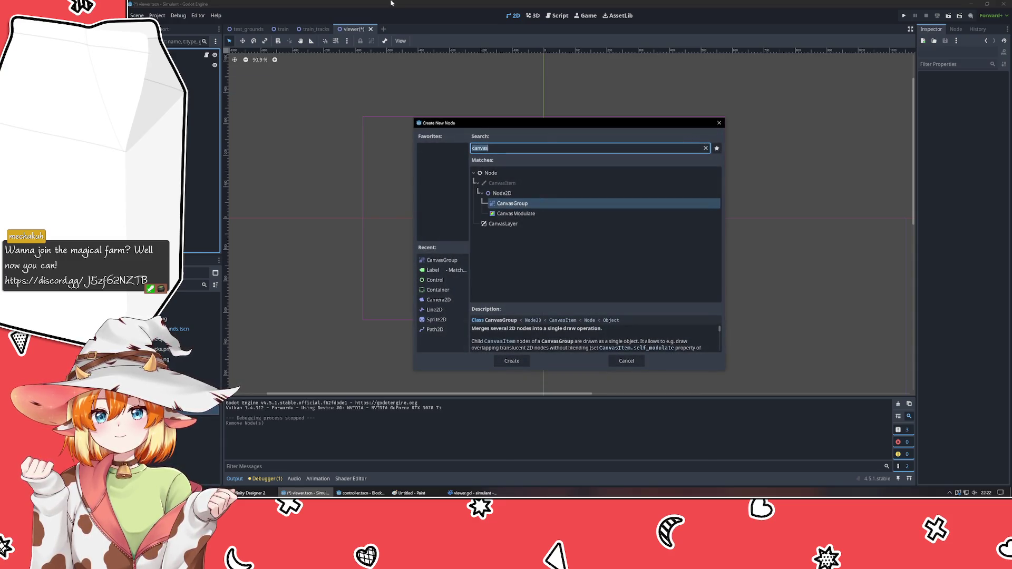
{"action": "left_click", "coordinate": [491, 227]}
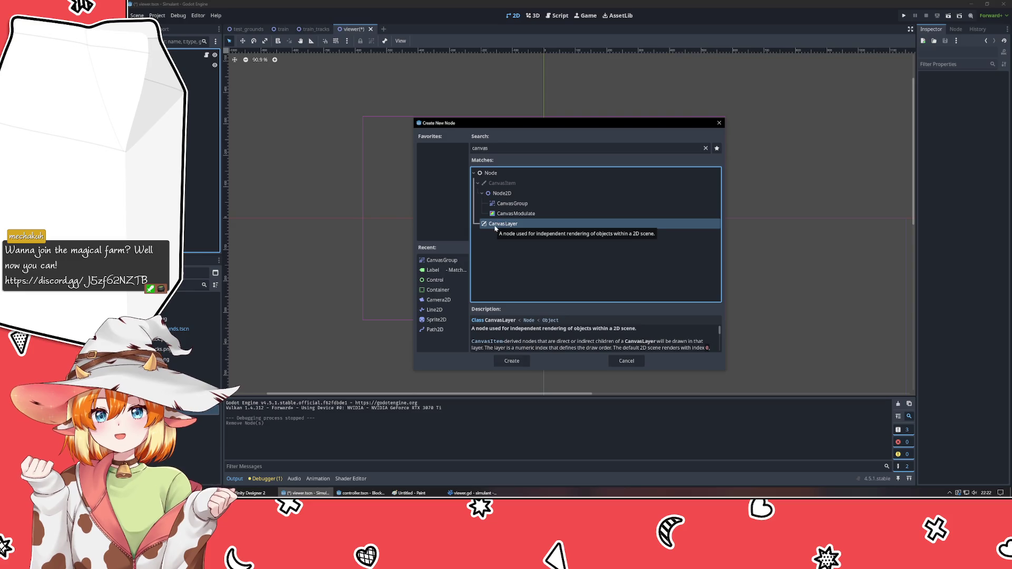
{"action": "double_click", "coordinate": [496, 225]}
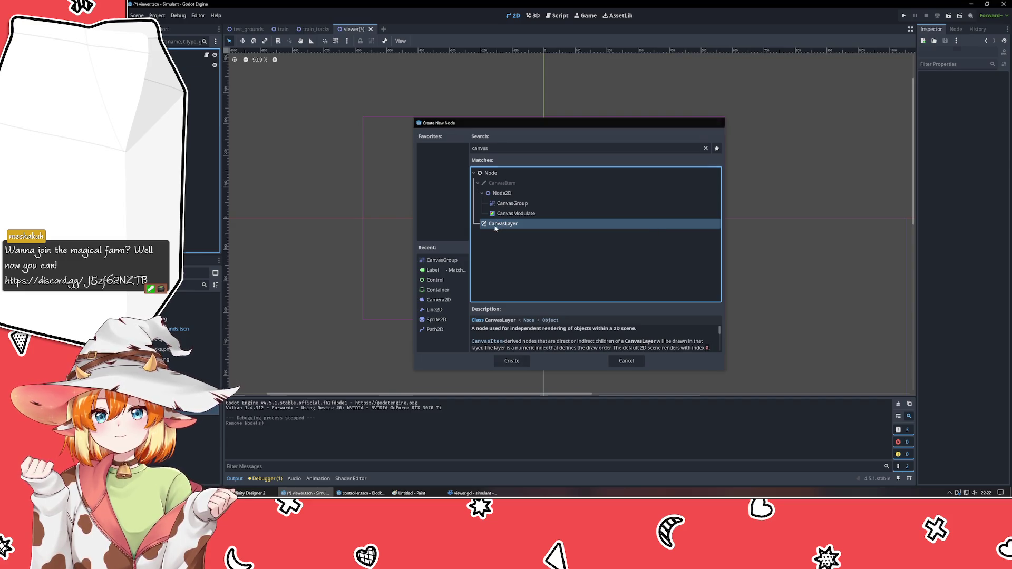
- Add a Control node and a Label, nesting the Label under the Control
{"action": "key", "text": "ctrl+a"}
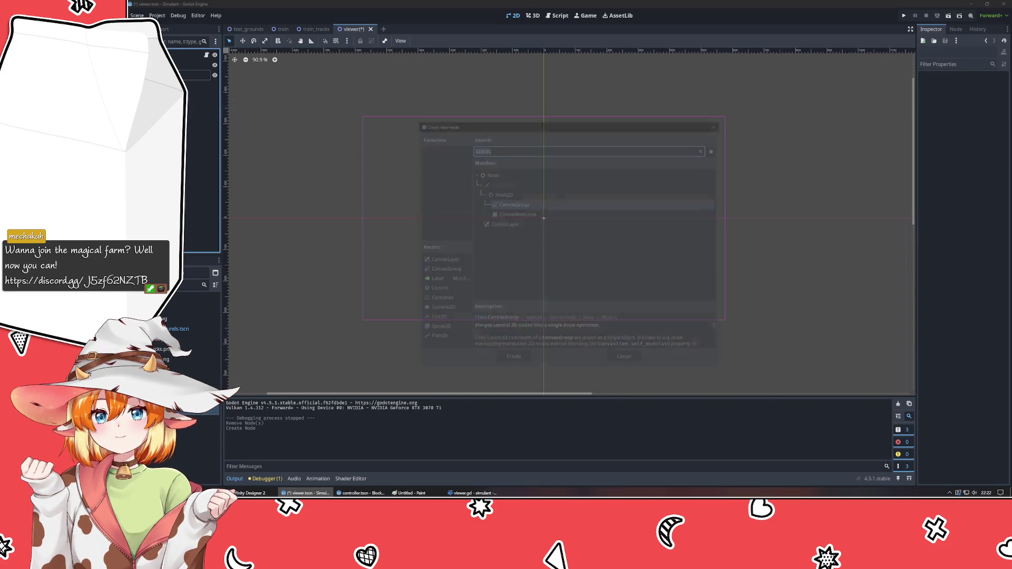
{"action": "type", "text": "contr"}
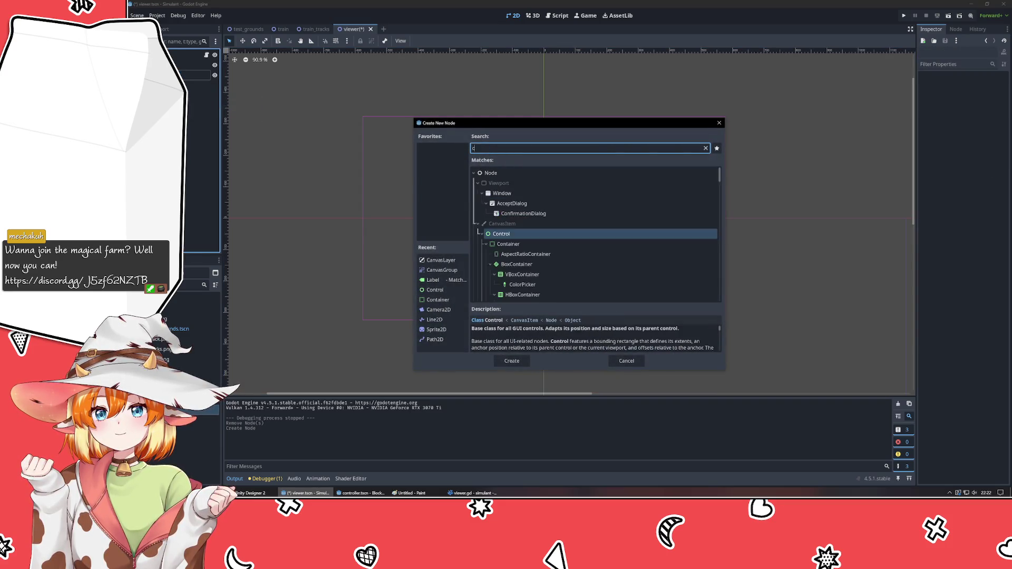
{"action": "key", "text": "Return"}
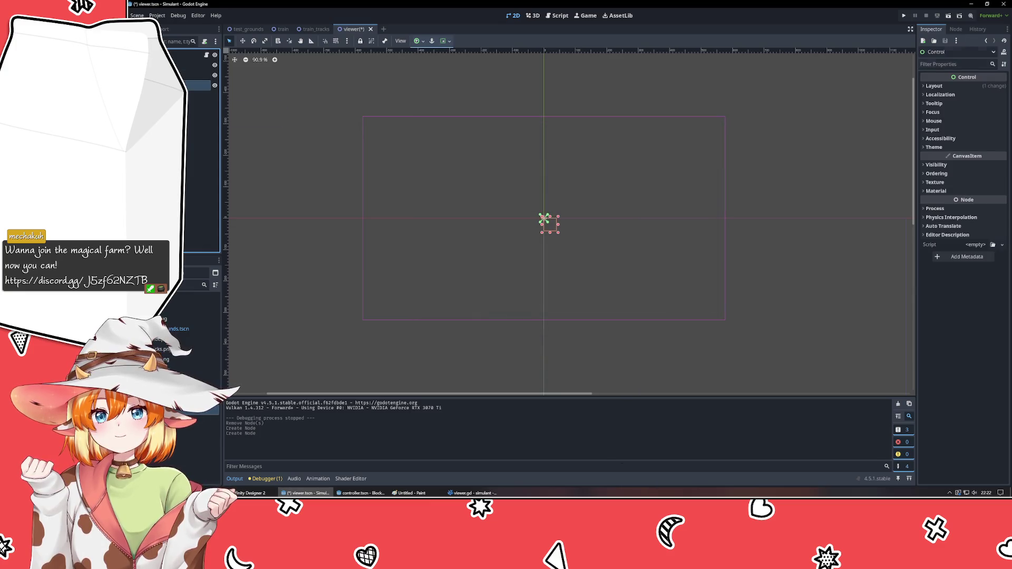
{"action": "key", "text": "ctrl+a"}
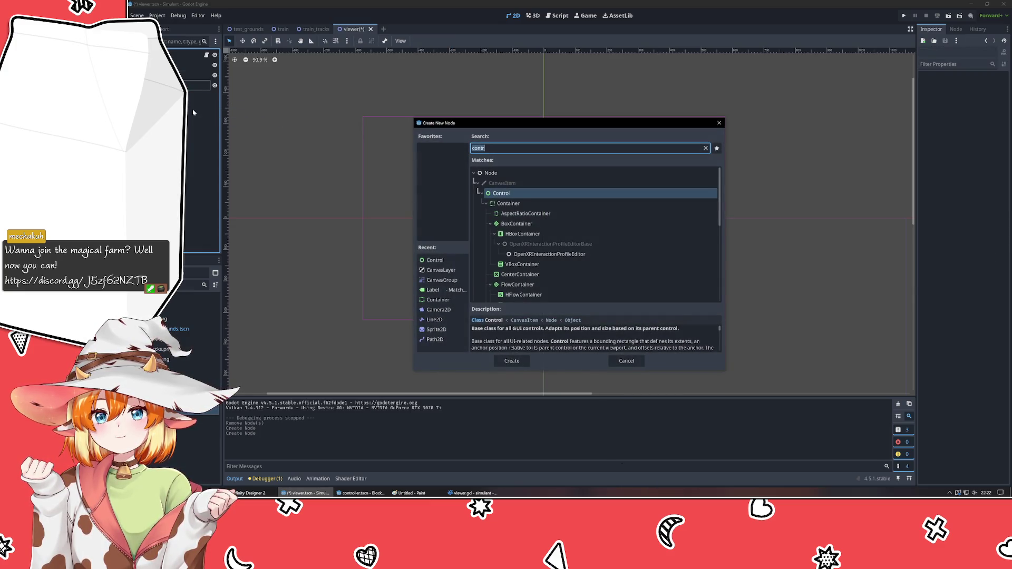
{"action": "type", "text": "labe"}
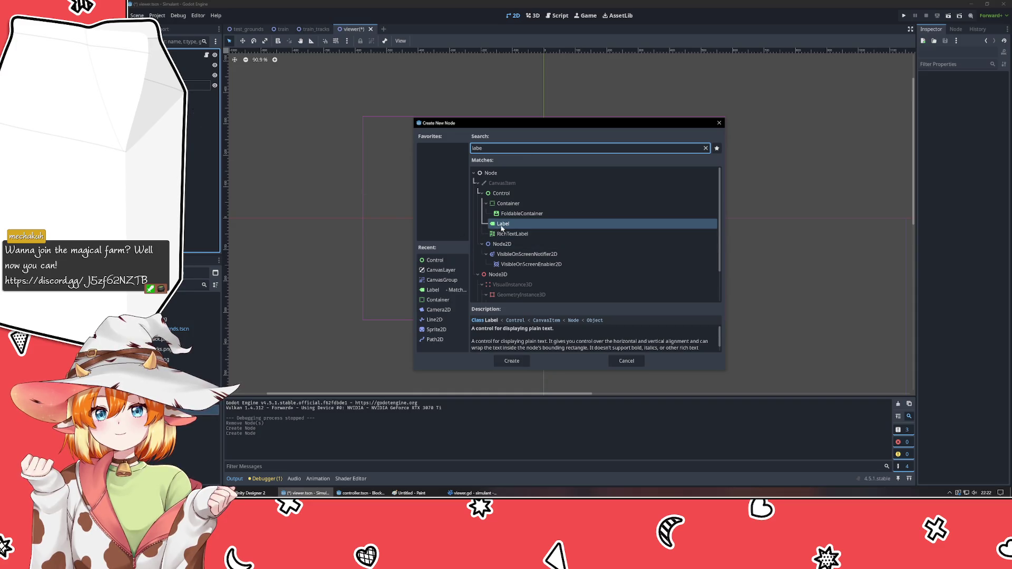
{"action": "double_click", "coordinate": [503, 224]}
{"action": "left_click_drag", "start_coordinate": [200, 95], "coordinate": [200, 85]}
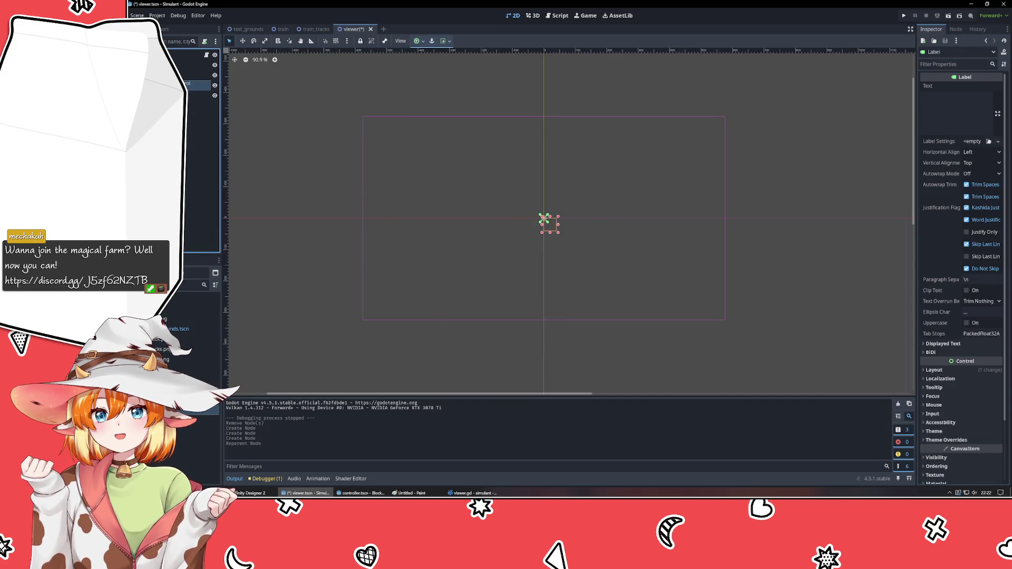
- Set the Label text to 123456 and run the game to check it
{"action": "left_click", "coordinate": [938, 110]}
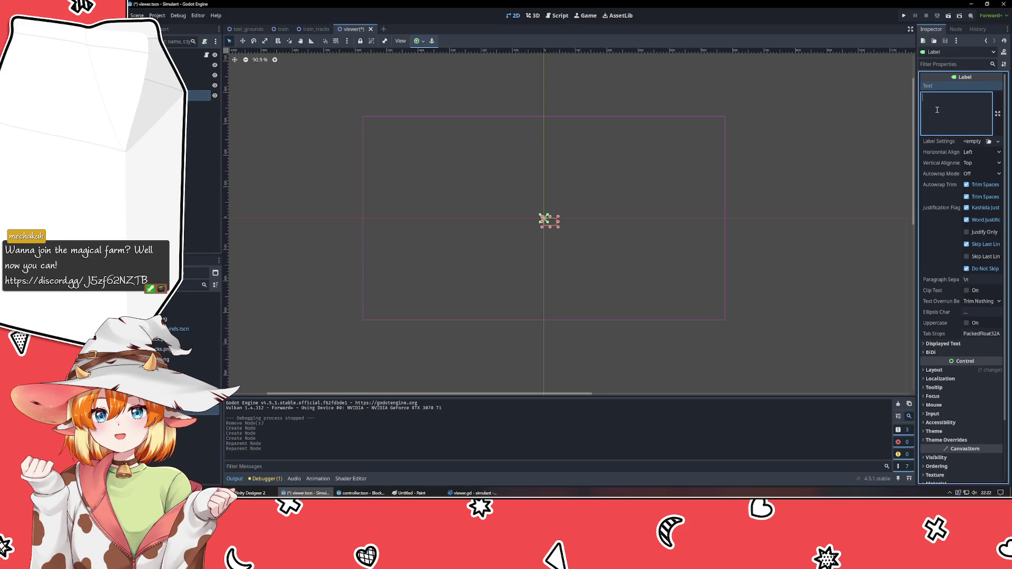
{"action": "type", "text": "123456"}
{"action": "left_click", "coordinate": [662, 180]}
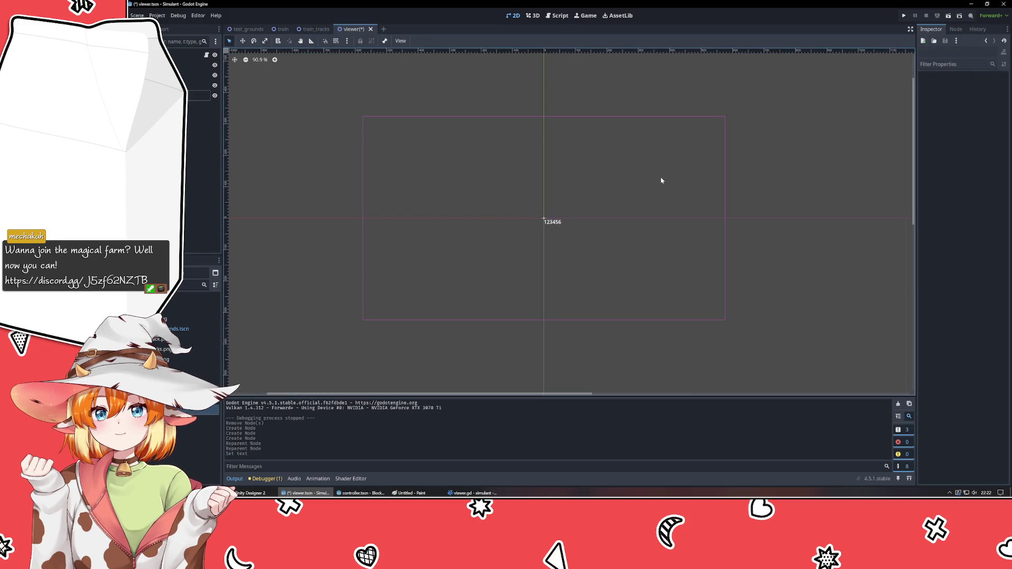
{"action": "left_click", "coordinate": [904, 15]}
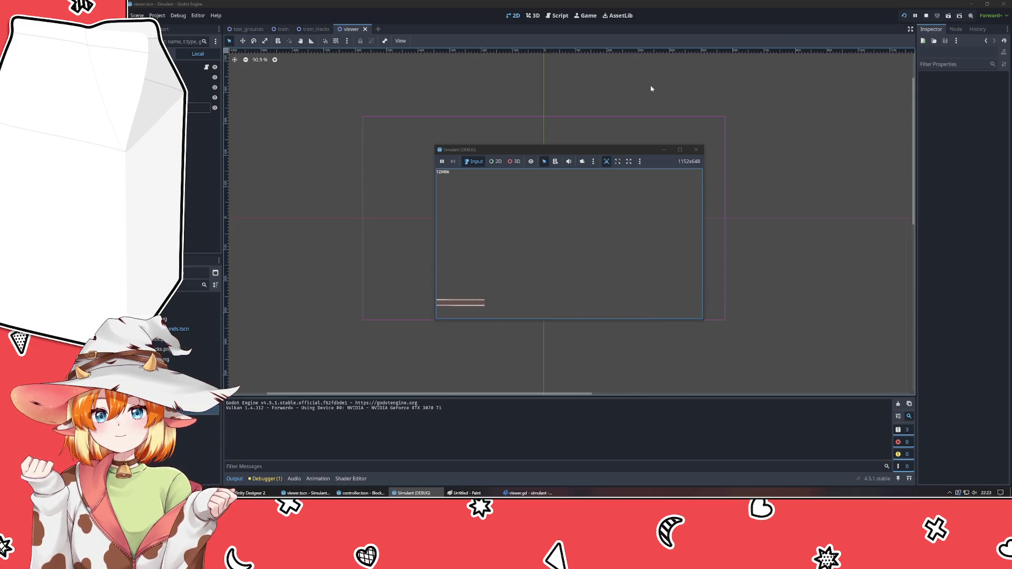
- Make the Control node fill the whole screen using the full-rect anchor preset
{"action": "left_click", "coordinate": [696, 149]}
{"action": "scroll", "coordinate": [557, 226], "scroll_direction": "down", "scroll_amount": 3}
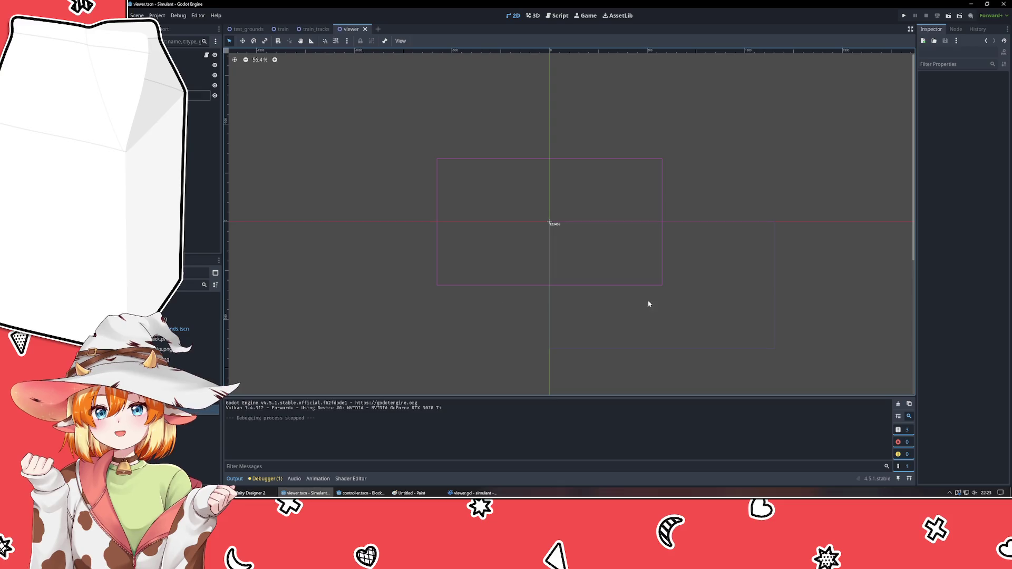
{"action": "left_click", "coordinate": [550, 223]}
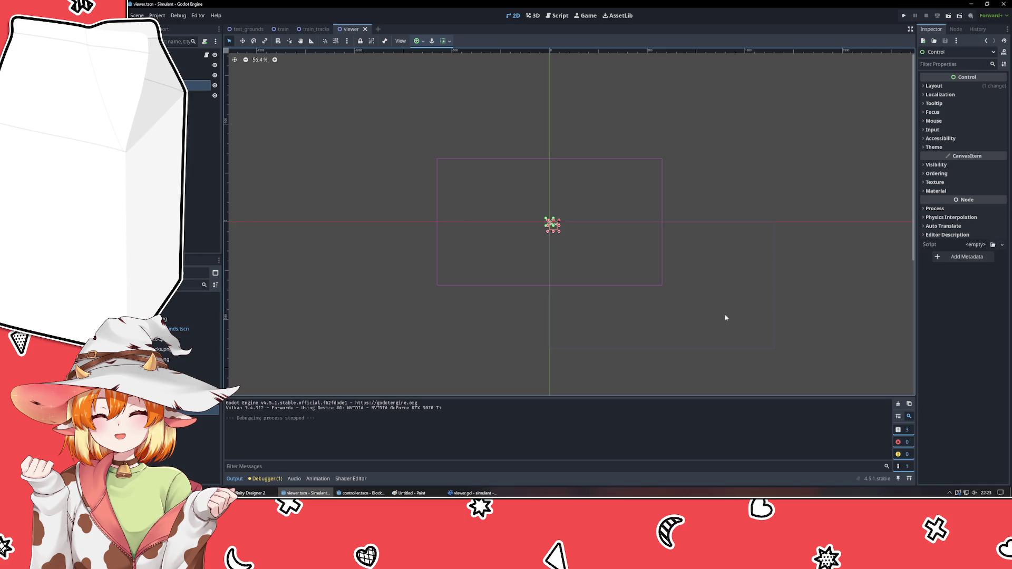
{"action": "left_click", "coordinate": [201, 85]}
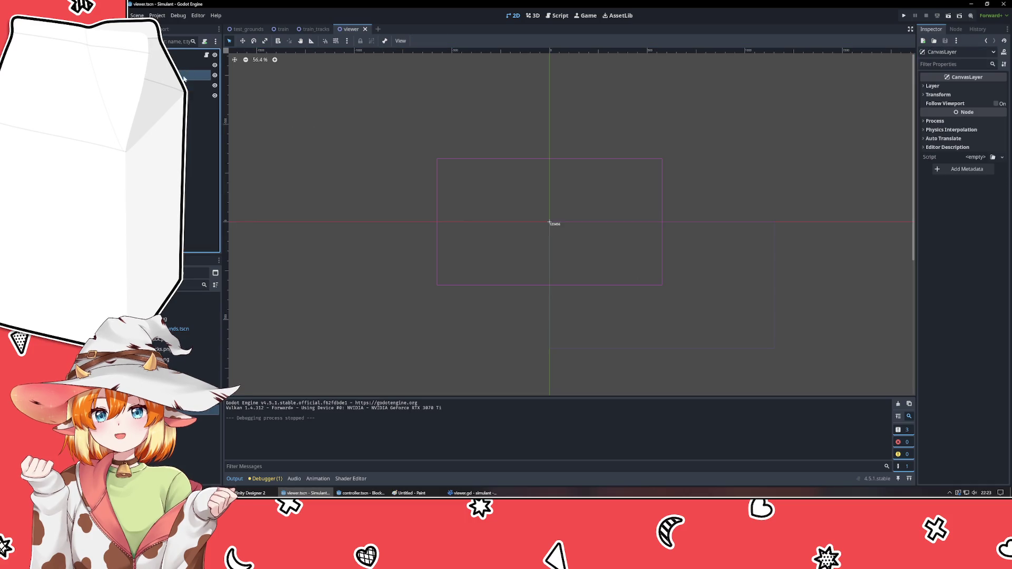
{"action": "left_click", "coordinate": [949, 86]}
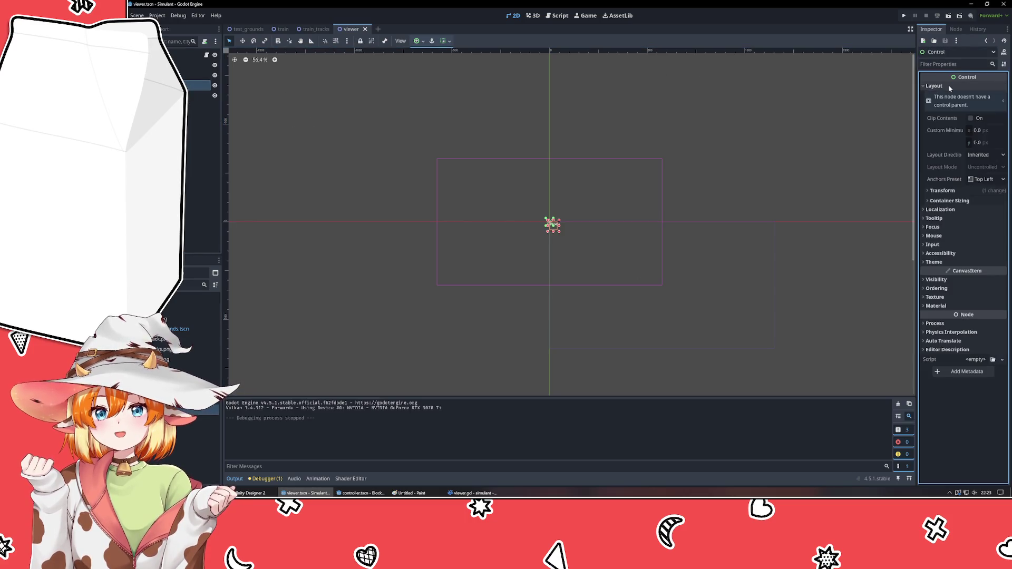
{"action": "left_click", "coordinate": [986, 179]}
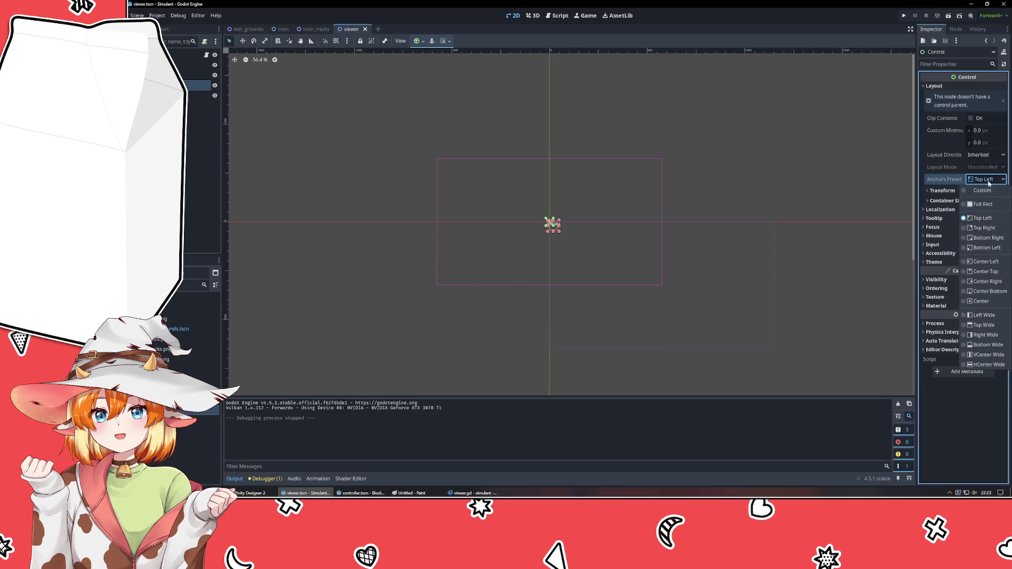
{"action": "left_click", "coordinate": [987, 204]}
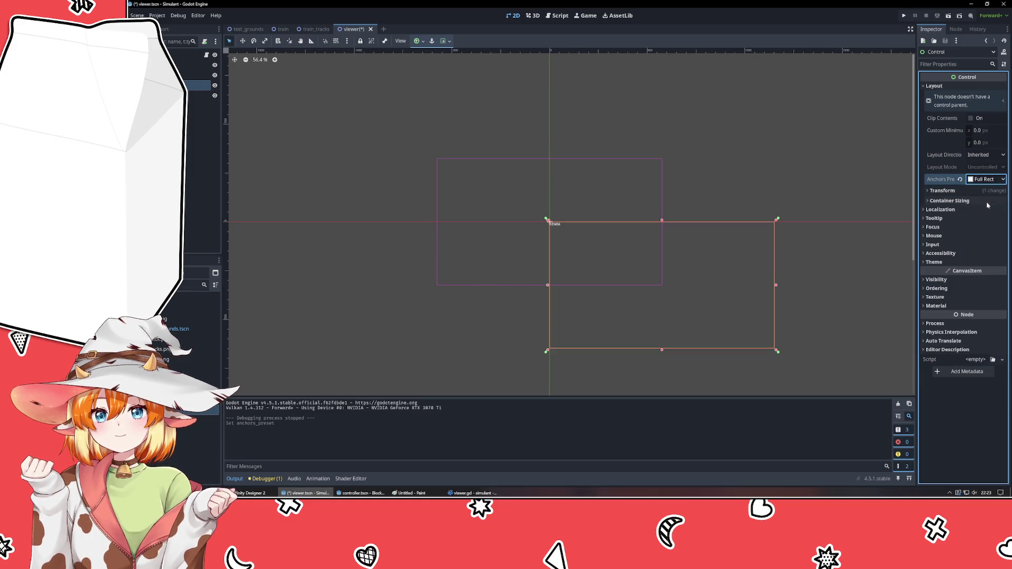
- Move the 123456 label to Transform position 32, 32 px
{"action": "left_click", "coordinate": [201, 96]}
{"action": "left_click_drag", "start_coordinate": [281, 258], "coordinate": [264, 262]}
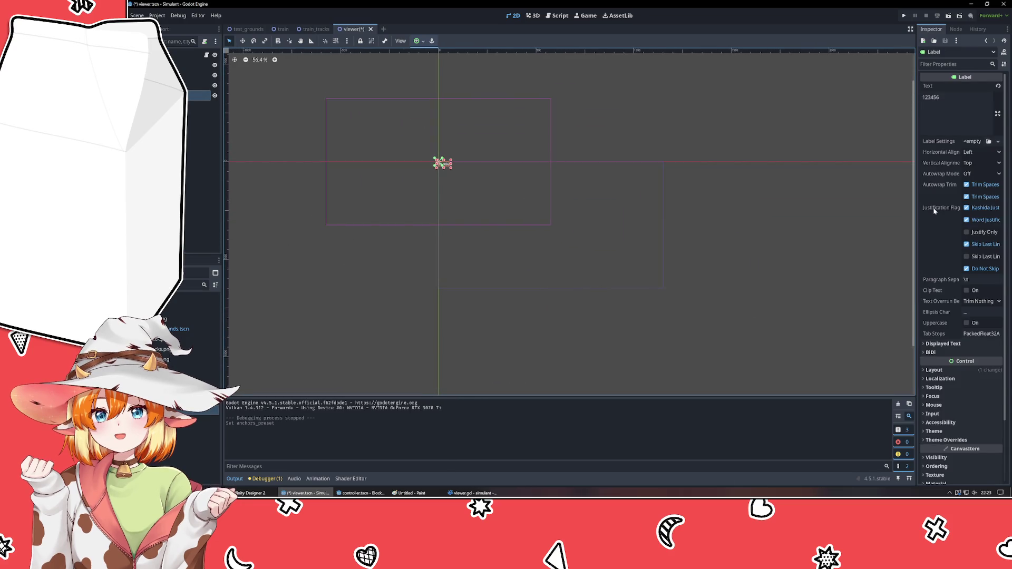
{"action": "scroll", "coordinate": [961, 281], "scroll_direction": "down", "scroll_amount": 3}
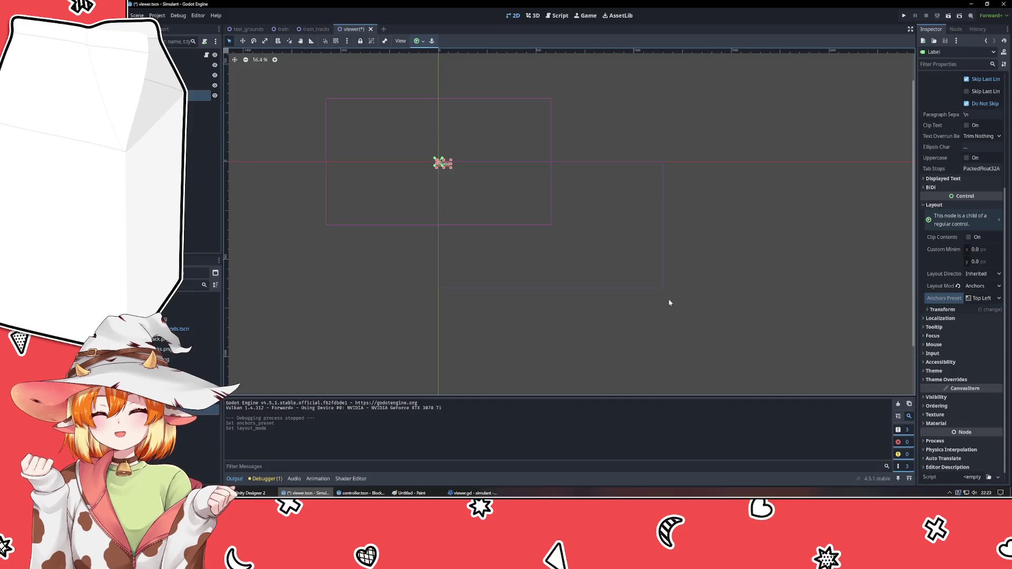
{"action": "scroll", "coordinate": [441, 175], "scroll_direction": "up", "scroll_amount": 6}
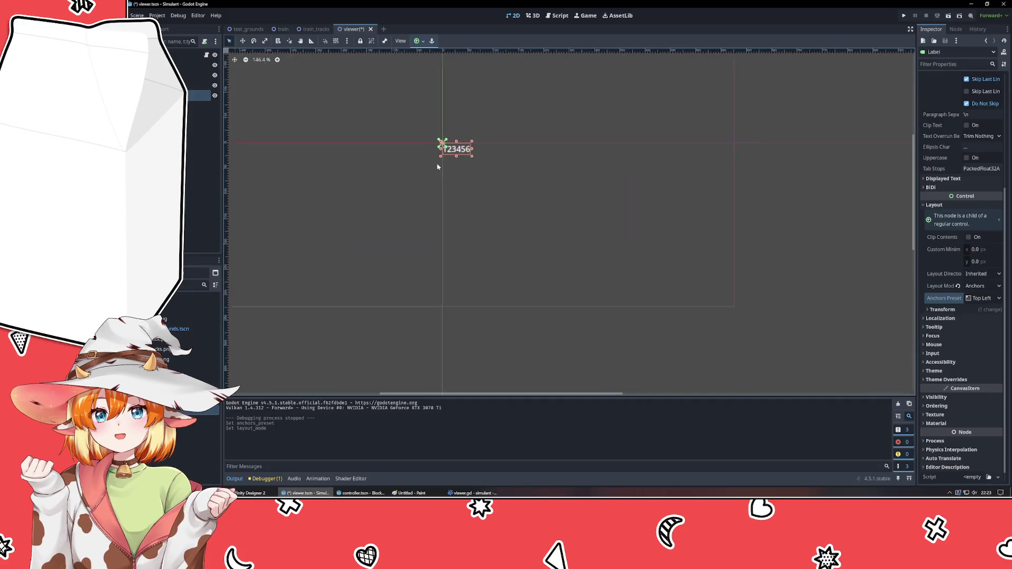
{"action": "mouse_move", "coordinate": [467, 146]}
{"action": "left_mouse_down"}
{"action": "mouse_move", "coordinate": [507, 177]}
{"action": "mouse_move", "coordinate": [476, 152]}
{"action": "mouse_move", "coordinate": [485, 163]}
{"action": "left_mouse_up"}
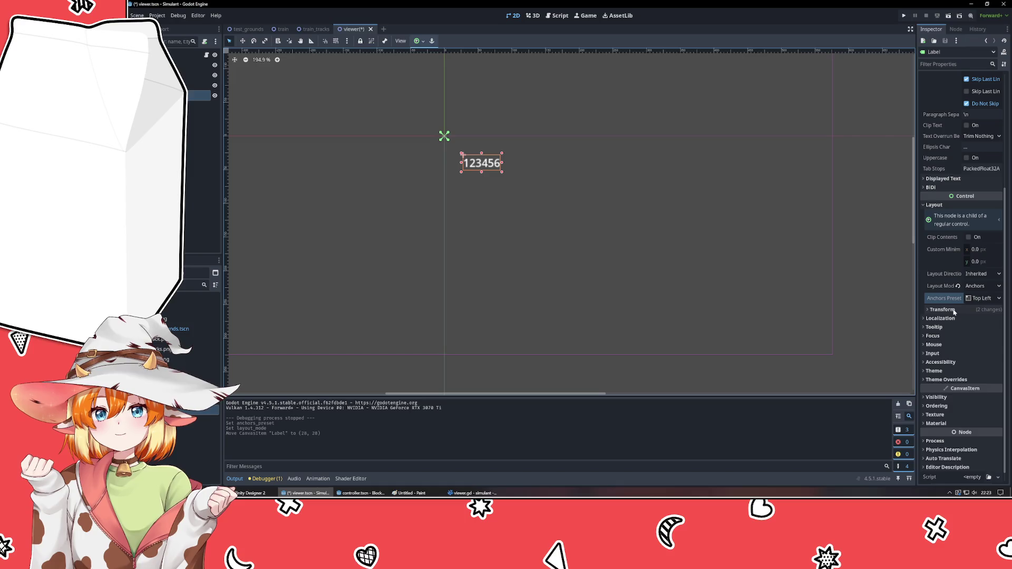
{"action": "left_click", "coordinate": [973, 310]}
{"action": "left_click", "coordinate": [990, 345]}
{"action": "type", "text": "32"}
{"action": "key", "text": "Tab"}
{"action": "type", "text": "32"}
{"action": "key", "text": "Tab"}
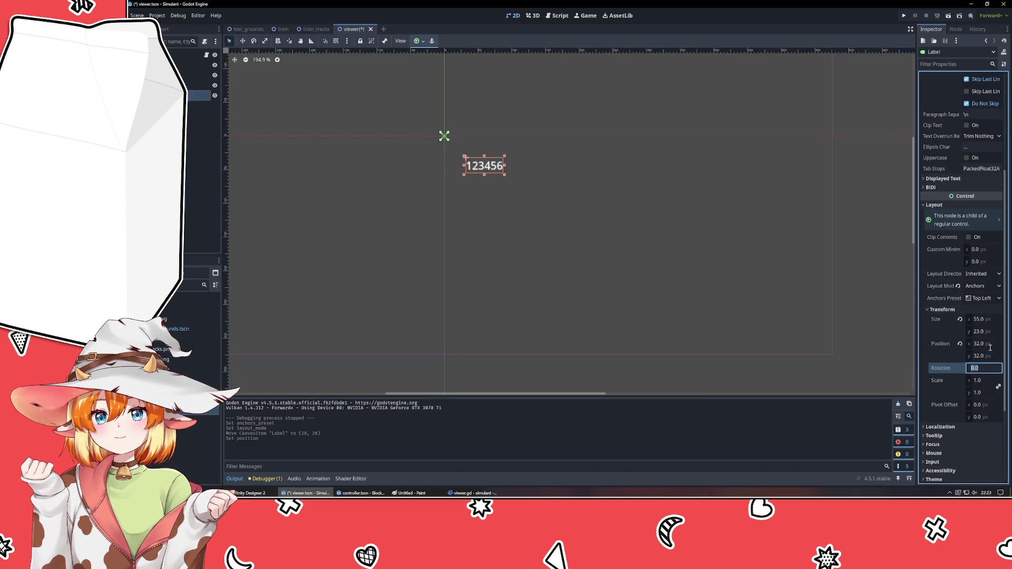
- Run the project to check the label's placement, then close the game
{"action": "left_click", "coordinate": [722, 210]}
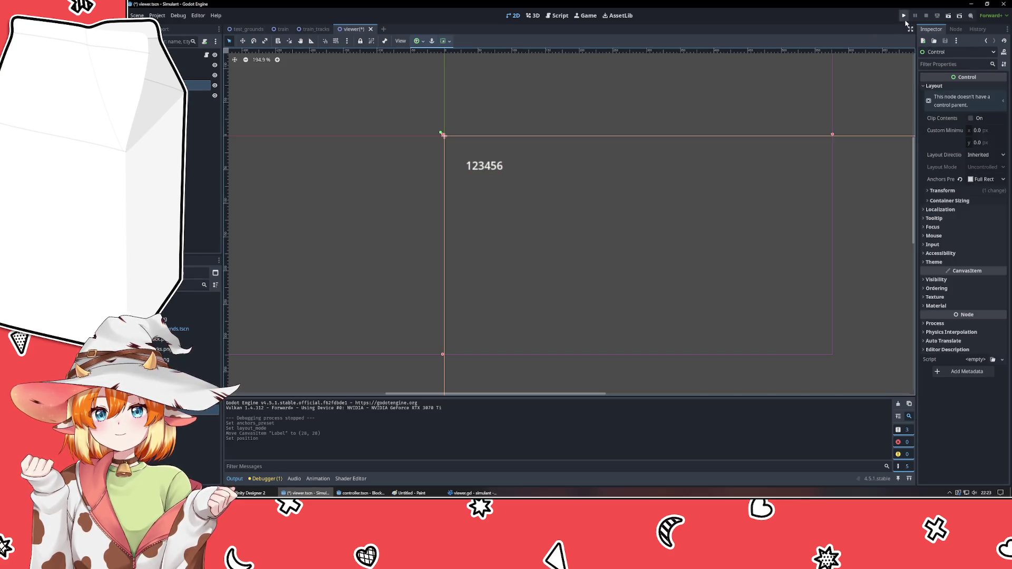
{"action": "left_click", "coordinate": [903, 16]}
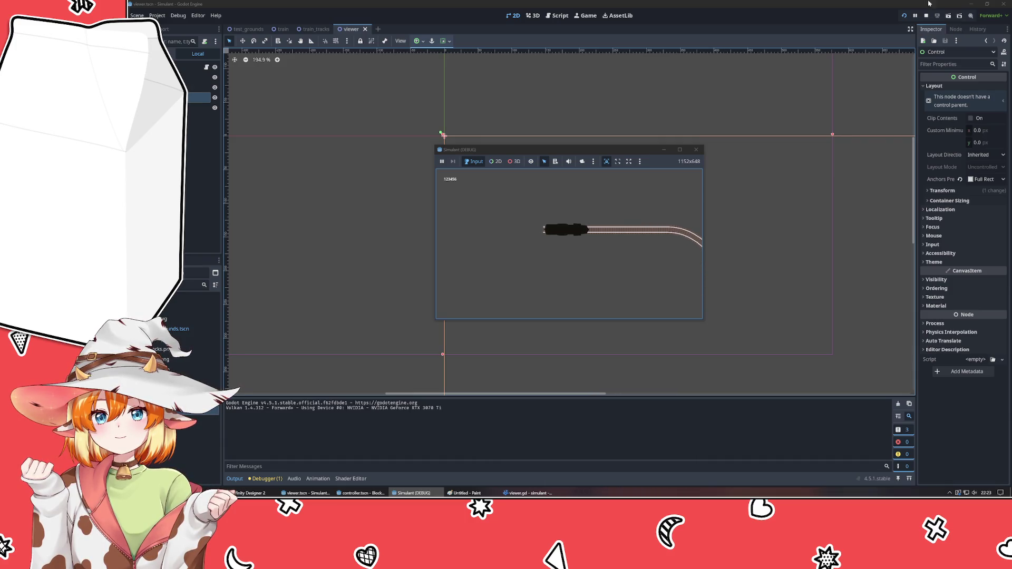
{"action": "left_click", "coordinate": [696, 149]}
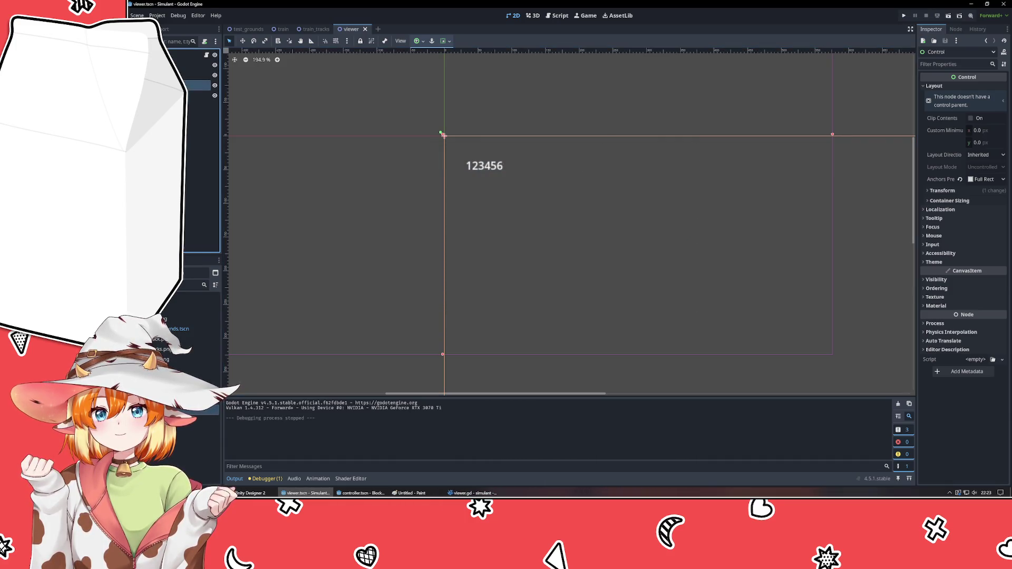
{"action": "scroll", "coordinate": [950, 108], "scroll_direction": "up", "scroll_amount": 5}
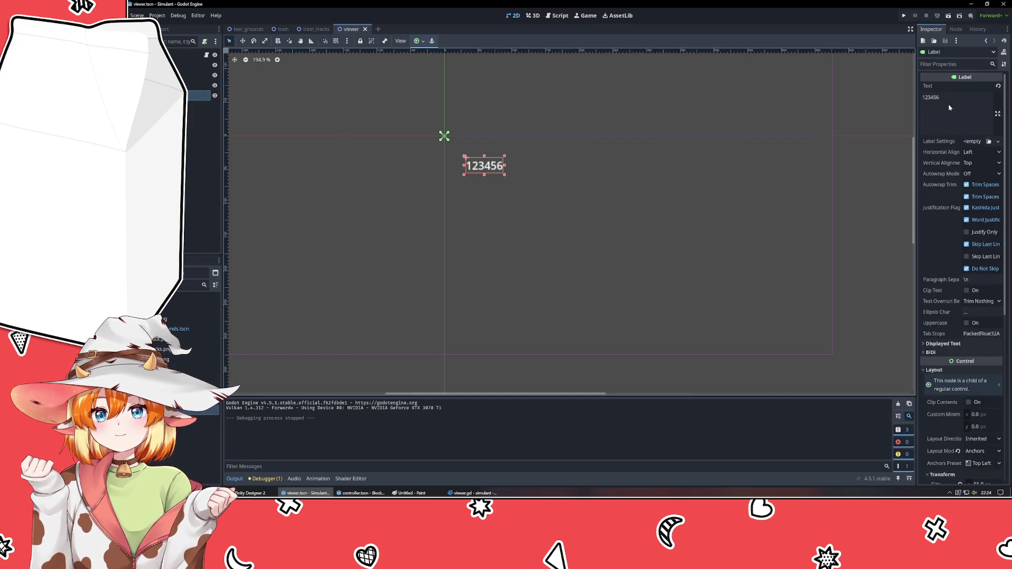
- Change the label's text from 123456 to DEBUG
{"action": "double_click", "coordinate": [949, 105]}
{"action": "type", "text": "DEBUG"}
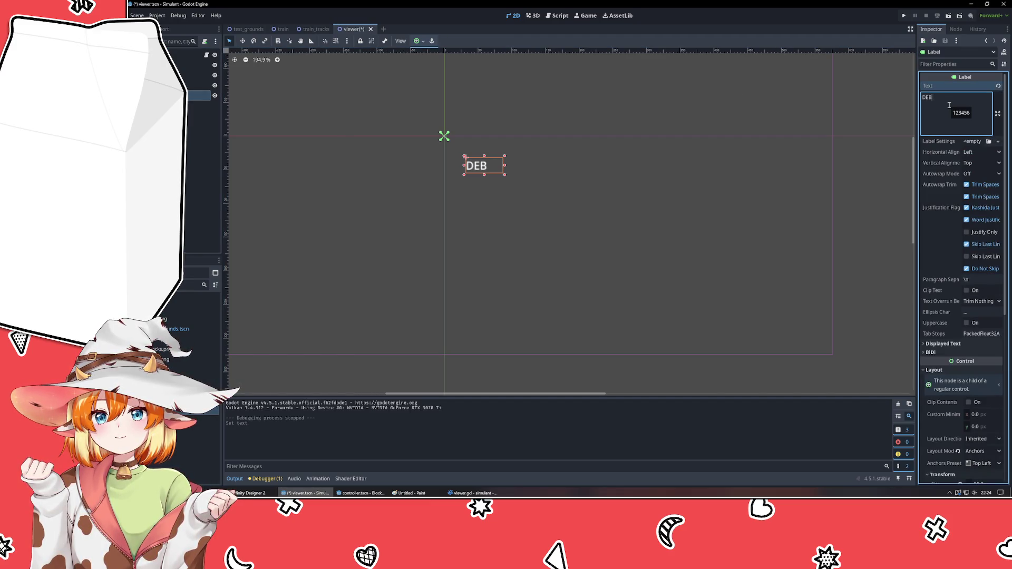
{"action": "left_click", "coordinate": [387, 263]}
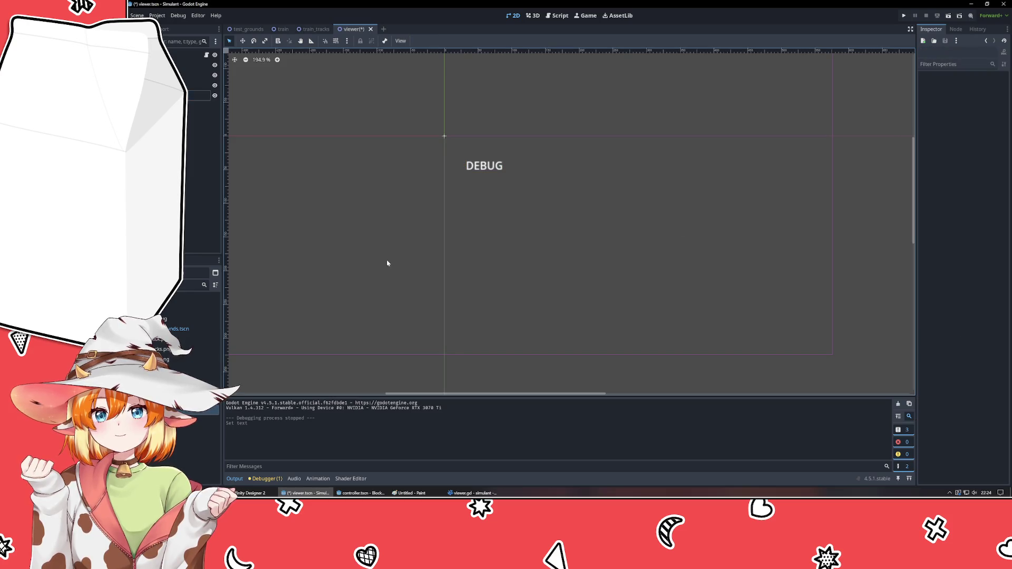
{"action": "left_click", "coordinate": [484, 165]}
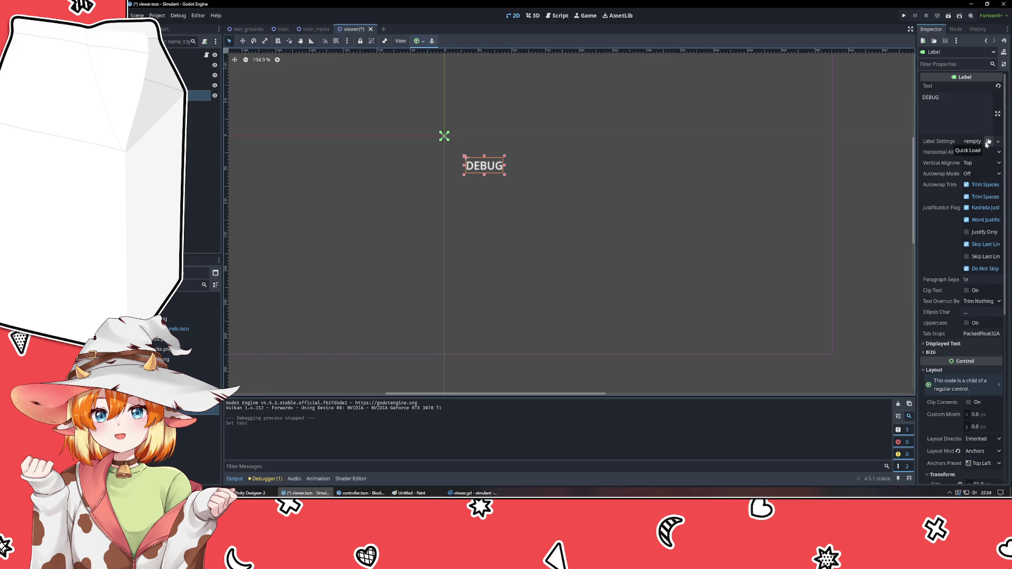
- Give the DEBUG label a new LabelSettings resource
{"action": "left_click", "coordinate": [990, 142]}
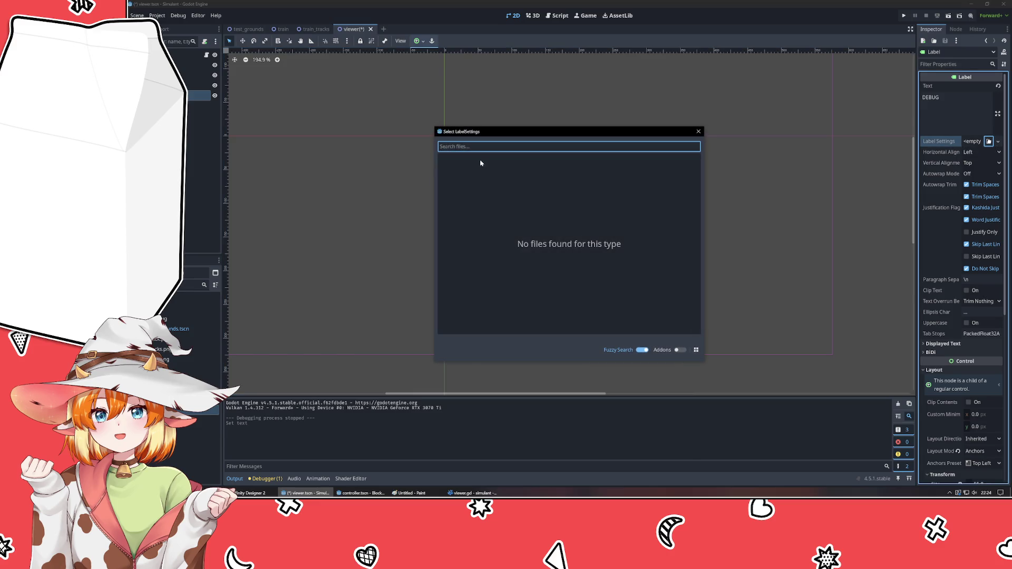
{"action": "left_click", "coordinate": [698, 131]}
{"action": "left_click", "coordinate": [973, 142]}
{"action": "left_click", "coordinate": [981, 162]}
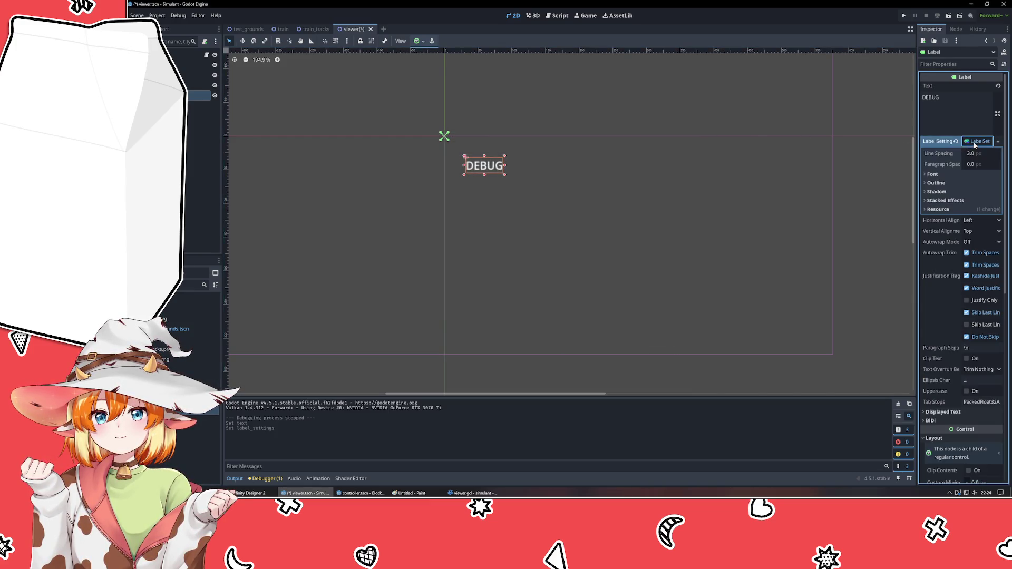
- Set the LabelSettings font to a new SystemFont and expand its Font Names list
{"action": "left_click", "coordinate": [933, 174]}
{"action": "left_click", "coordinate": [988, 184]}
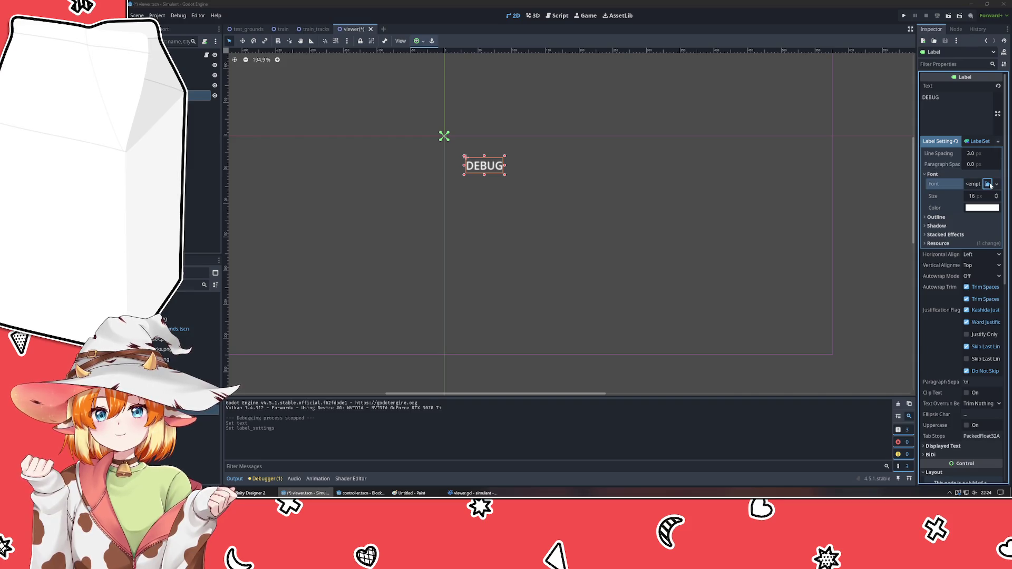
{"action": "key", "text": "Escape"}
{"action": "left_click", "coordinate": [996, 184]}
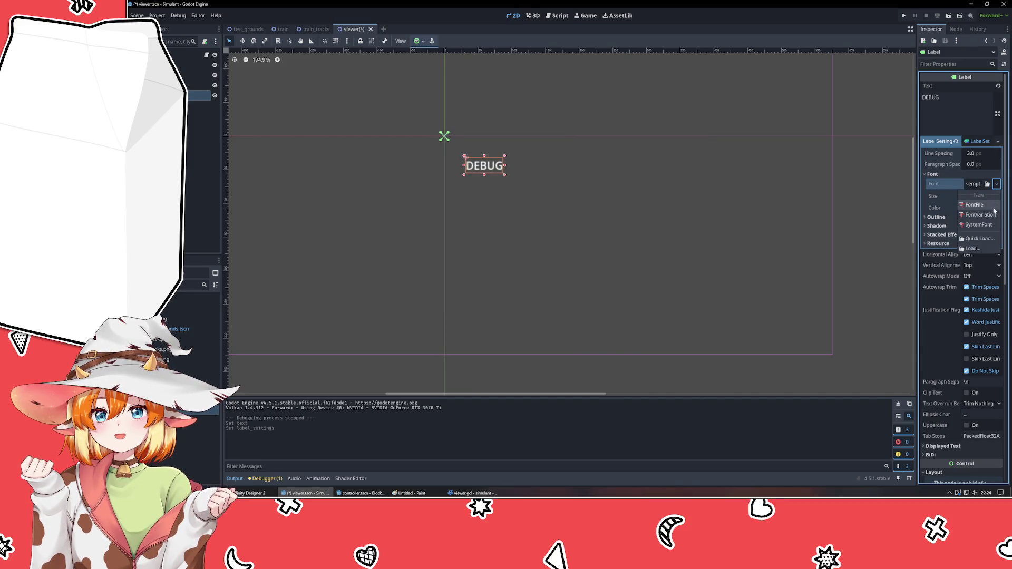
{"action": "left_click", "coordinate": [986, 225]}
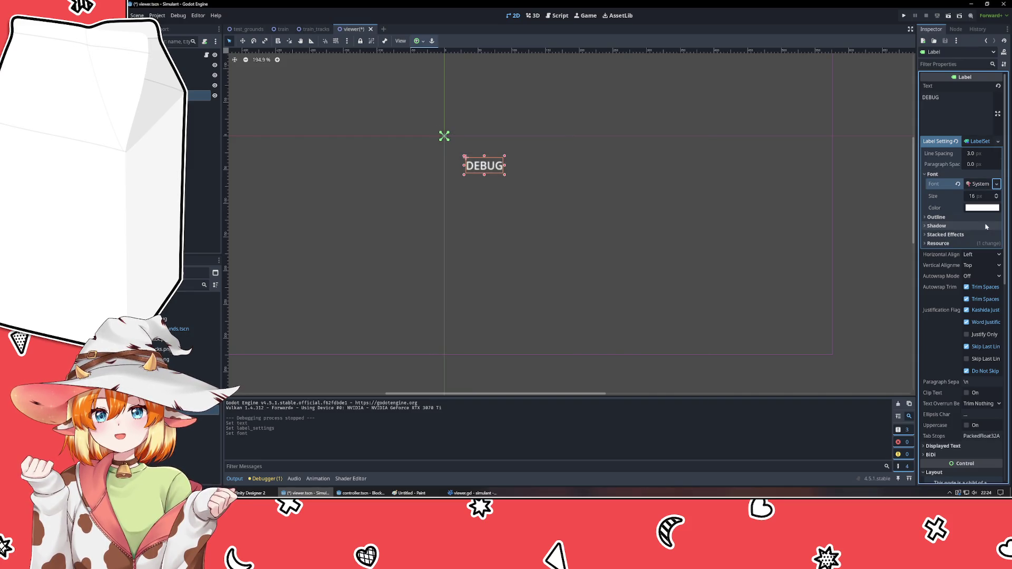
{"action": "left_click", "coordinate": [979, 184]}
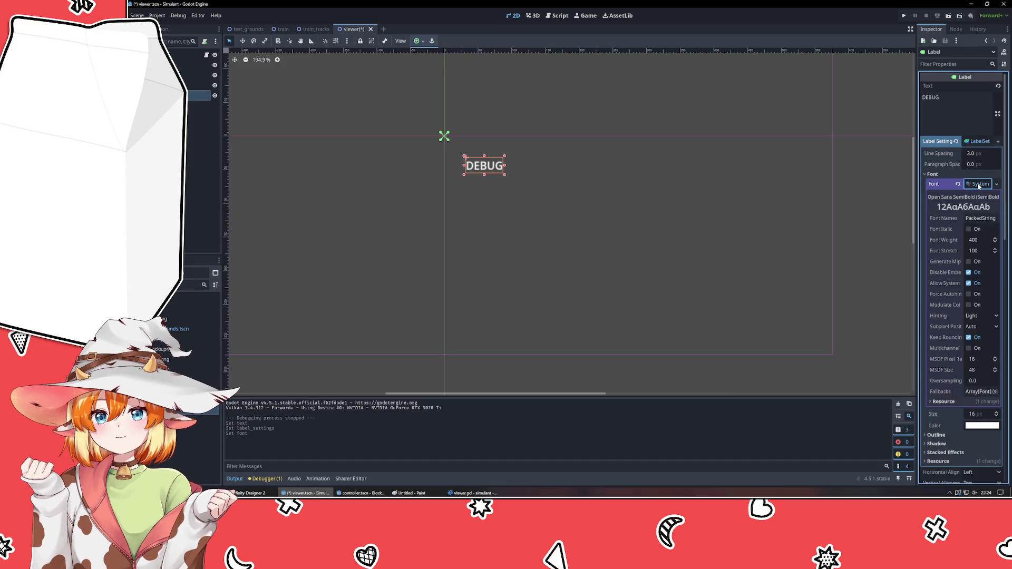
{"action": "left_click", "coordinate": [979, 219]}
{"action": "left_click", "coordinate": [978, 219]}
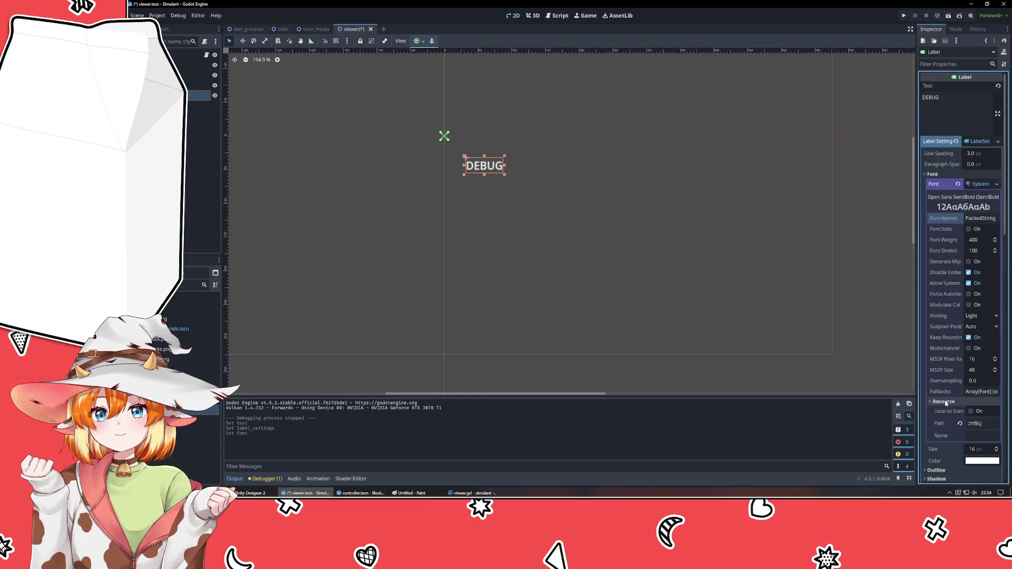
{"action": "left_click", "coordinate": [980, 218]}
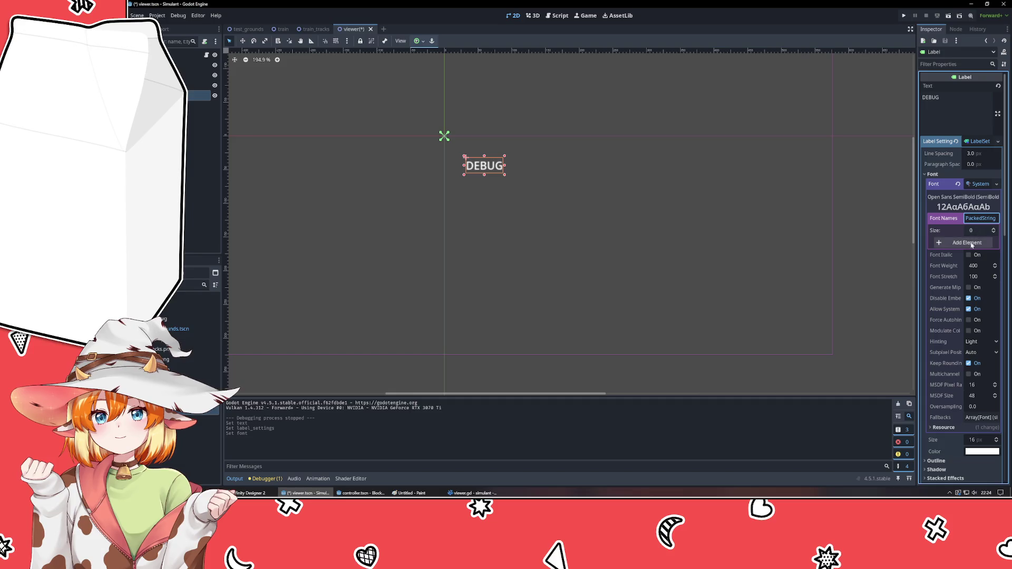
- Add Fira Code as the SystemFont's font name for the DEBUG label
{"action": "left_click", "coordinate": [970, 243]}
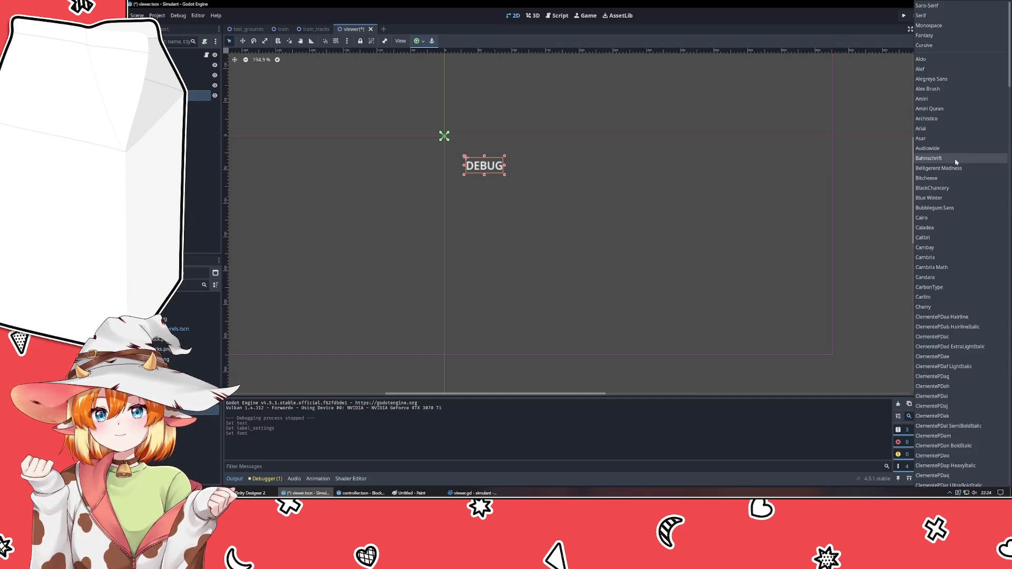
{"action": "scroll", "coordinate": [964, 270], "scroll_direction": "down", "scroll_amount": 5}
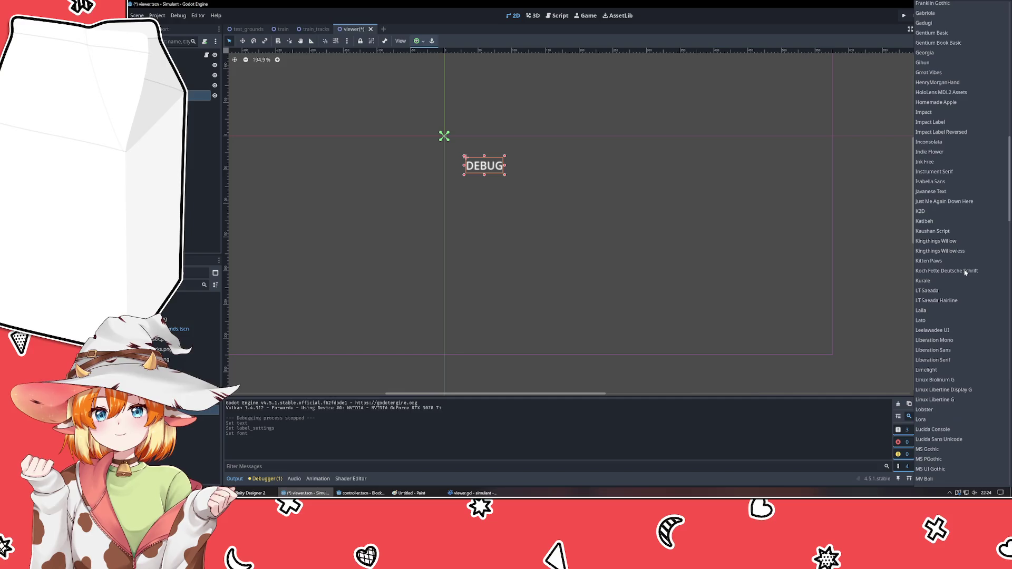
{"action": "scroll", "coordinate": [965, 272], "scroll_direction": "down", "scroll_amount": 5}
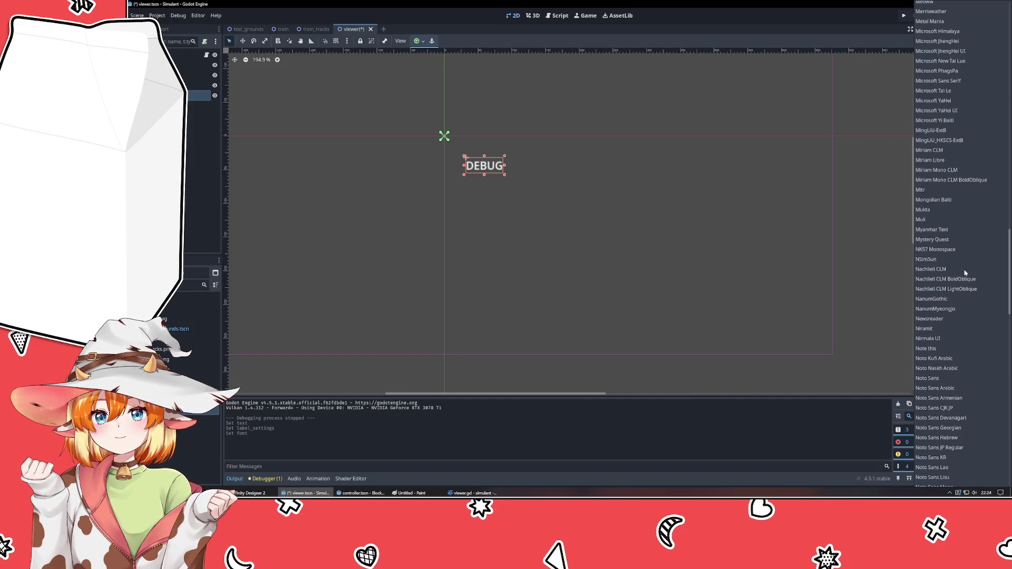
{"action": "scroll", "coordinate": [965, 273], "scroll_direction": "down", "scroll_amount": 5}
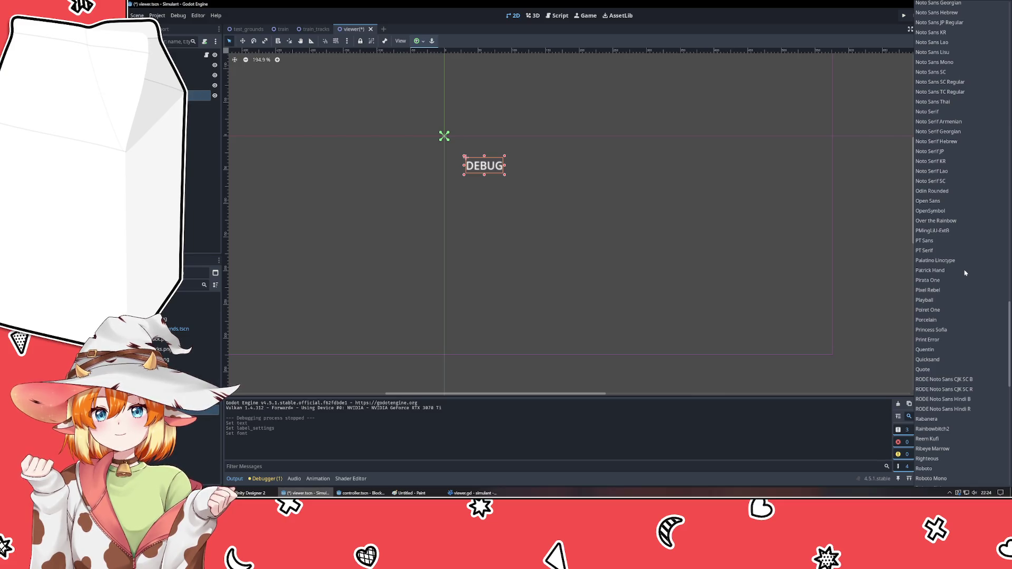
{"action": "scroll", "coordinate": [965, 273], "scroll_direction": "up", "scroll_amount": 5}
{"action": "scroll", "coordinate": [966, 273], "scroll_direction": "up", "scroll_amount": 5}
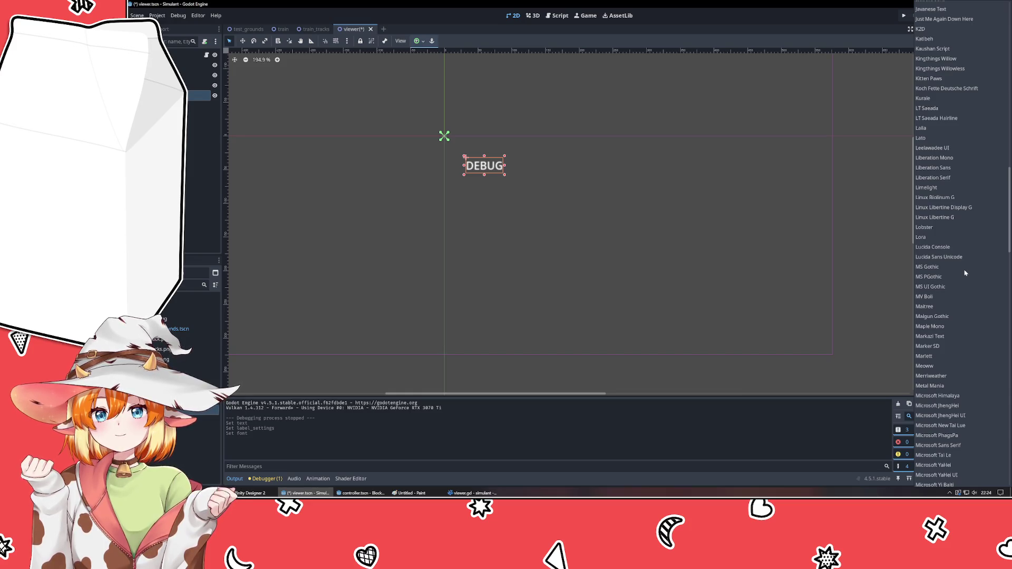
{"action": "scroll", "coordinate": [965, 272], "scroll_direction": "up", "scroll_amount": 5}
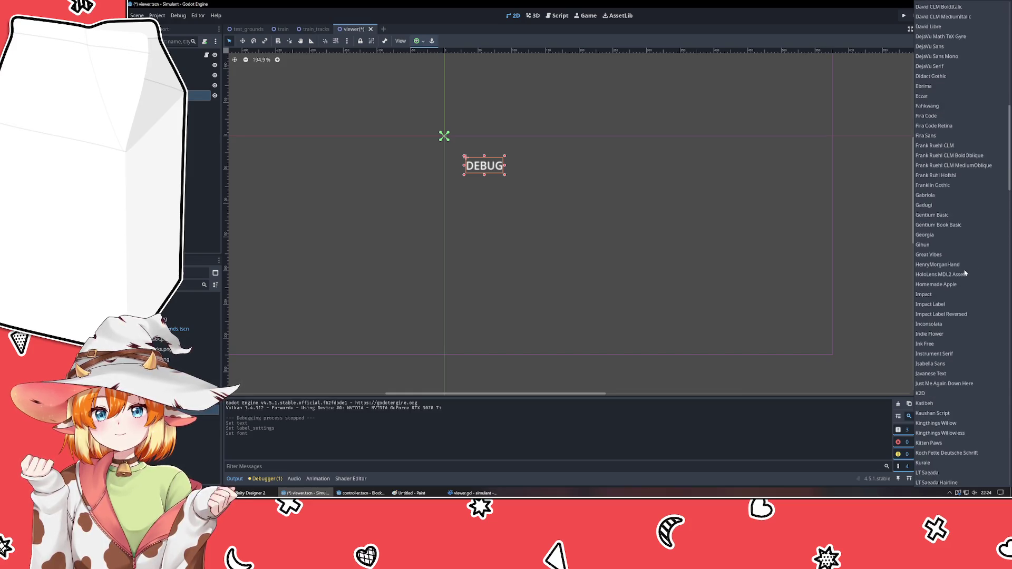
{"action": "left_click", "coordinate": [944, 116]}
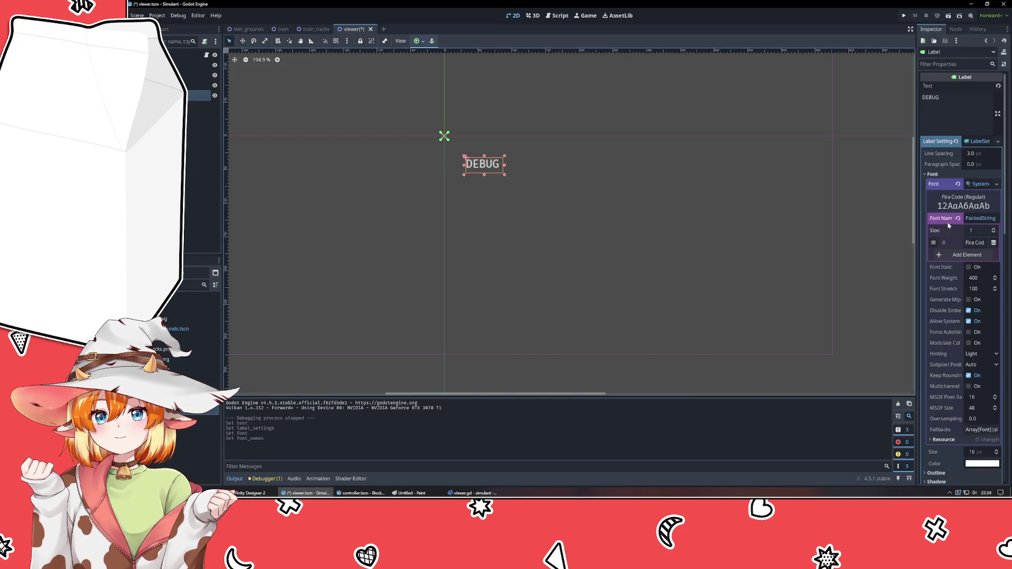
{"action": "left_click", "coordinate": [587, 241]}
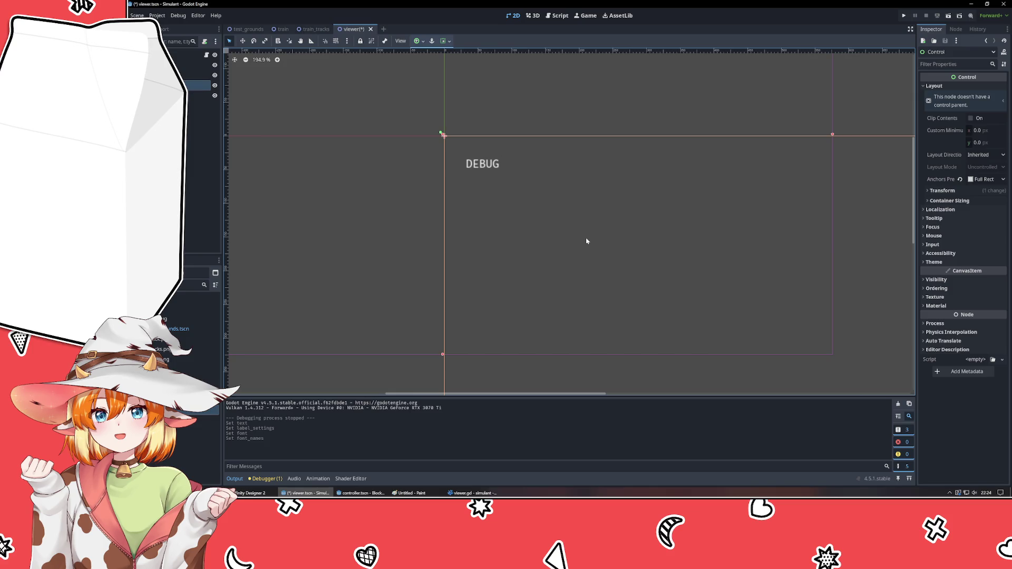
- Test-run the game to view the Fira Code DEBUG label, close it, and bring up viewer.gd
{"action": "key", "text": "F5"}
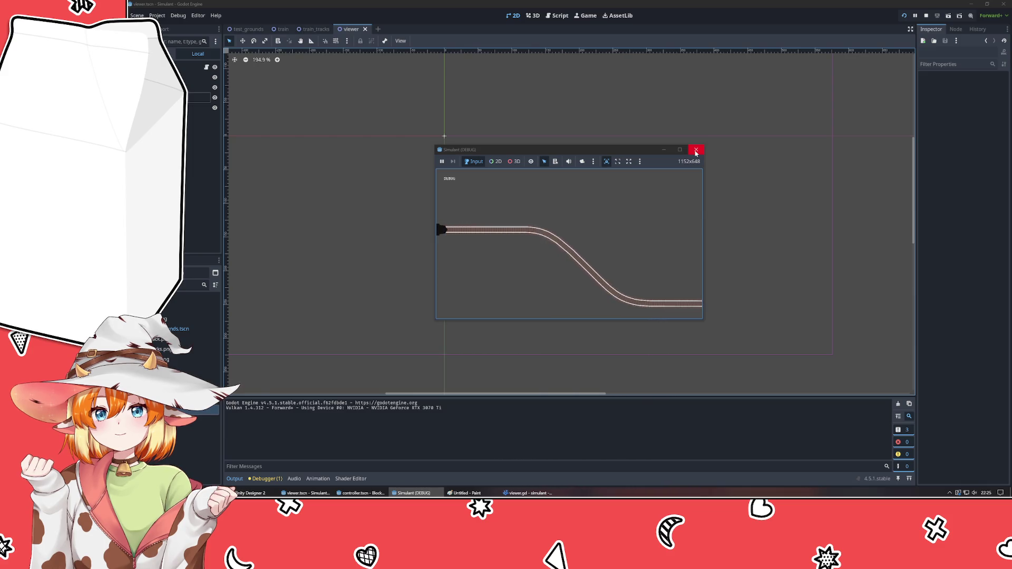
{"action": "left_click", "coordinate": [696, 150]}
{"action": "left_click", "coordinate": [488, 283]}
{"action": "left_click", "coordinate": [364, 267]}
{"action": "scroll", "coordinate": [364, 267], "scroll_direction": "down", "scroll_amount": 7}
{"action": "left_click", "coordinate": [473, 493]}
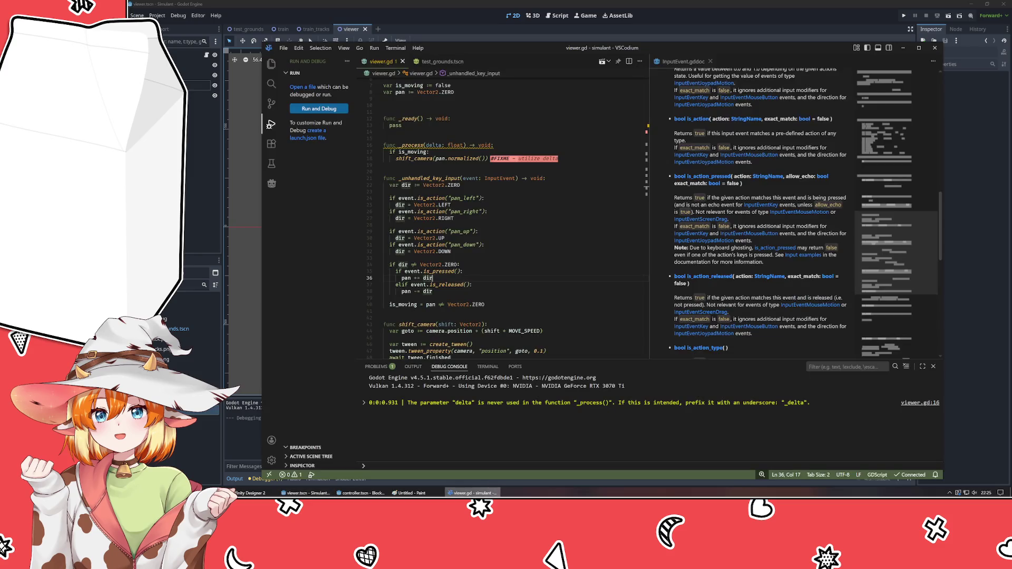
- Change is_action to is_action_pressed for the pan_left and pan_right checks on lines 24 and 26
{"action": "left_click", "coordinate": [499, 221]}
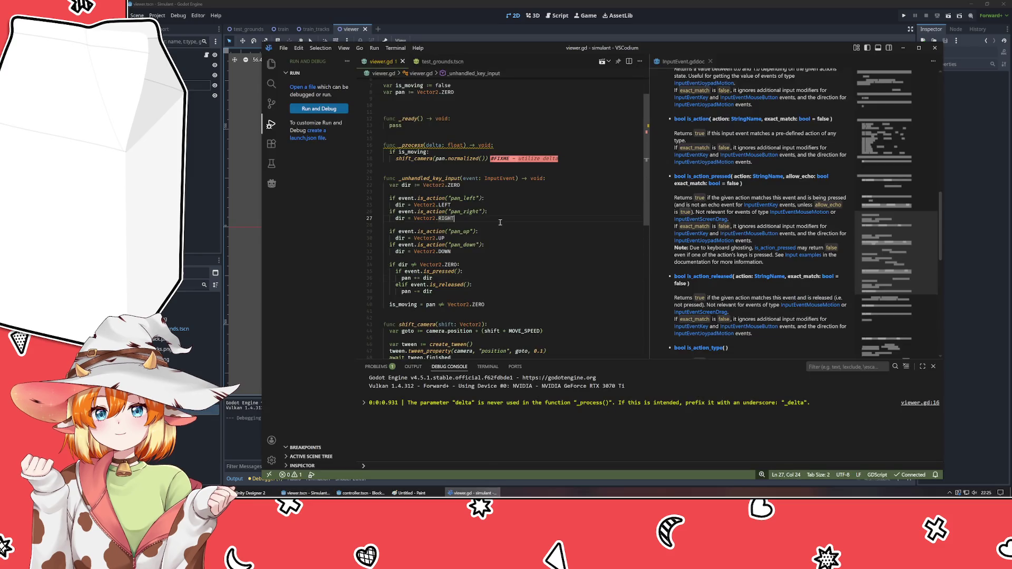
{"action": "left_click", "coordinate": [446, 198]}
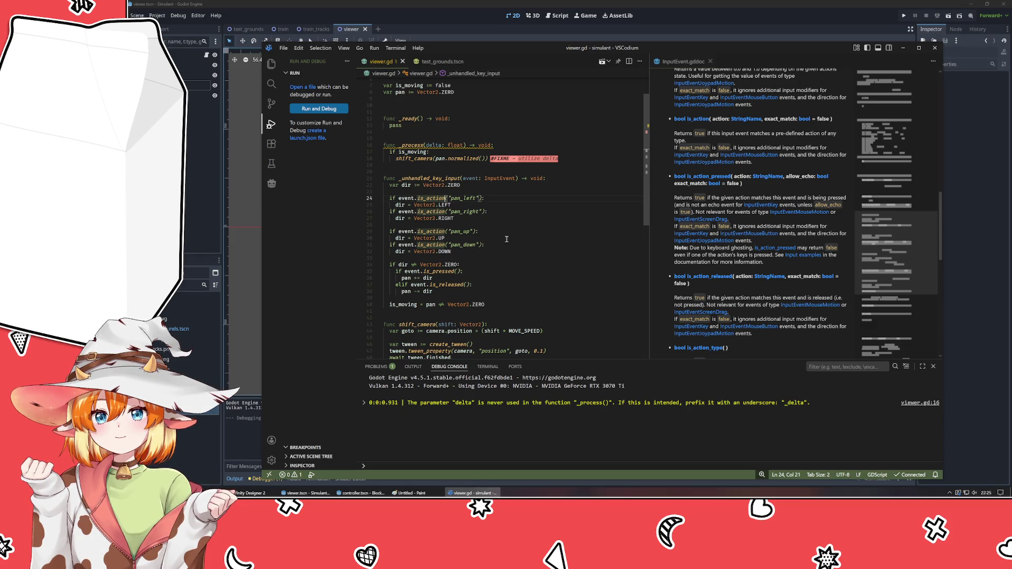
{"action": "type", "text": "_p"}
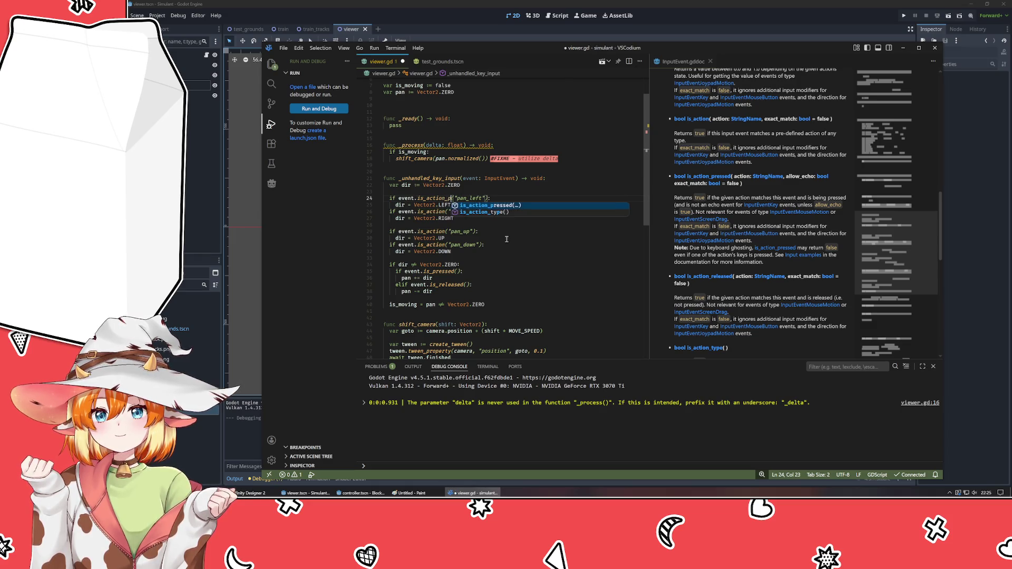
{"action": "key", "text": "BackSpace"}
{"action": "key", "text": "BackSpace"}
{"action": "type", "text": "_pressed"}
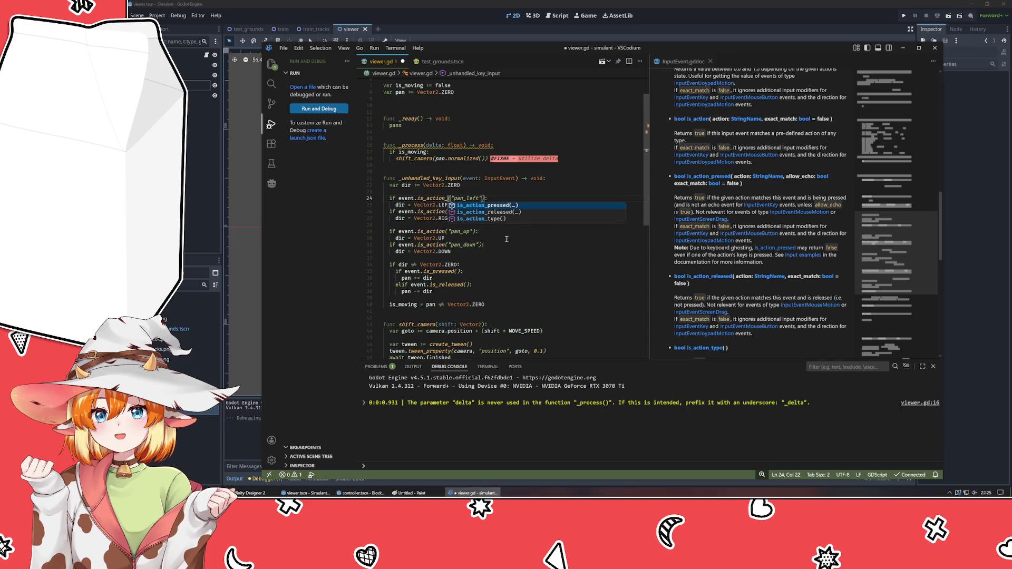
{"action": "key", "text": "Escape"}
{"action": "key", "text": "Down"}
{"action": "key", "text": "Down"}
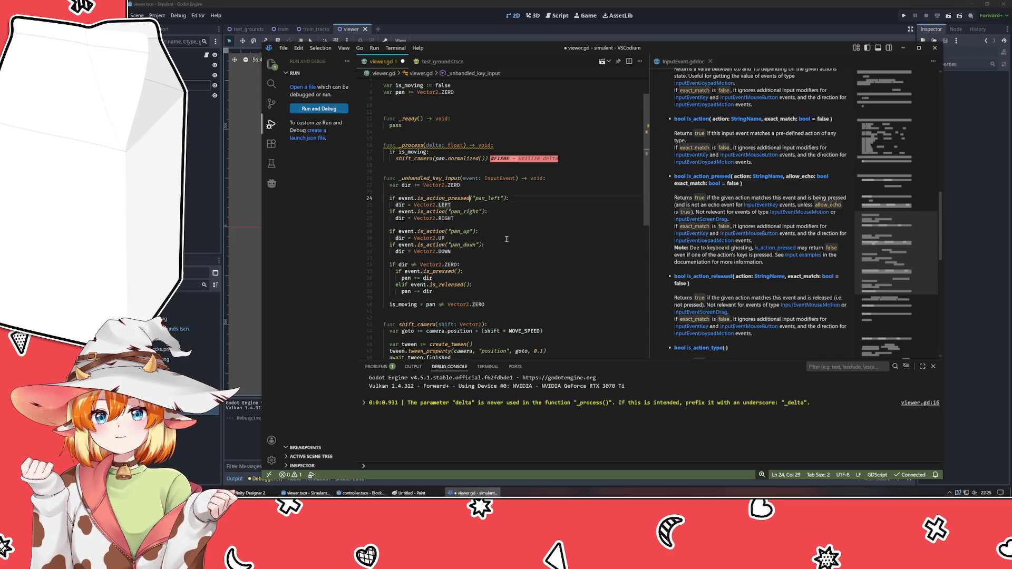
{"action": "key", "text": "ctrl+Left"}
{"action": "key", "text": "ctrl+Left"}
{"action": "key", "text": "ctrl+Right"}
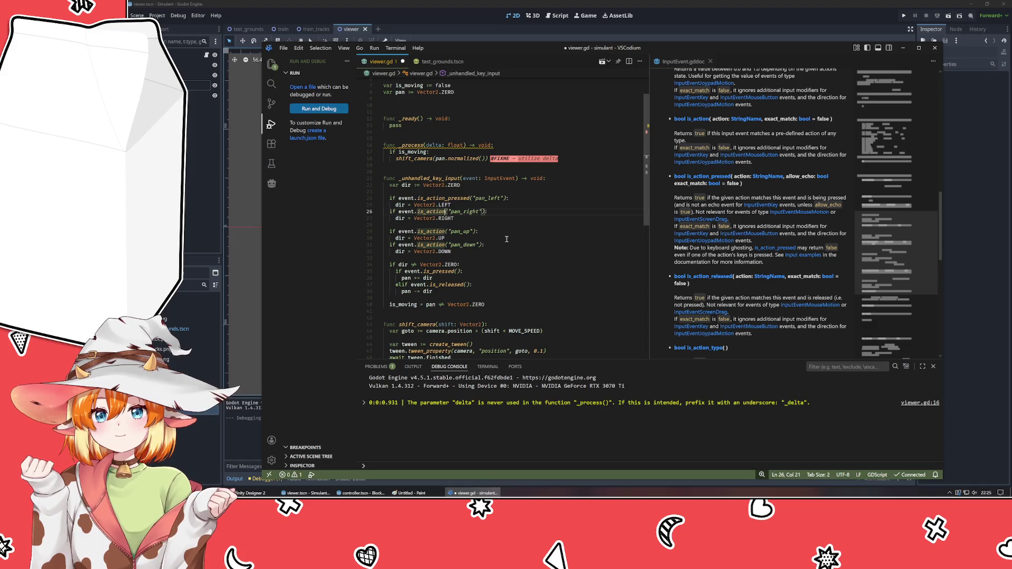
{"action": "type", "text": "_pressed"}
{"action": "key", "text": "Escape"}
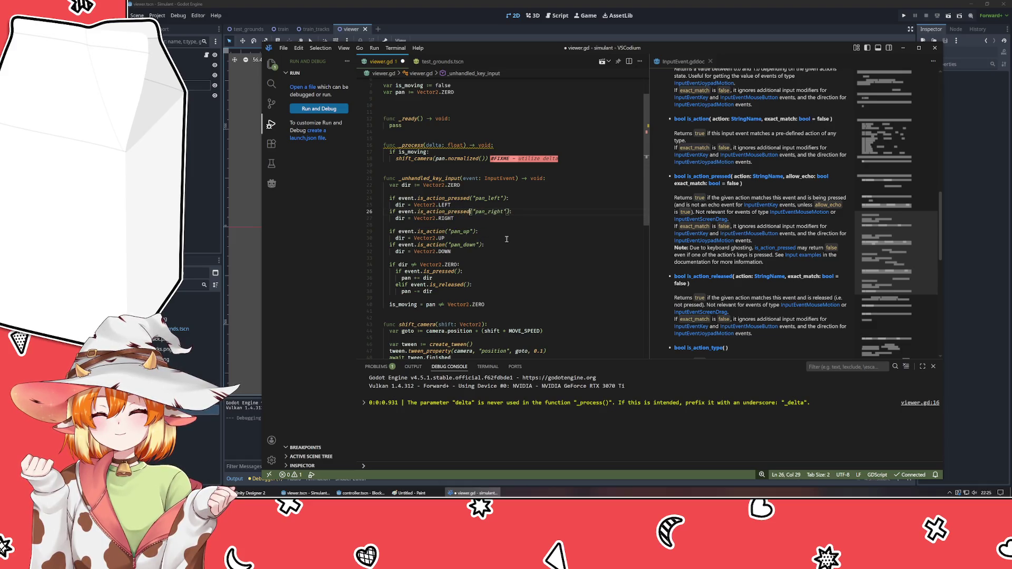
- Save viewer.gd and run the project from Godot
{"action": "key", "text": "ctrl+s"}
{"action": "left_click", "coordinate": [244, 253]}
{"action": "key", "text": "F5"}
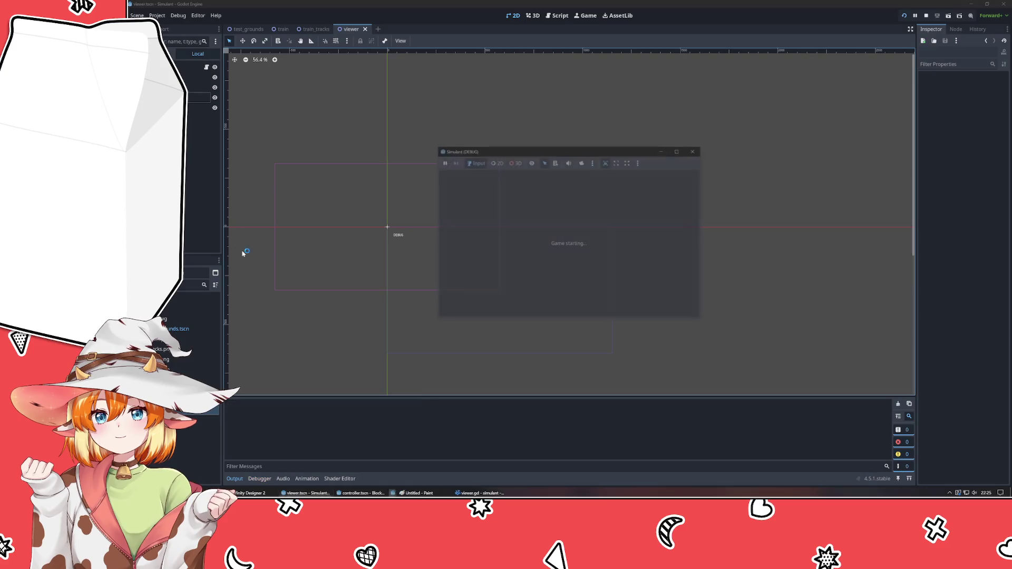
- Pan the game view right with D, close the game, and return to viewer.gd
{"action": "key", "text": "d"}
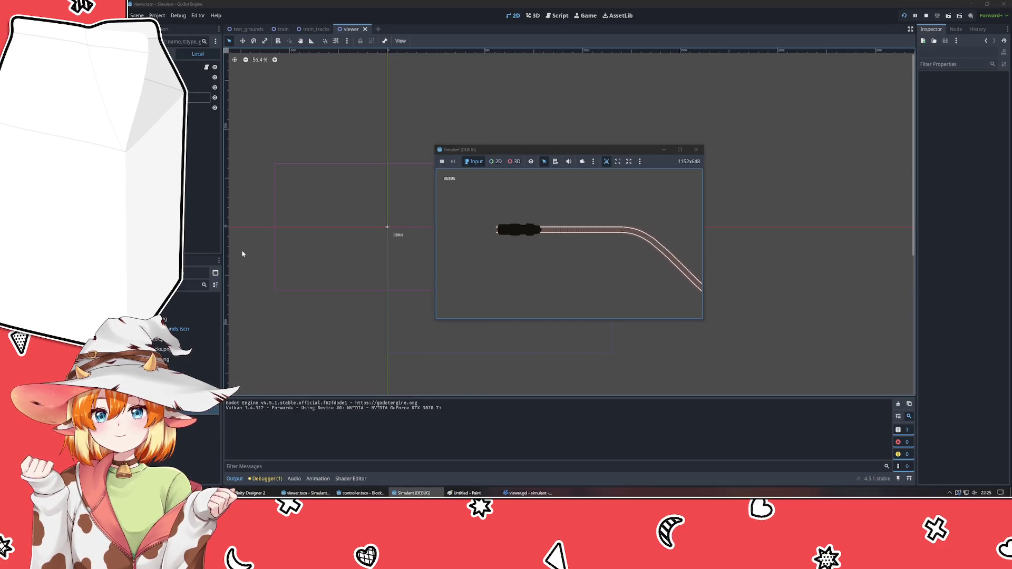
{"action": "left_click", "coordinate": [695, 149]}
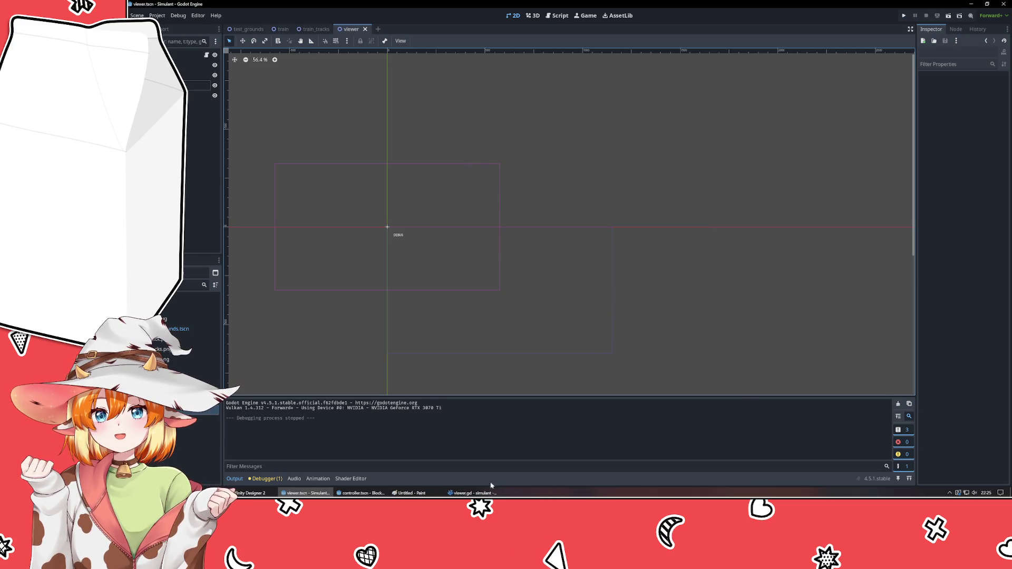
{"action": "left_click", "coordinate": [489, 493]}
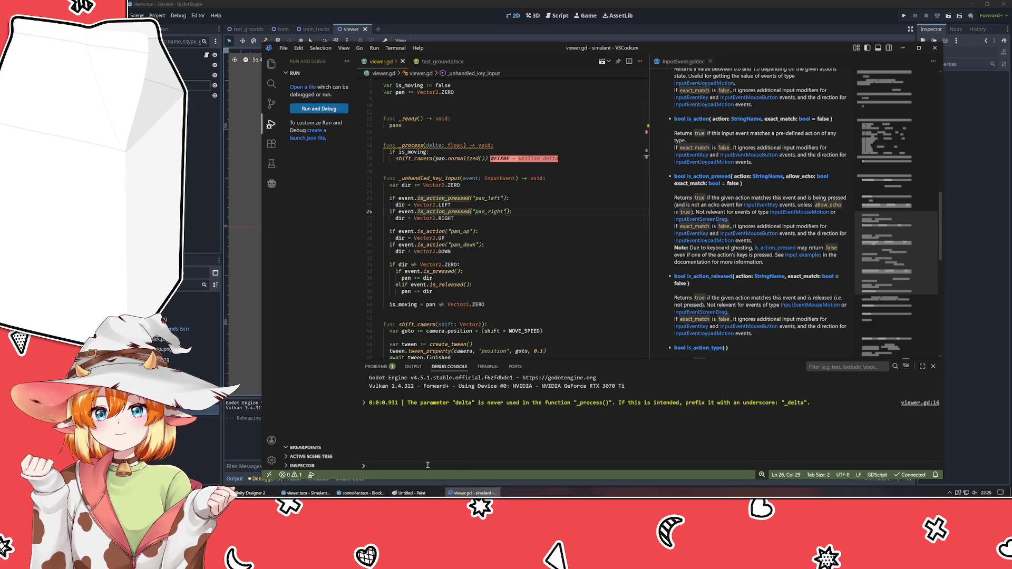
- Add a breakpoint on line 26 with the condition event.is_echo()
{"action": "left_click", "coordinate": [363, 212]}
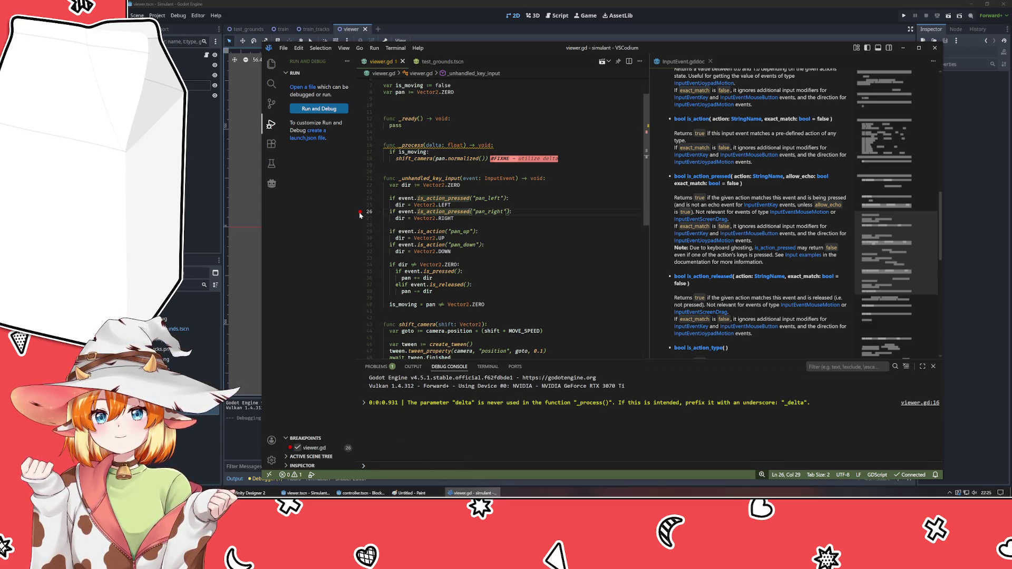
{"action": "right_click", "coordinate": [362, 212]}
{"action": "left_click", "coordinate": [381, 227]}
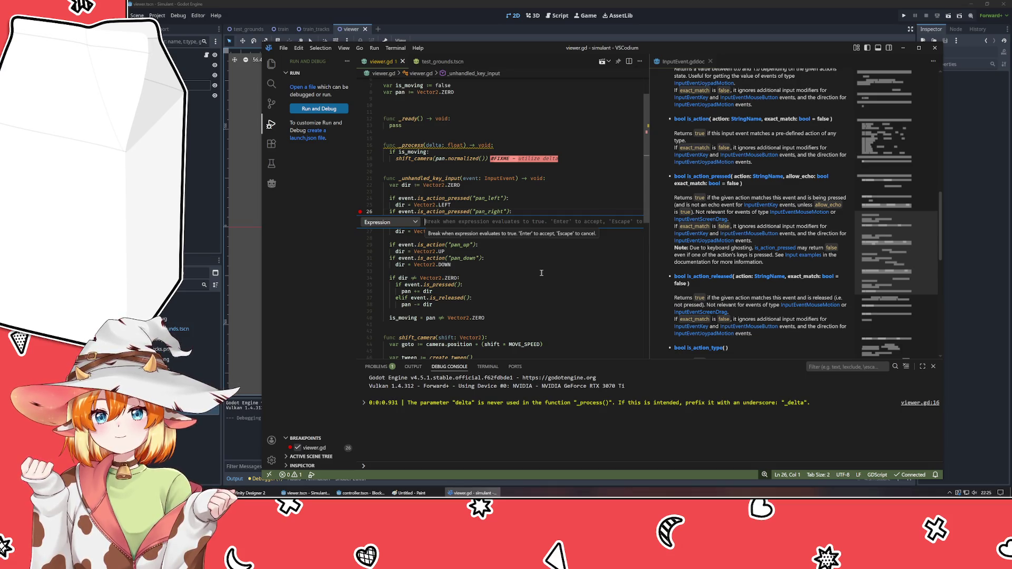
{"action": "type", "text": "dir"}
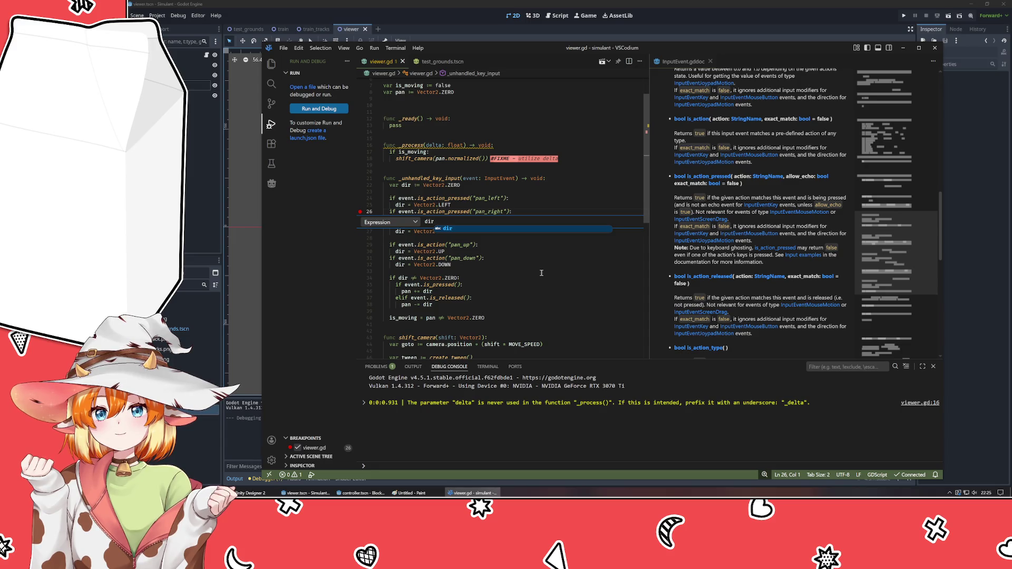
{"action": "key", "text": "BackSpace"}
{"action": "key", "text": "BackSpace"}
{"action": "key", "text": "BackSpace"}
{"action": "type", "text": "event."}
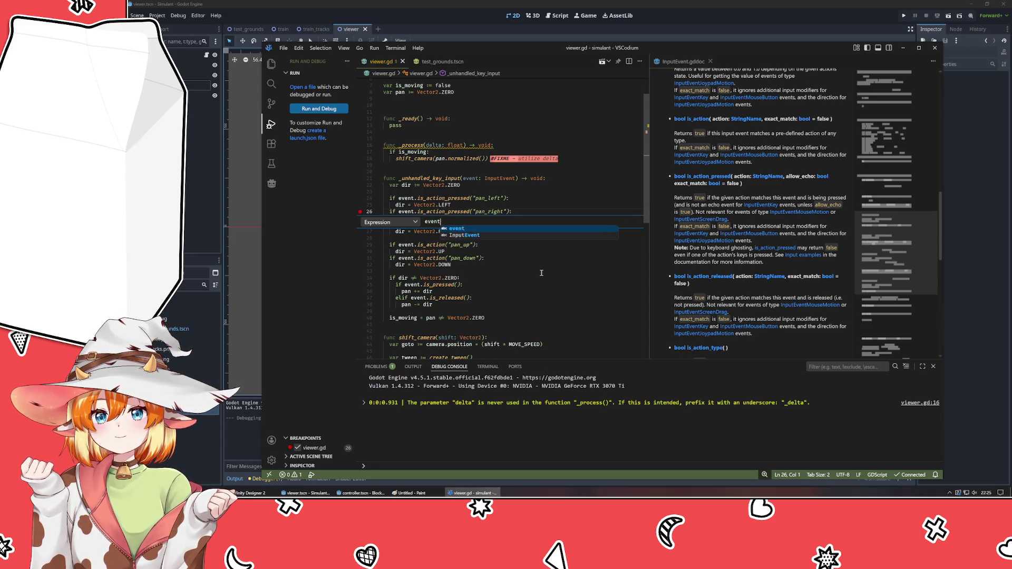
{"action": "type", "text": "is"}
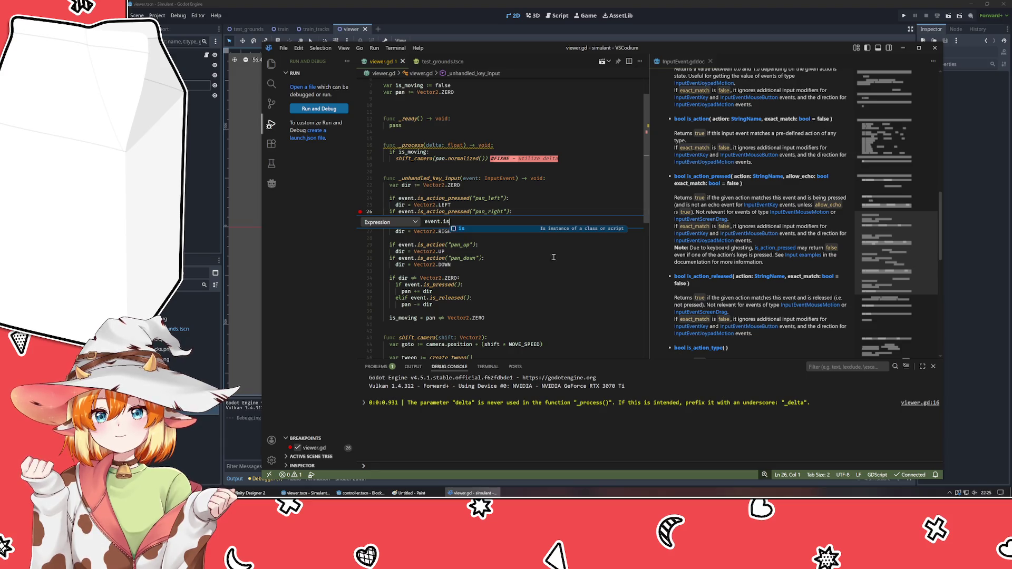
{"action": "scroll", "coordinate": [717, 171], "scroll_direction": "up", "scroll_amount": 15}
{"action": "scroll", "coordinate": [718, 170], "scroll_direction": "down", "scroll_amount": 3}
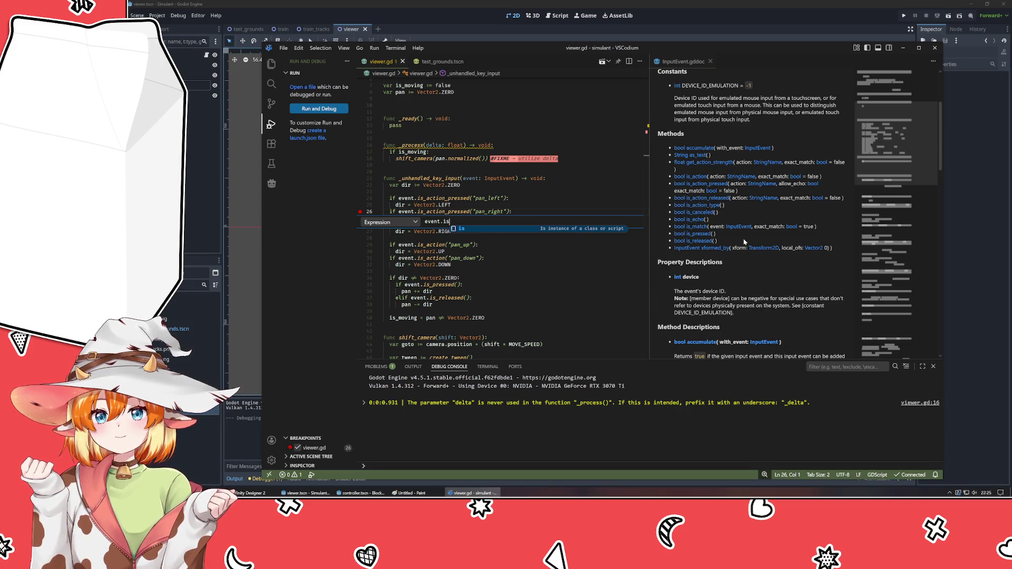
{"action": "type", "text": "_echo("}
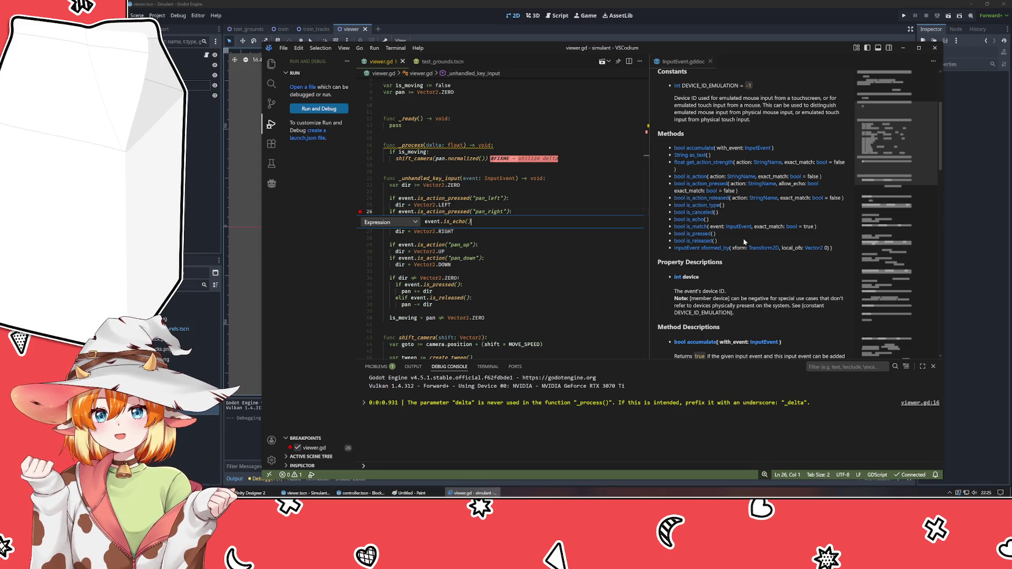
{"action": "key", "text": "Return"}
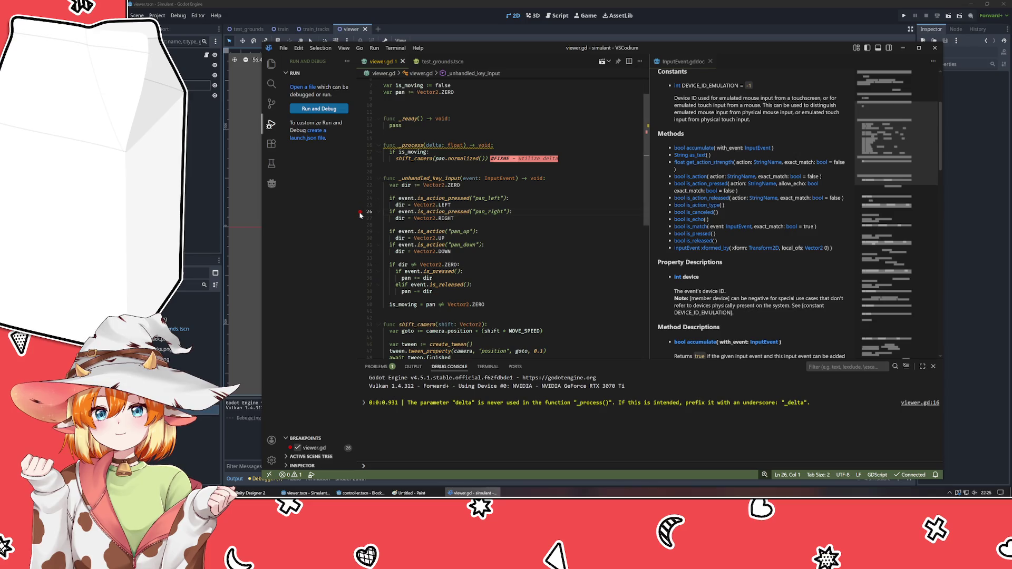
- Keep the conditional breakpoint instead of removing it, then switch to Godot
{"action": "left_click", "coordinate": [361, 212]}
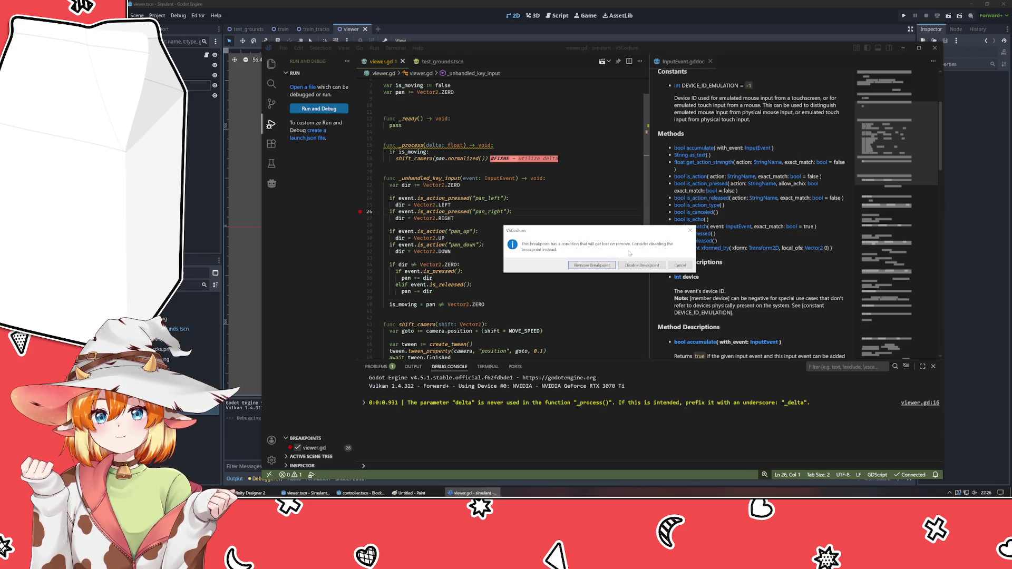
{"action": "left_click", "coordinate": [691, 267]}
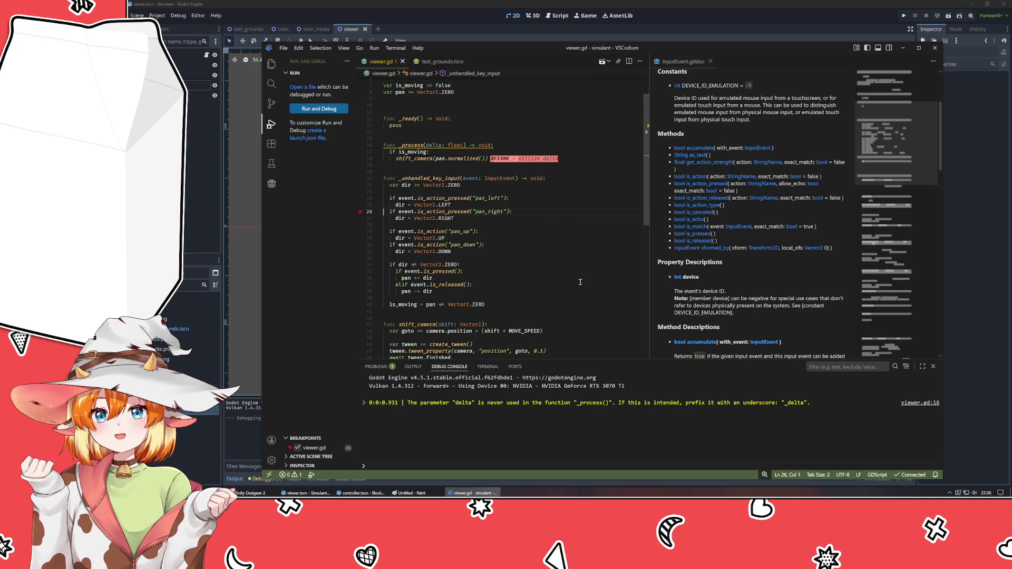
{"action": "key", "text": "alt+Tab"}
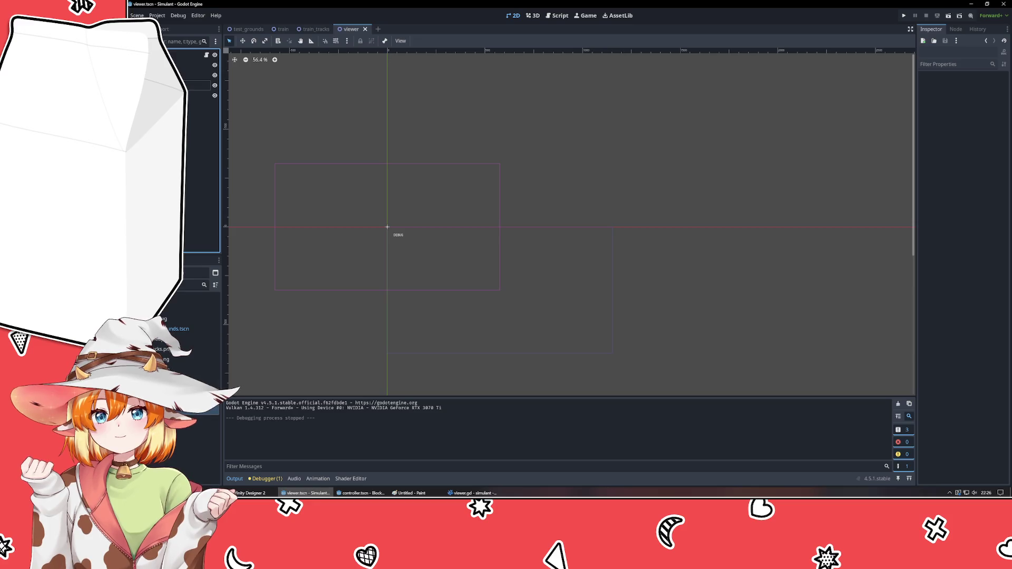
- Place test_grounds.tscn beside viewer.gd in VSCodium and start the game under the debugger
{"action": "key", "text": "alt+Tab"}
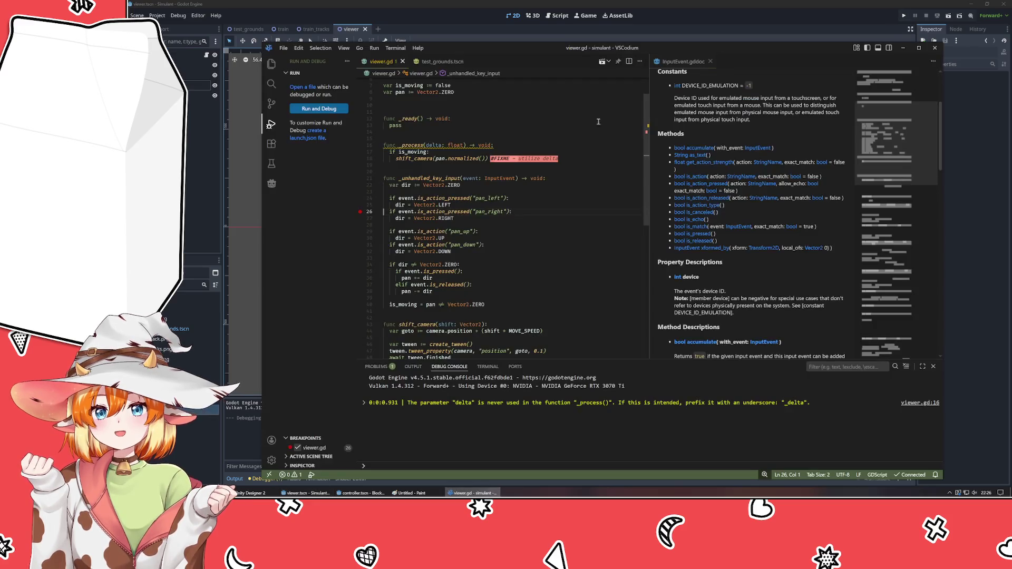
{"action": "left_click", "coordinate": [442, 61]}
{"action": "mouse_move", "coordinate": [442, 61]}
{"action": "left_mouse_down"}
{"action": "mouse_move", "coordinate": [759, 79]}
{"action": "mouse_move", "coordinate": [754, 62]}
{"action": "mouse_move", "coordinate": [744, 65]}
{"action": "left_mouse_up"}
{"action": "left_click", "coordinate": [895, 62]}
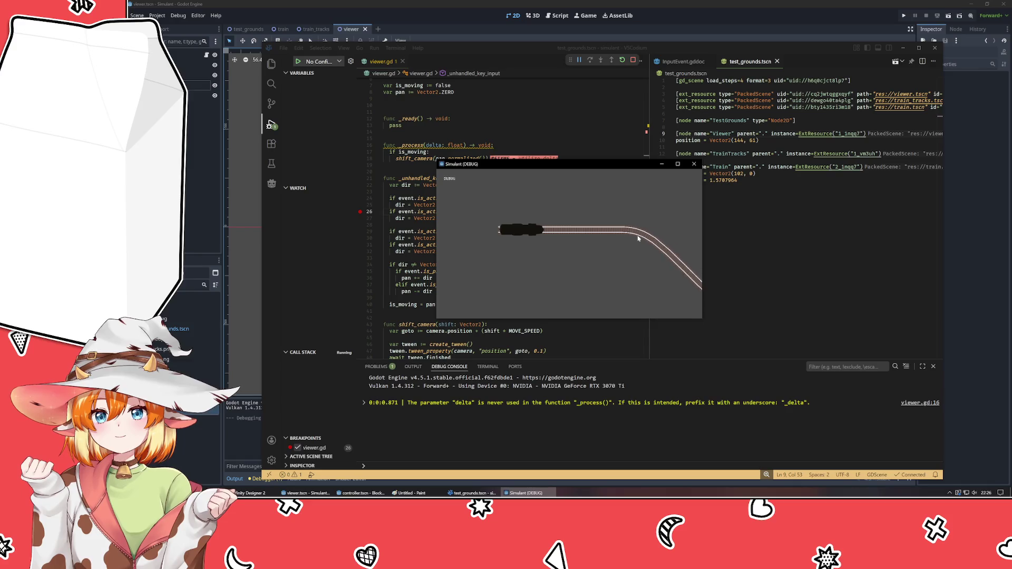
- Pan the game view right and left several times, then move the game window further right
{"action": "key", "text": "Right"}
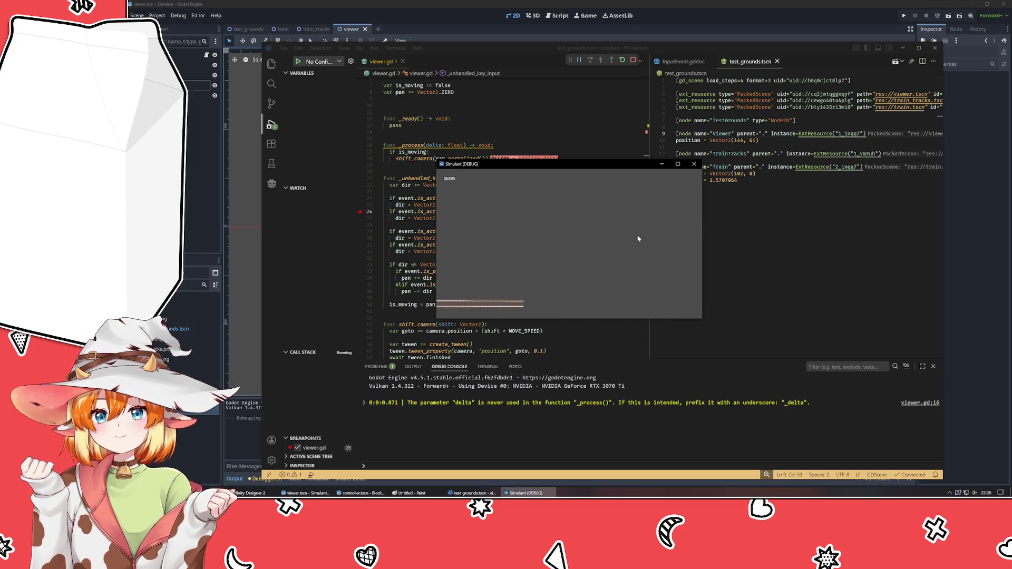
{"action": "key", "text": "Left"}
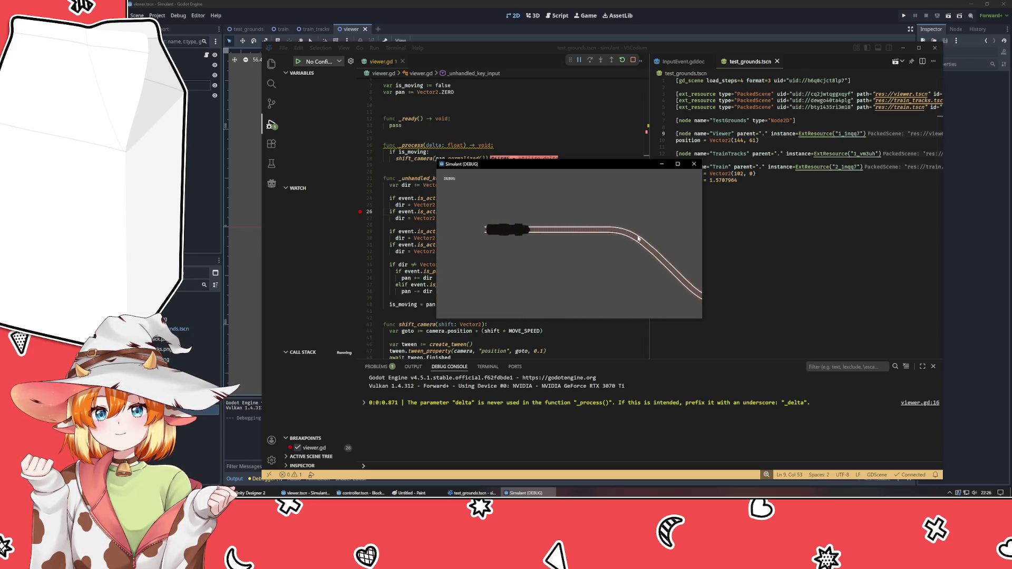
{"action": "key", "text": "Right"}
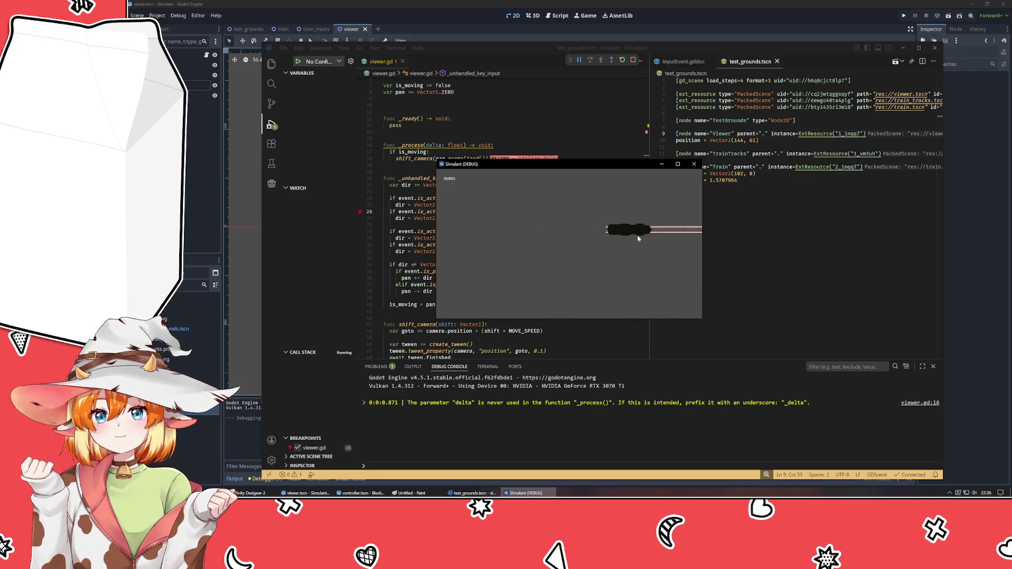
{"action": "key", "text": "Left"}
{"action": "key", "text": "Right"}
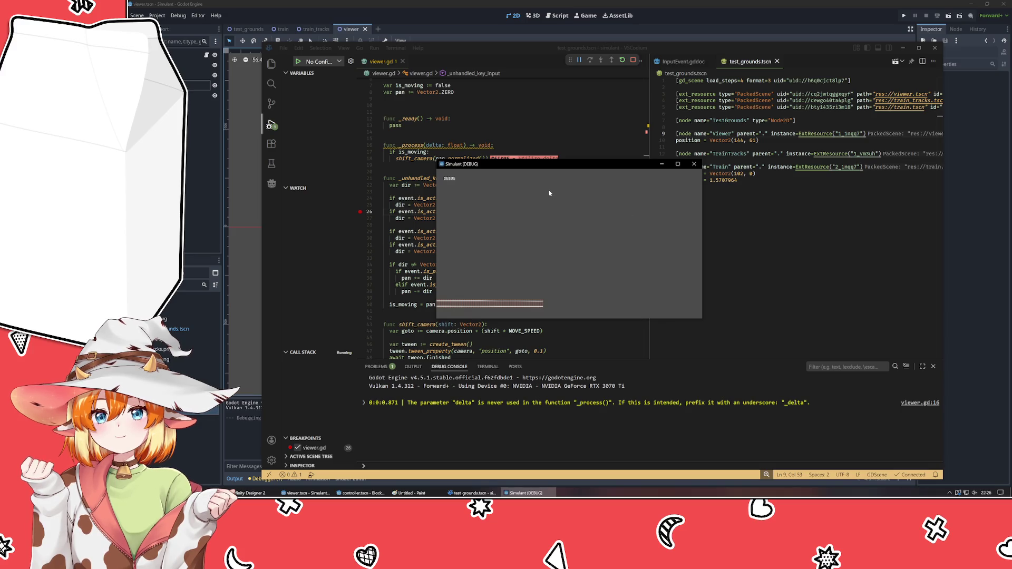
{"action": "mouse_move", "coordinate": [555, 166]}
{"action": "left_mouse_down"}
{"action": "mouse_move", "coordinate": [709, 202]}
{"action": "mouse_move", "coordinate": [676, 177]}
{"action": "left_mouse_up"}
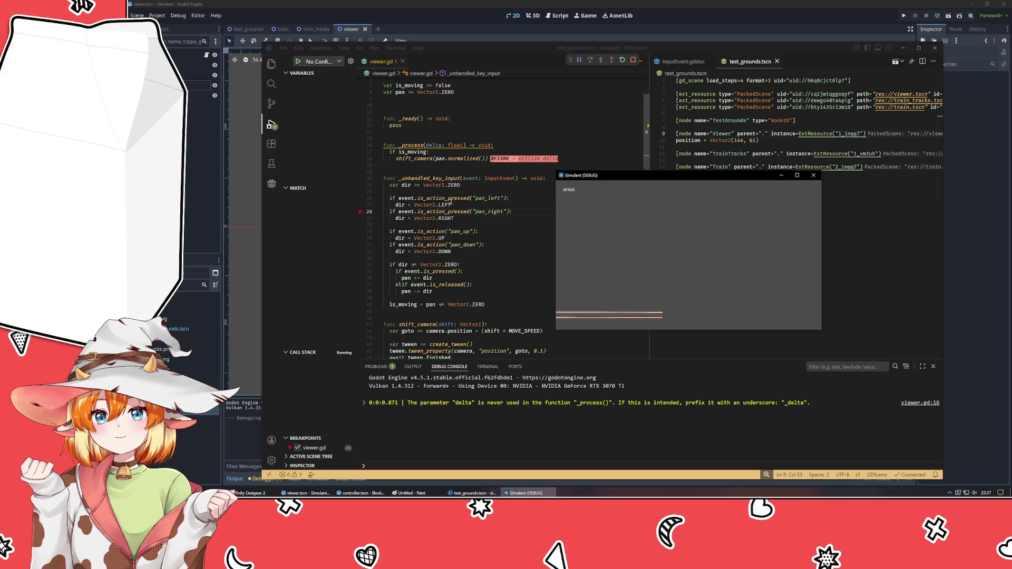
- Show the InputEvent documentation beside the code and scroll through it
{"action": "mouse_move", "coordinate": [450, 201]}
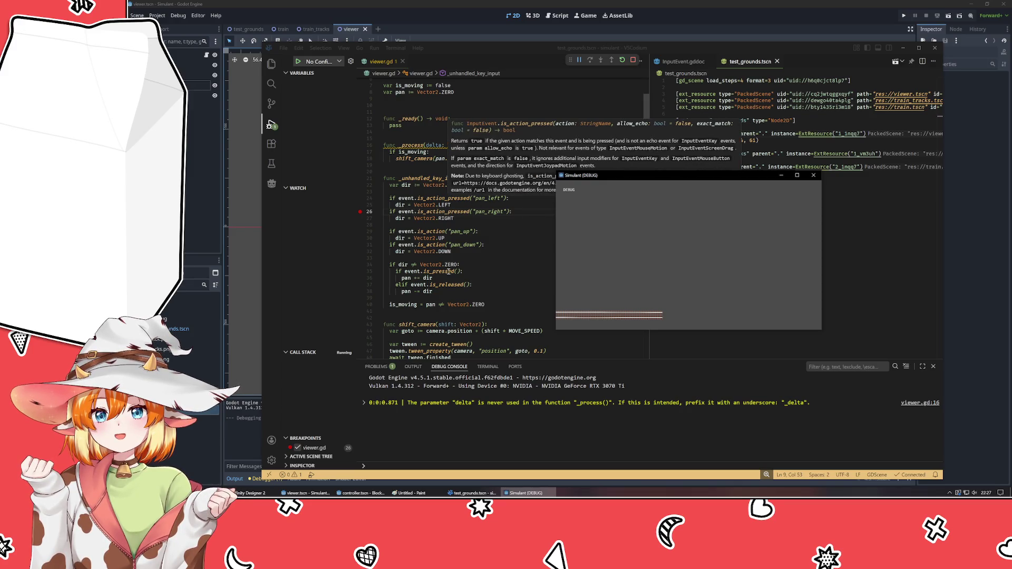
{"action": "left_click", "coordinate": [442, 271]}
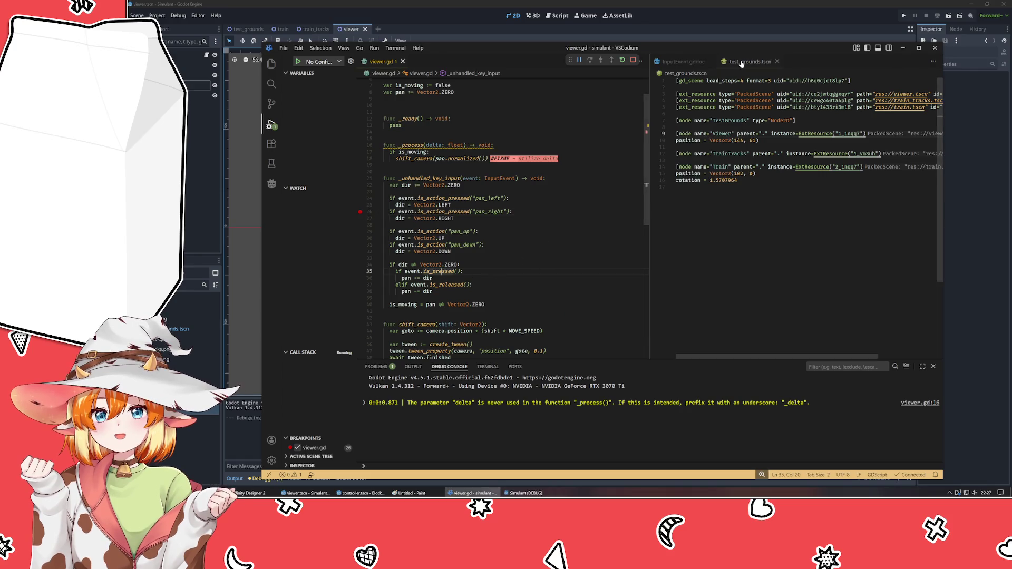
{"action": "left_click", "coordinate": [683, 61]}
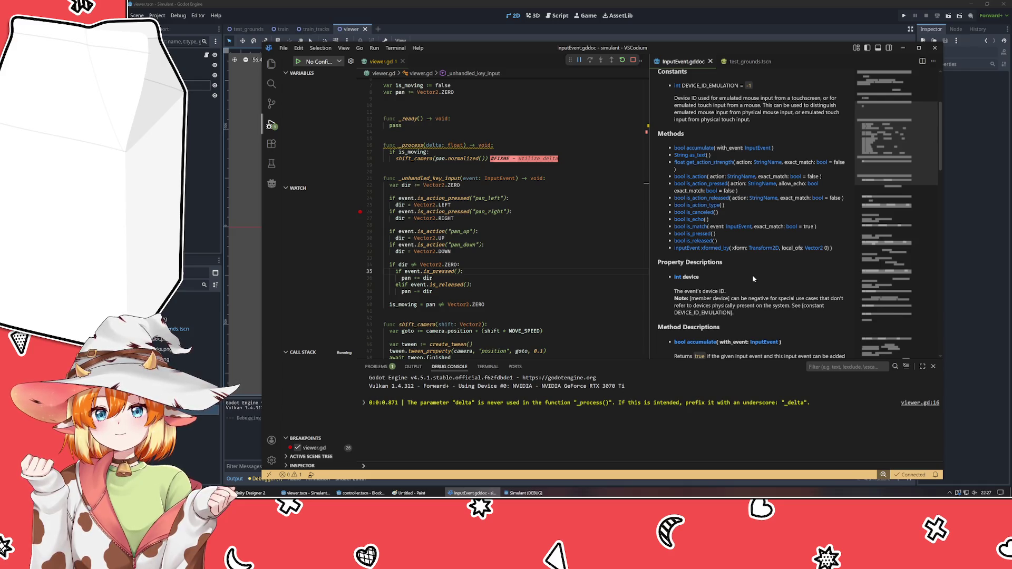
{"action": "scroll", "coordinate": [696, 230], "scroll_direction": "down", "scroll_amount": 10}
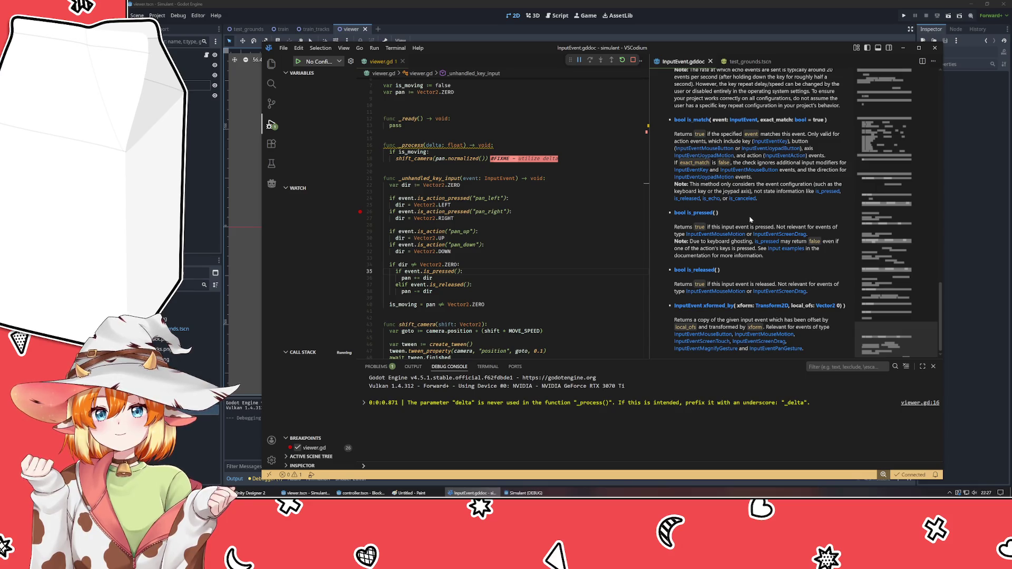
{"action": "scroll", "coordinate": [749, 217], "scroll_direction": "up", "scroll_amount": 3}
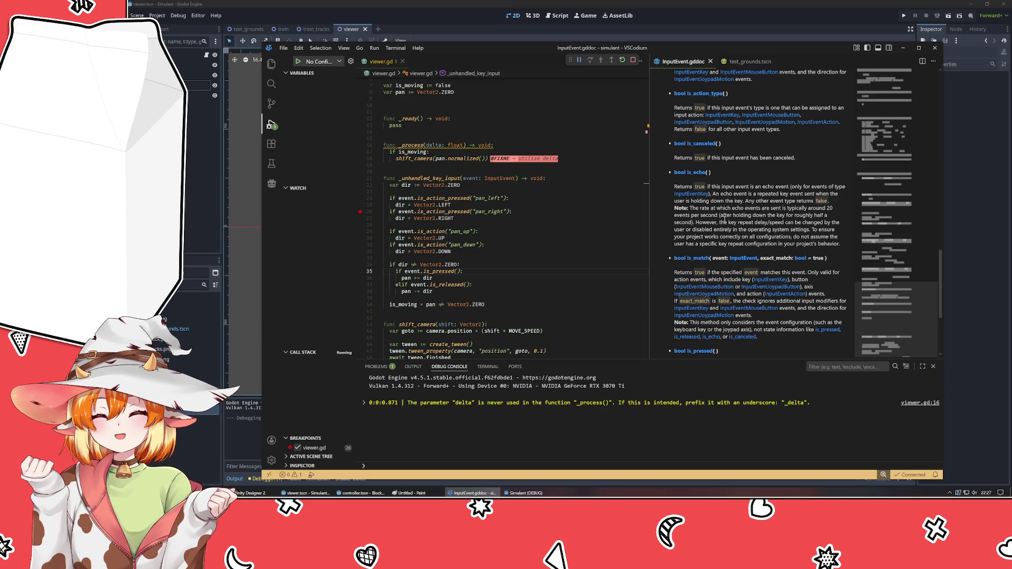
{"action": "scroll", "coordinate": [725, 219], "scroll_direction": "up", "scroll_amount": 3}
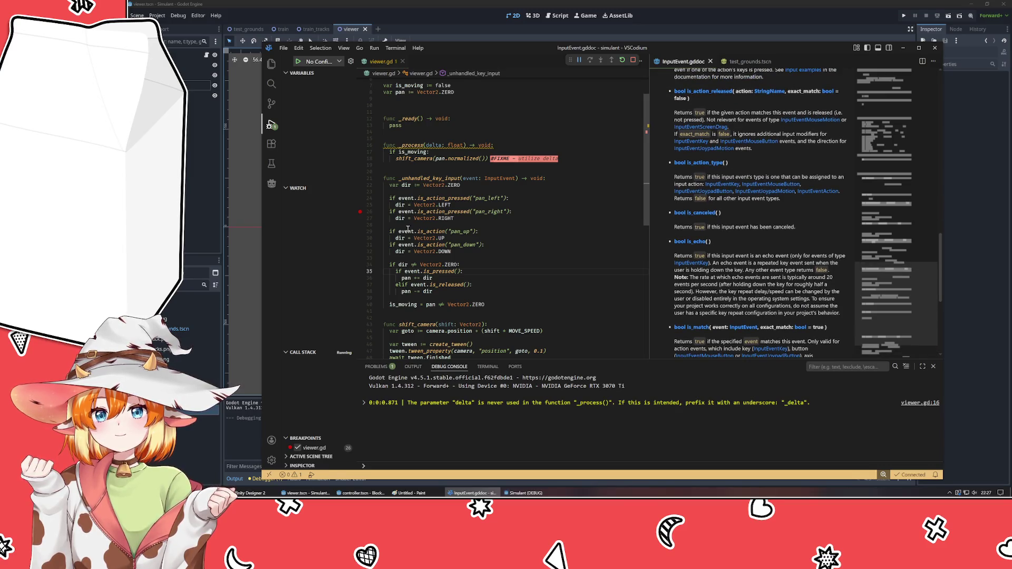
- Disable and re-enable the line 26 breakpoint, then edit its event.is_echo() condition
{"action": "right_click", "coordinate": [363, 213]}
{"action": "left_click", "coordinate": [401, 240]}
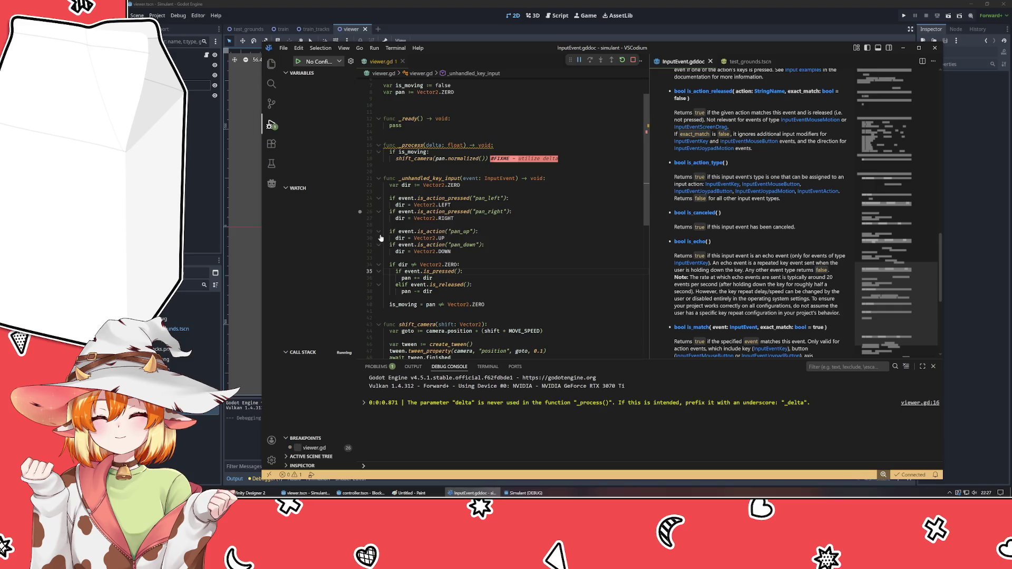
{"action": "right_click", "coordinate": [364, 212]}
{"action": "left_click", "coordinate": [393, 238]}
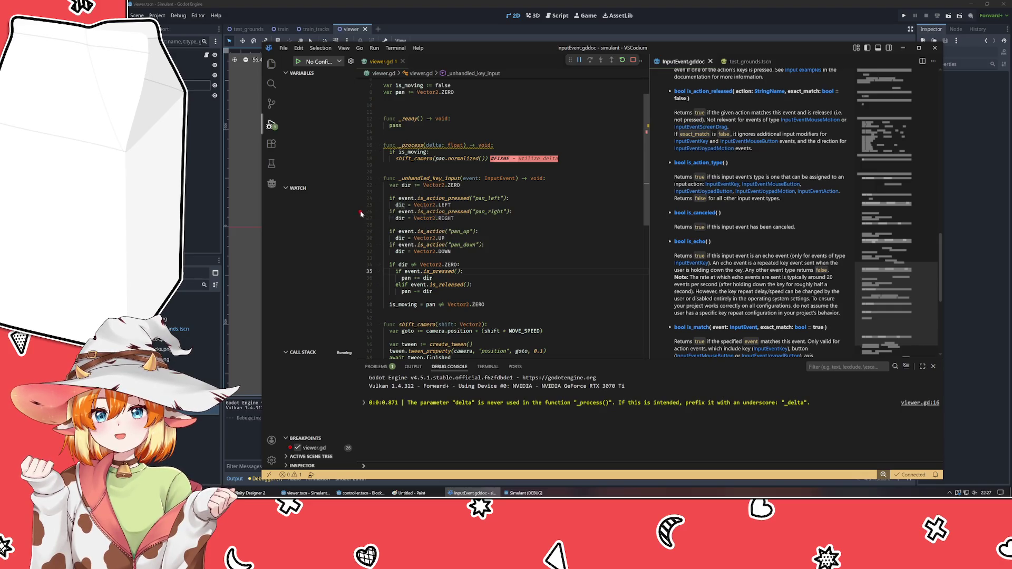
{"action": "right_click", "coordinate": [363, 213]}
{"action": "left_click", "coordinate": [392, 228]}
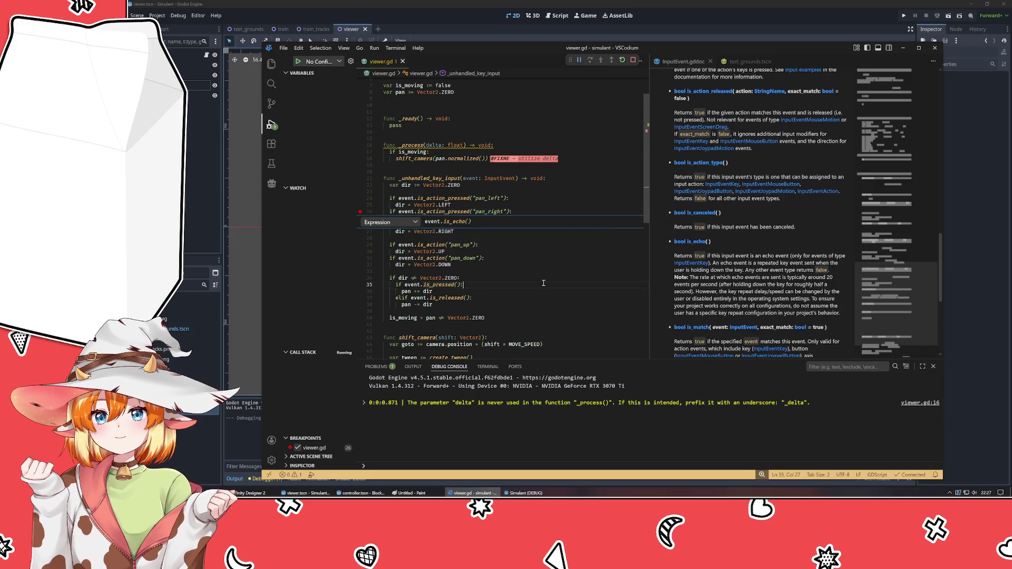
- Switch the line 26 breakpoint's condition type to Hit Count and close the editor
{"action": "left_click", "coordinate": [445, 198]}
{"action": "left_click", "coordinate": [399, 223]}
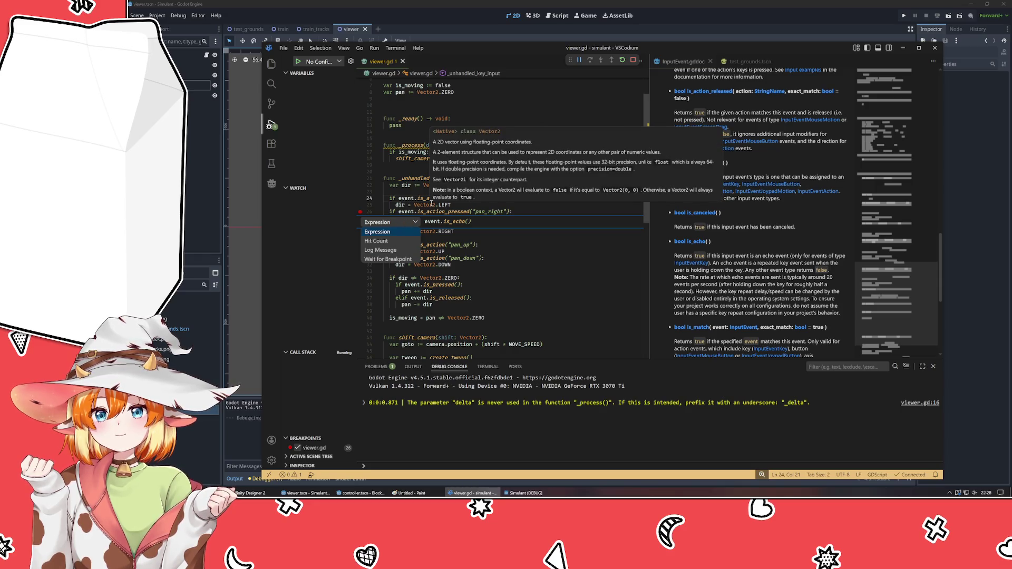
{"action": "left_click", "coordinate": [377, 241]}
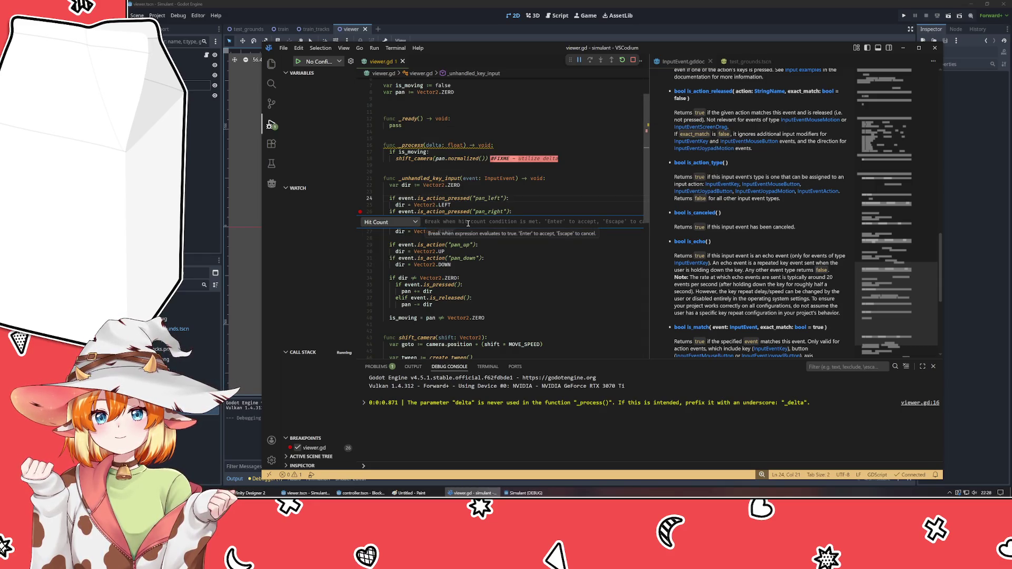
{"action": "key", "text": "Escape"}
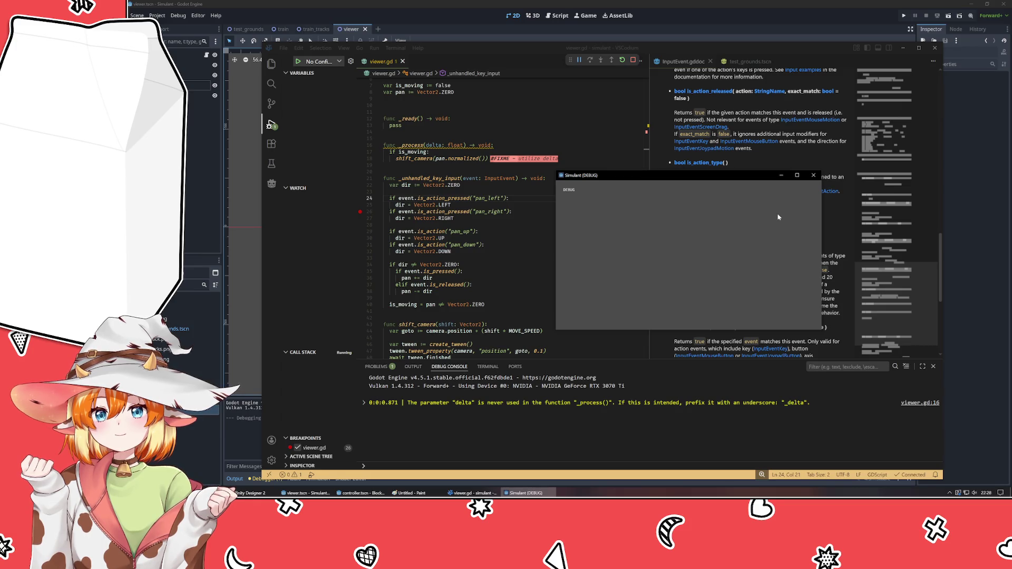
- Restart the debug session with test_grounds.tscn beside the code, pan right, then close the game
{"action": "left_click", "coordinate": [814, 175]}
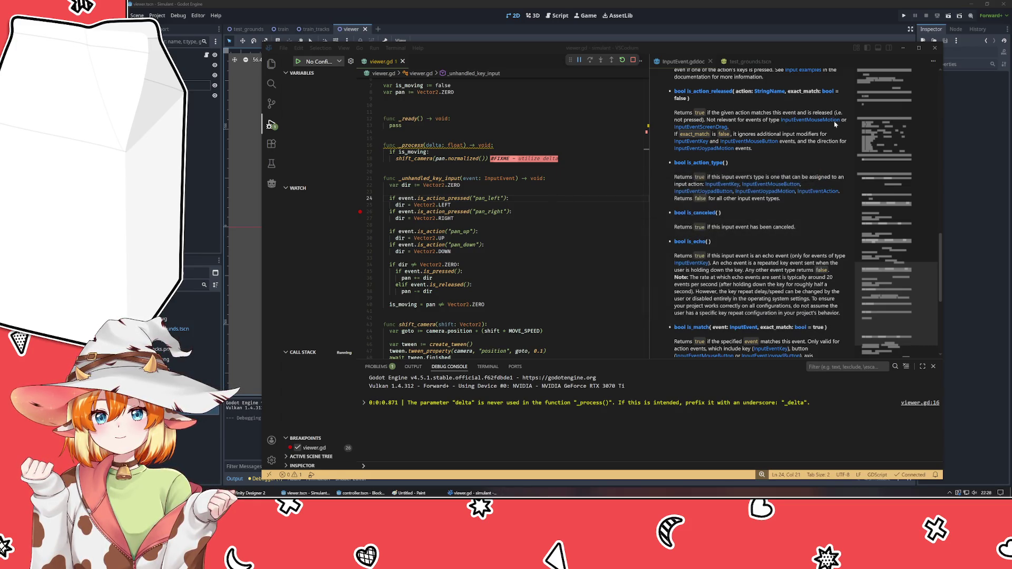
{"action": "left_click", "coordinate": [751, 62]}
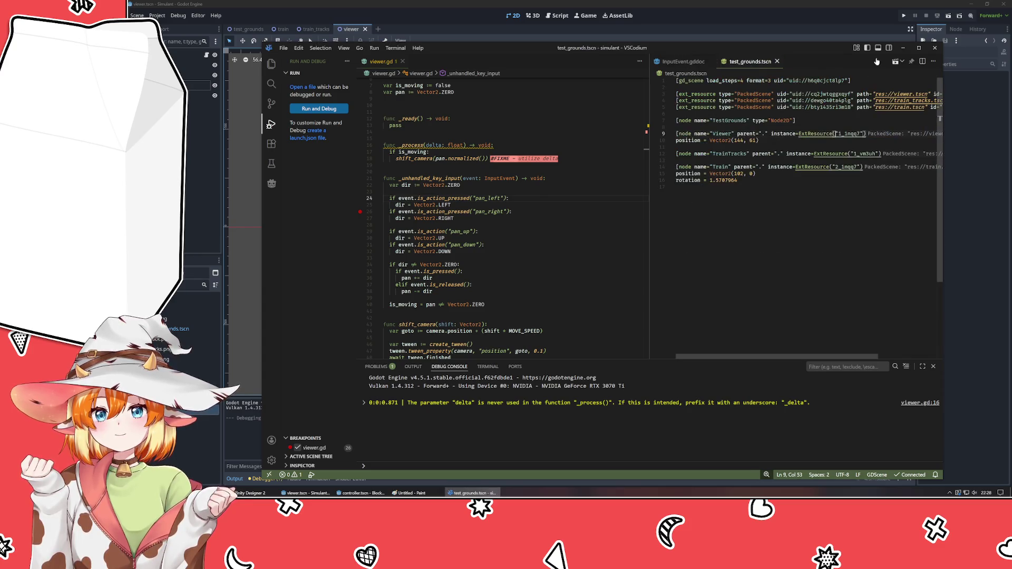
{"action": "left_click", "coordinate": [896, 62]}
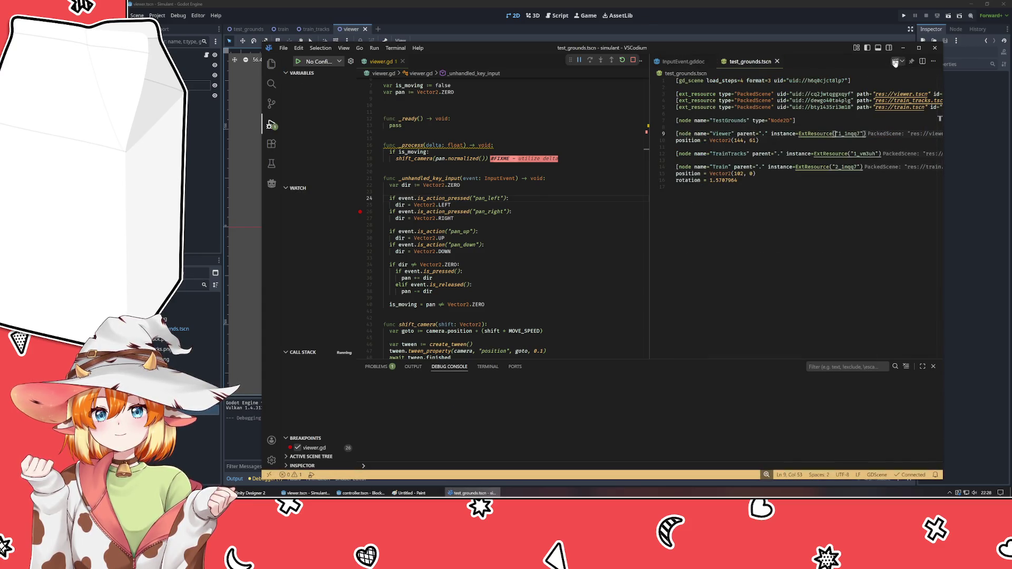
{"action": "key", "text": "Right"}
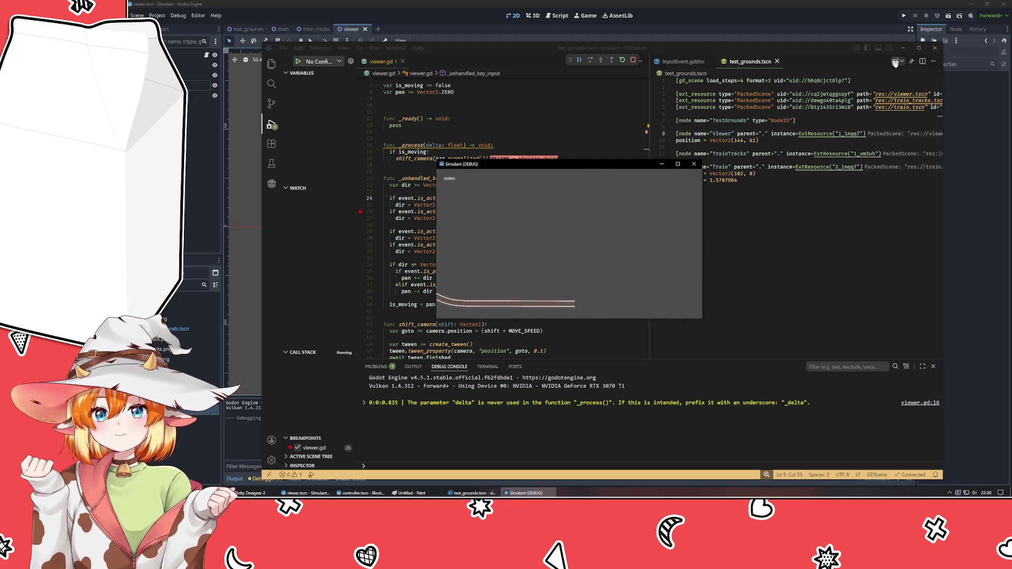
{"action": "left_click", "coordinate": [694, 164]}
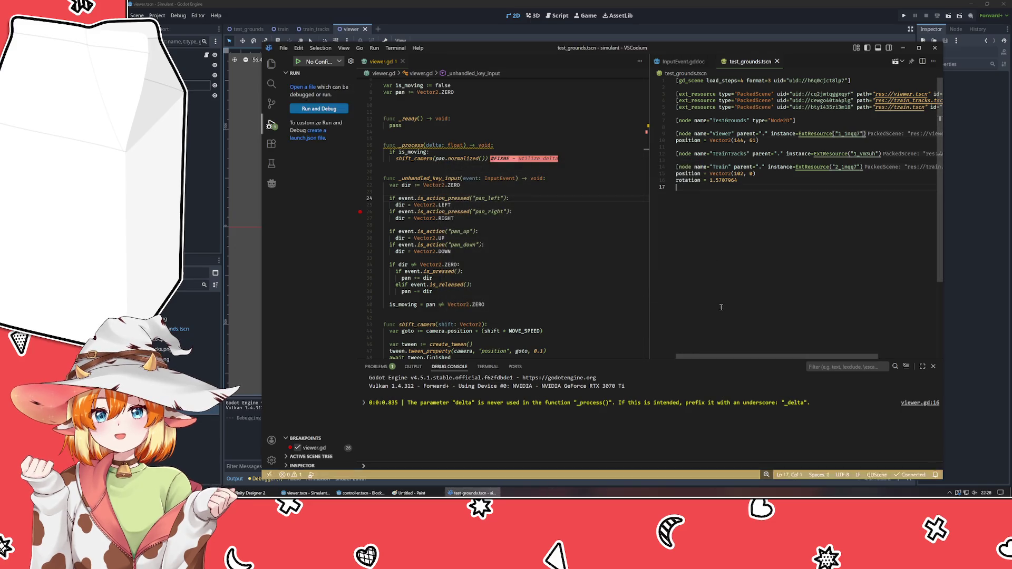
{"action": "left_click", "coordinate": [593, 252]}
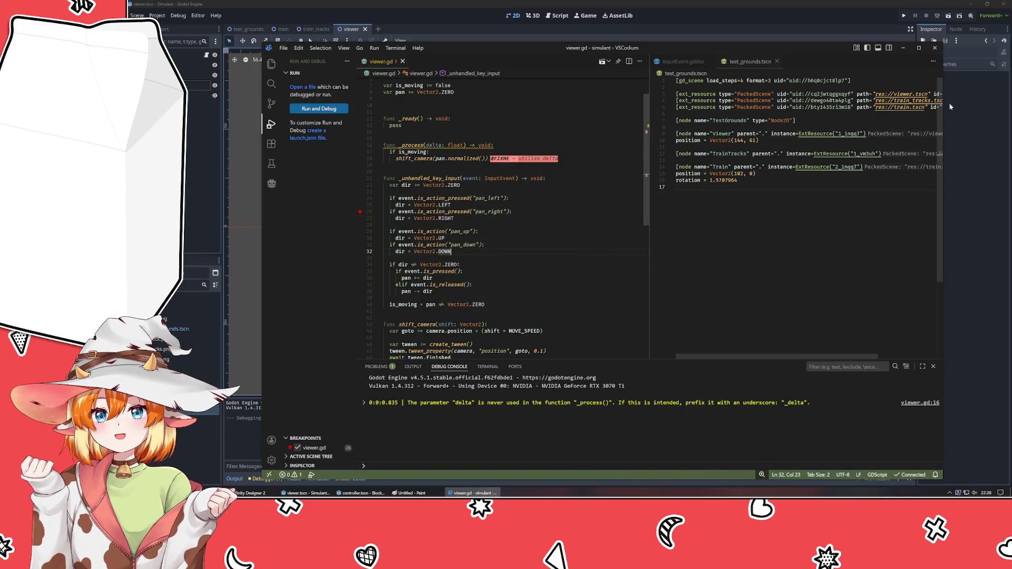
- Remove the line 26 breakpoint from viewer.gd
{"action": "left_click", "coordinate": [360, 212]}
{"action": "left_click", "coordinate": [592, 267]}
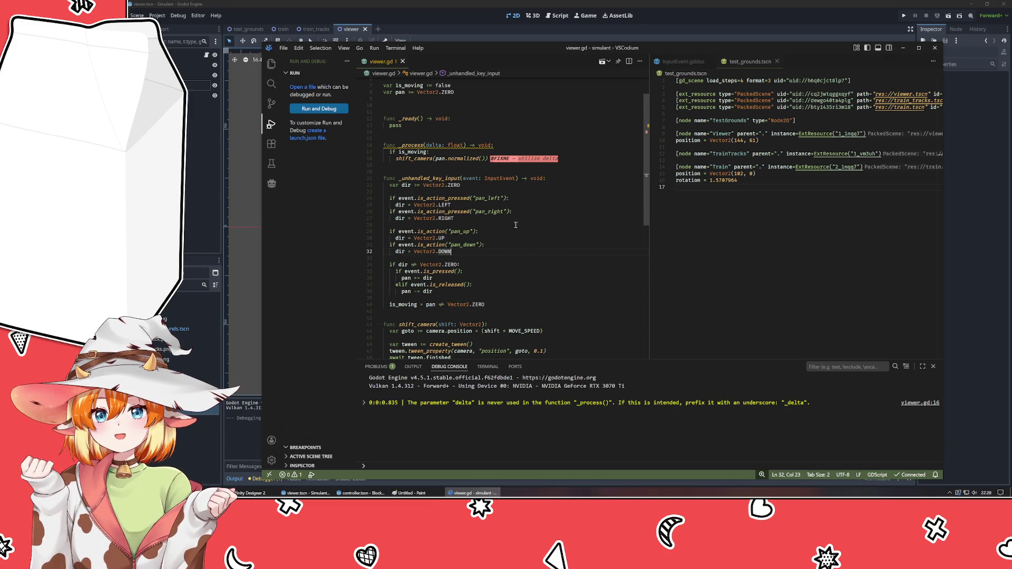
{"action": "left_click", "coordinate": [476, 16]}
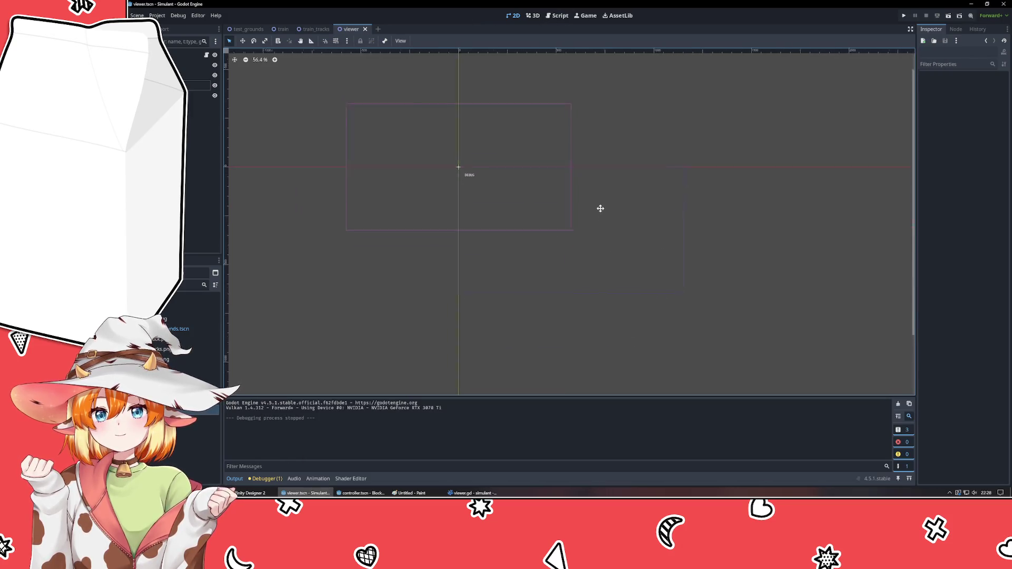
{"action": "left_click", "coordinate": [473, 493]}
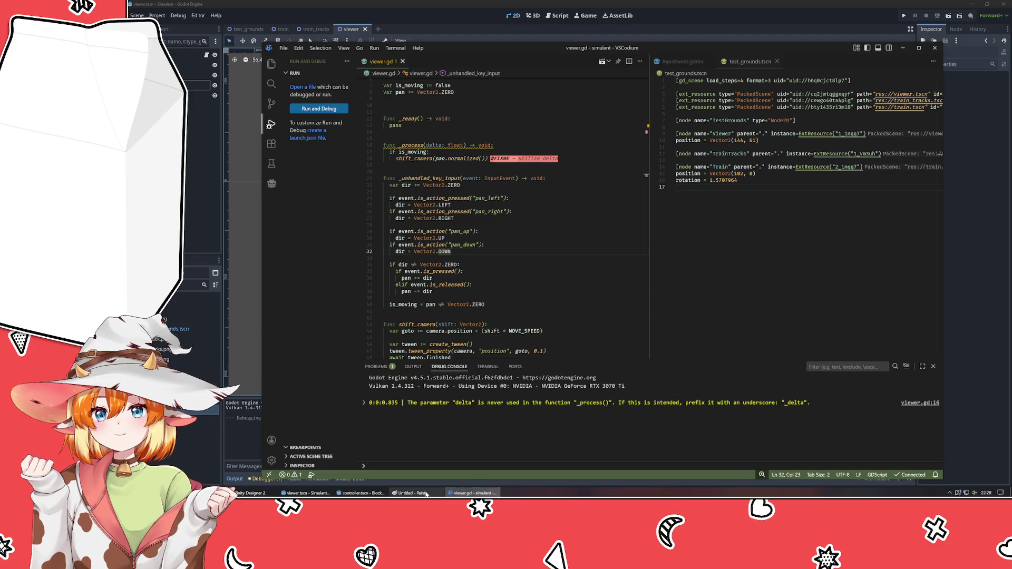
{"action": "mouse_move", "coordinate": [426, 494]}
{"action": "left_click", "coordinate": [751, 278]}
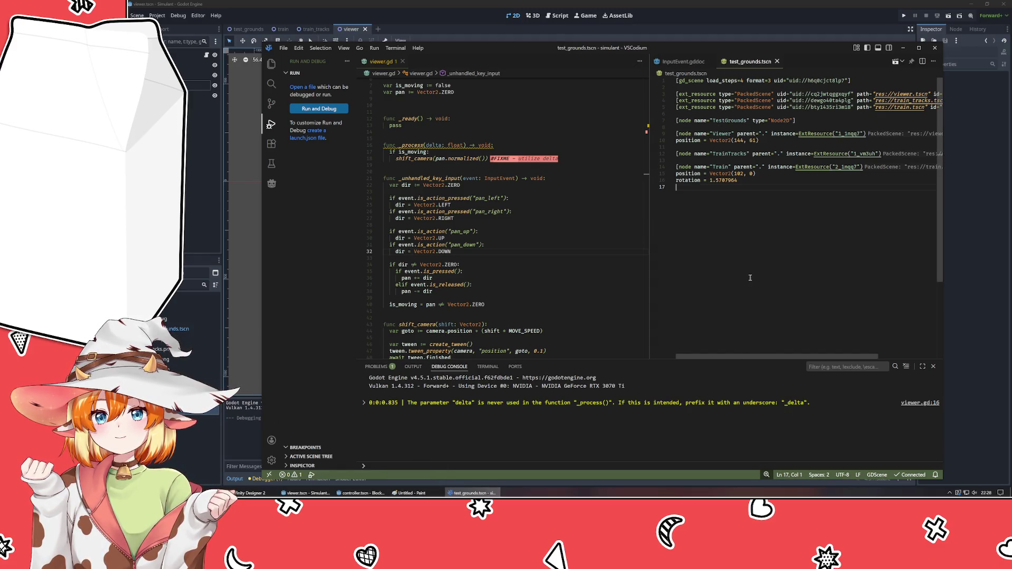
- Show the InputEvent docs scrolled up to is_action and is_action_pressed, then click into _process
{"action": "left_click", "coordinate": [693, 64]}
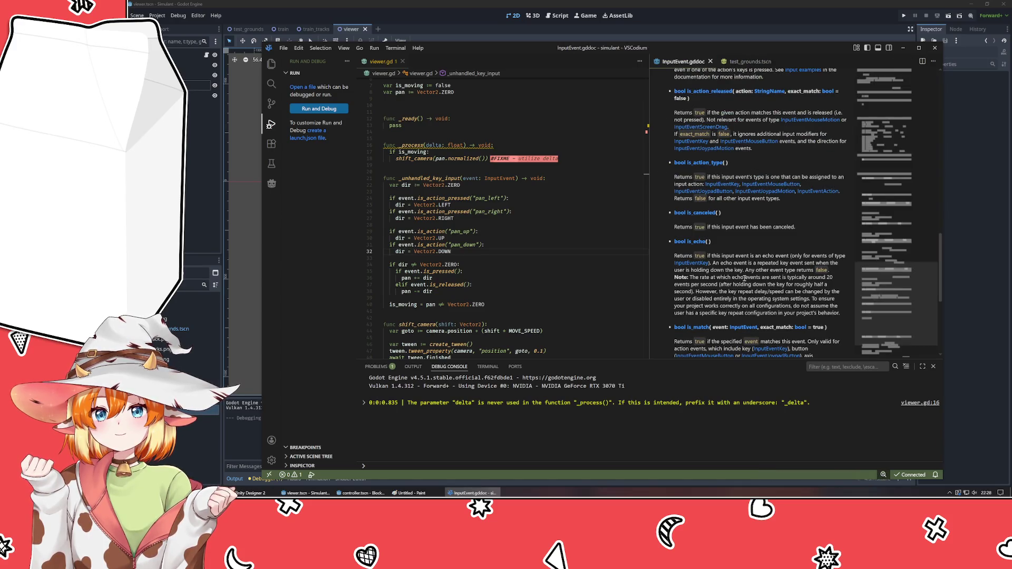
{"action": "scroll", "coordinate": [742, 279], "scroll_direction": "up", "scroll_amount": 3}
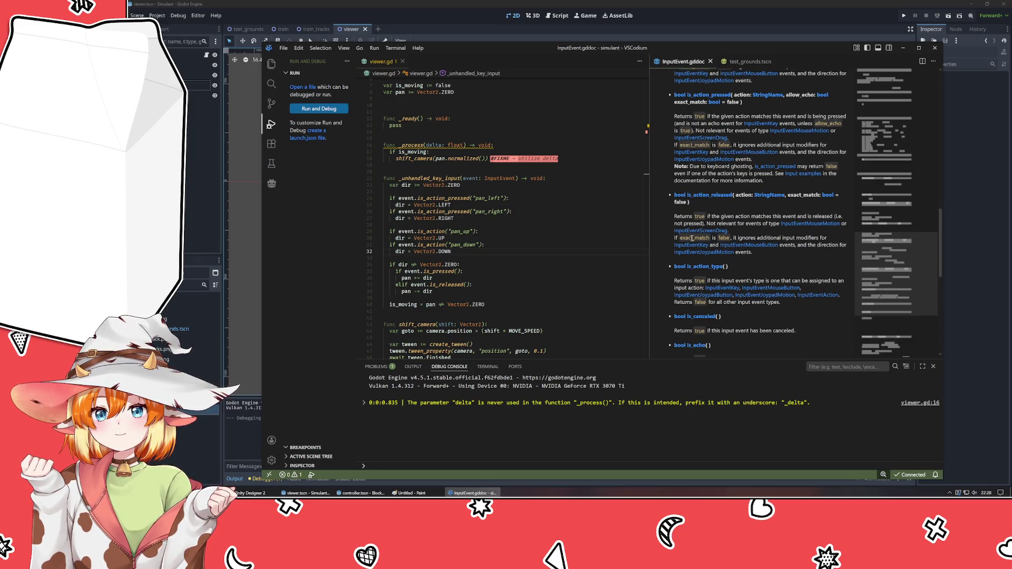
{"action": "scroll", "coordinate": [692, 239], "scroll_direction": "up", "scroll_amount": 2}
{"action": "scroll", "coordinate": [691, 238], "scroll_direction": "up", "scroll_amount": 2}
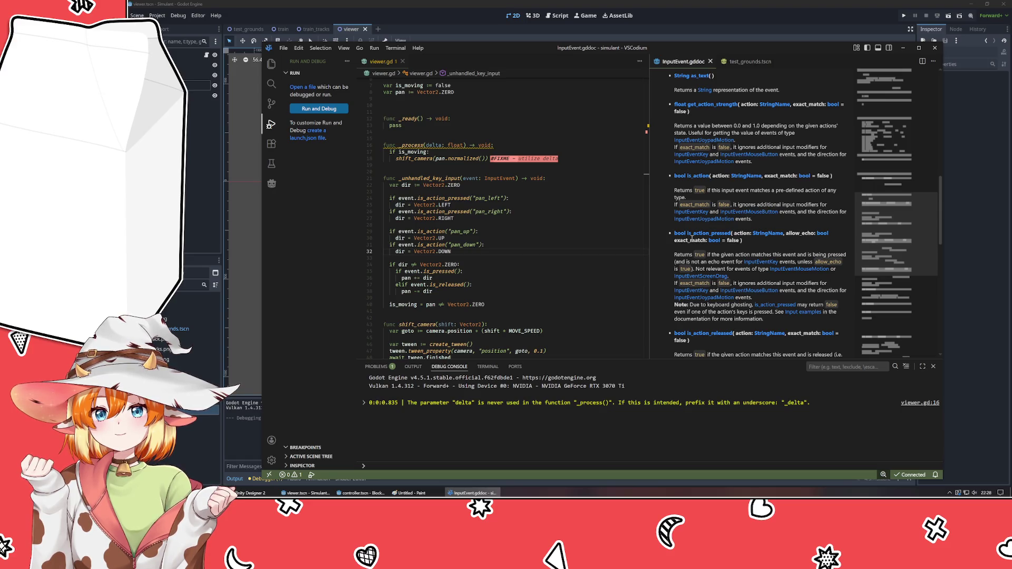
{"action": "left_click", "coordinate": [593, 150]}
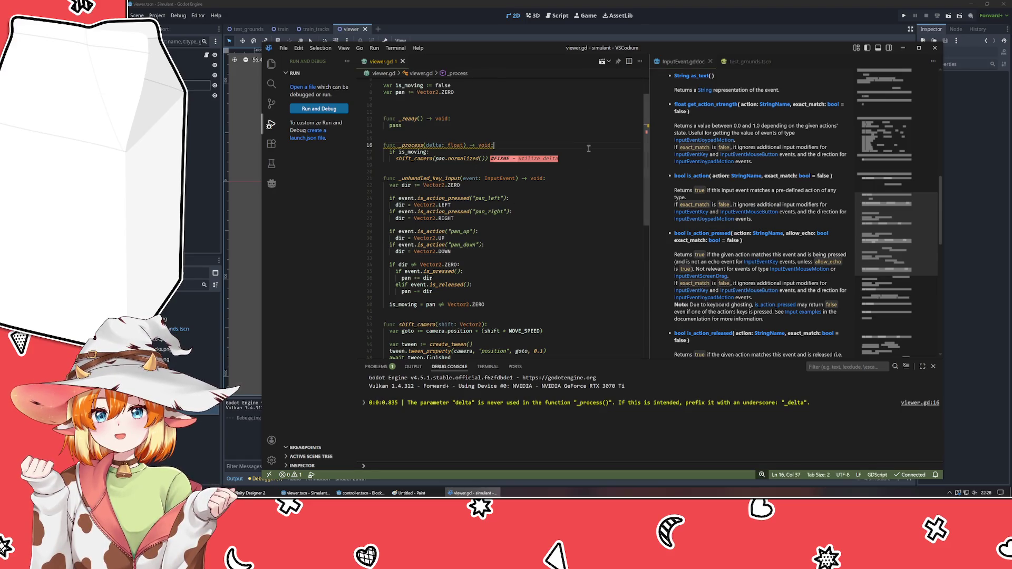
- Add blank lines in _process, delete the half-typed is_press, and focus the InputEvent docs
{"action": "key", "text": "Return"}
{"action": "key", "text": "Return"}
{"action": "key", "text": "Return"}
{"action": "key", "text": "Up"}
{"action": "key", "text": "Up"}
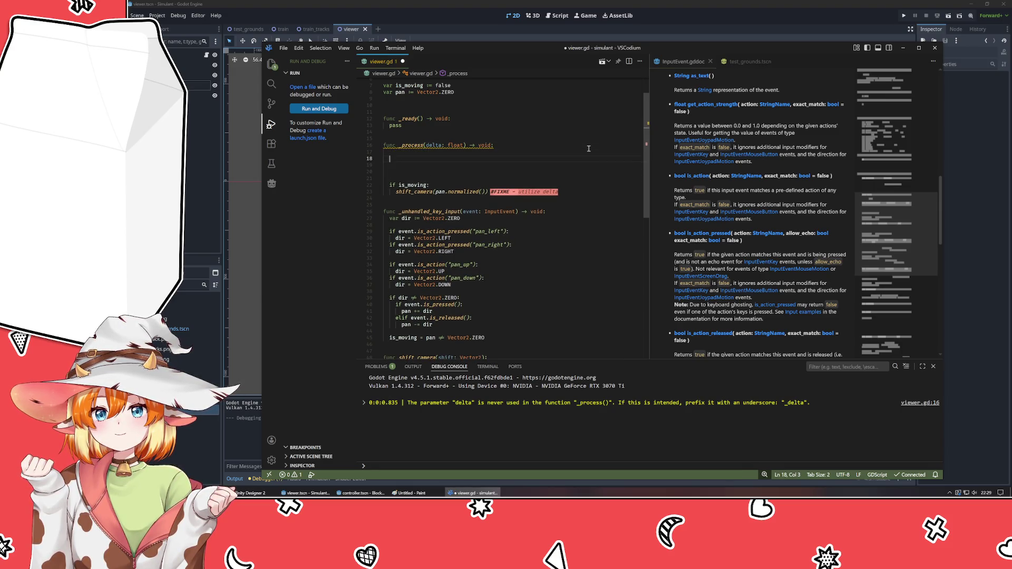
{"action": "type", "text": "s"}
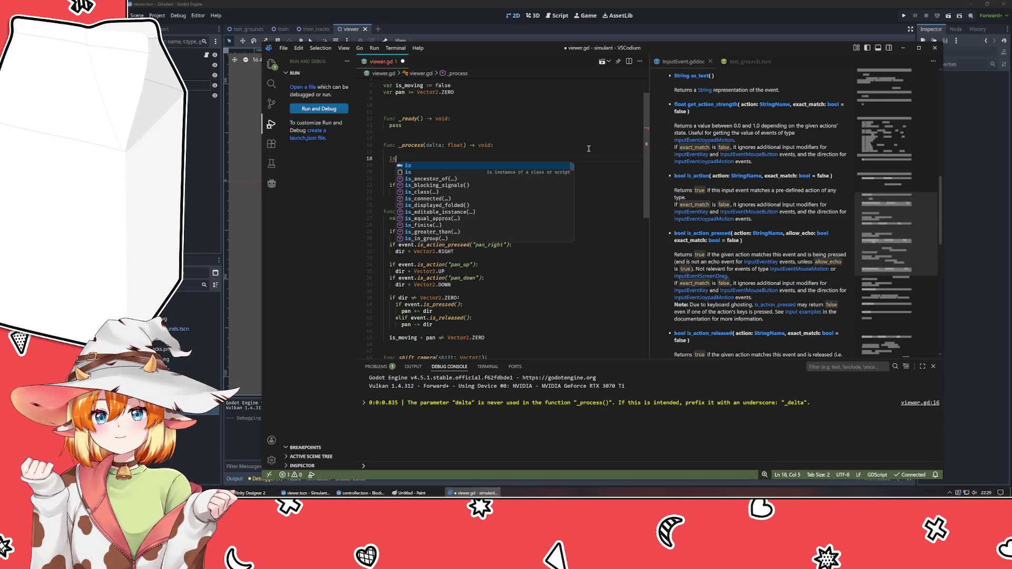
{"action": "type", "text": "_"}
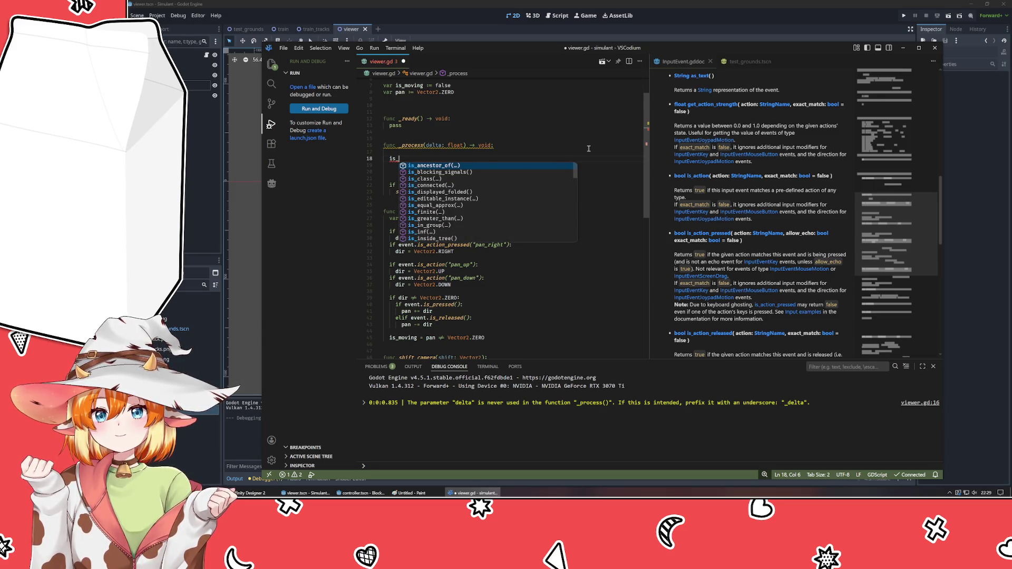
{"action": "type", "text": "press"}
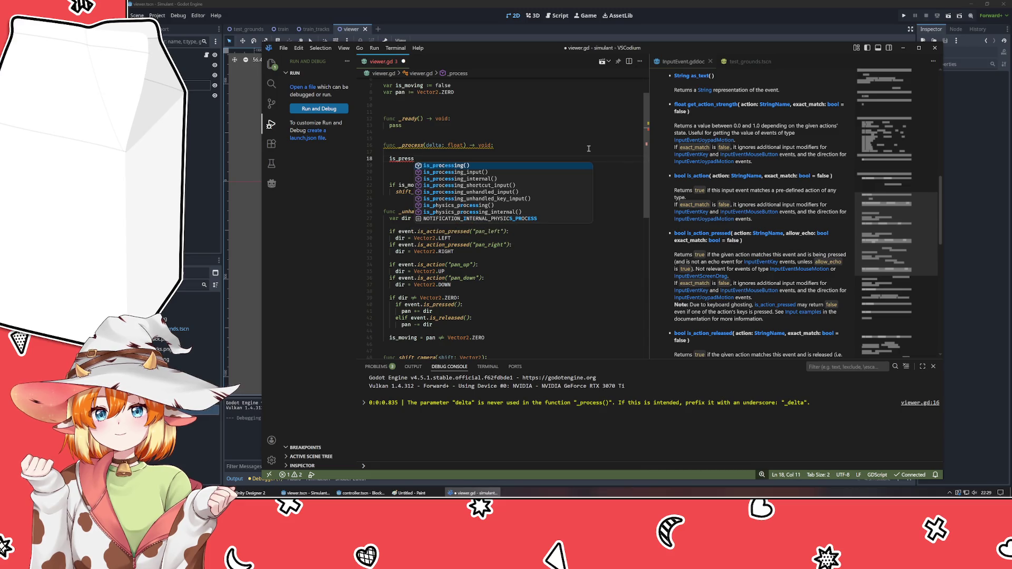
{"action": "key", "text": "ctrl+BackSpace"}
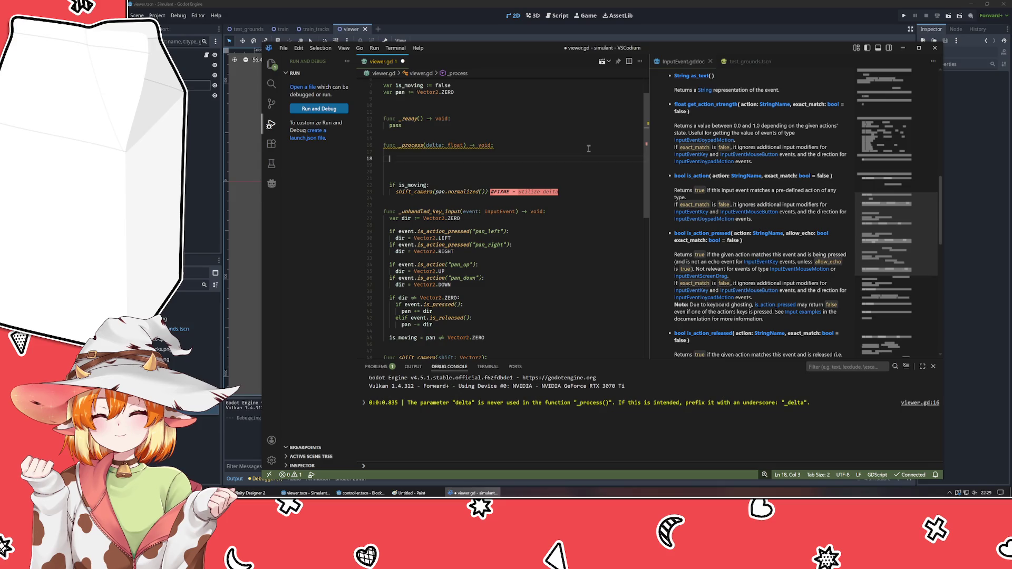
{"action": "left_click", "coordinate": [734, 122]}
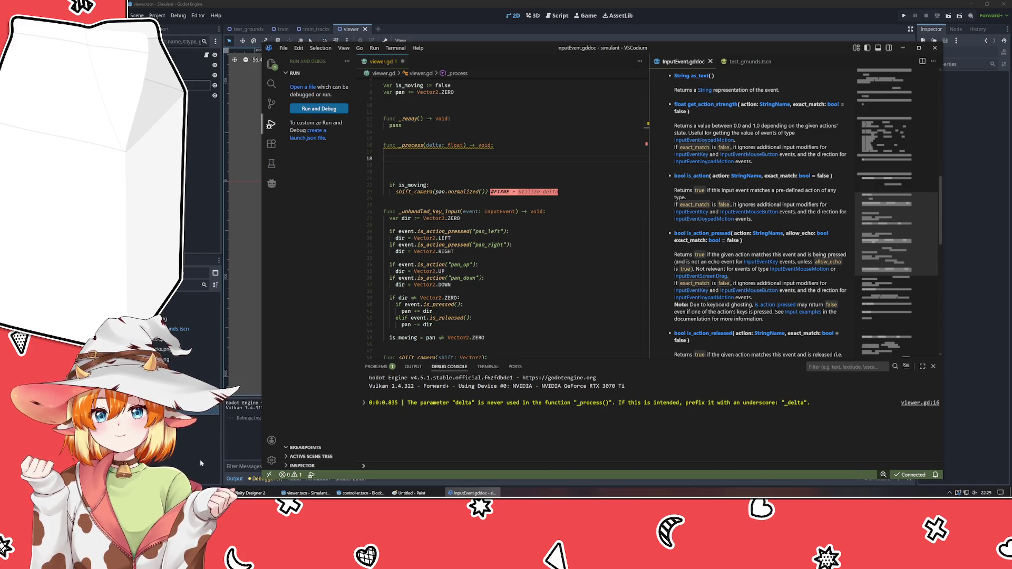
{"action": "key", "text": "alt+Tab"}
- Search 'godot get pressed keys' and read the Input examples page on events versus polling
{"action": "mouse_move", "coordinate": [344, 102]}
{"action": "left_mouse_down"}
{"action": "mouse_move", "coordinate": [306, 102]}
{"action": "mouse_move", "coordinate": [343, 103]}
{"action": "left_mouse_up"}
{"action": "type", "text": "get pre"}
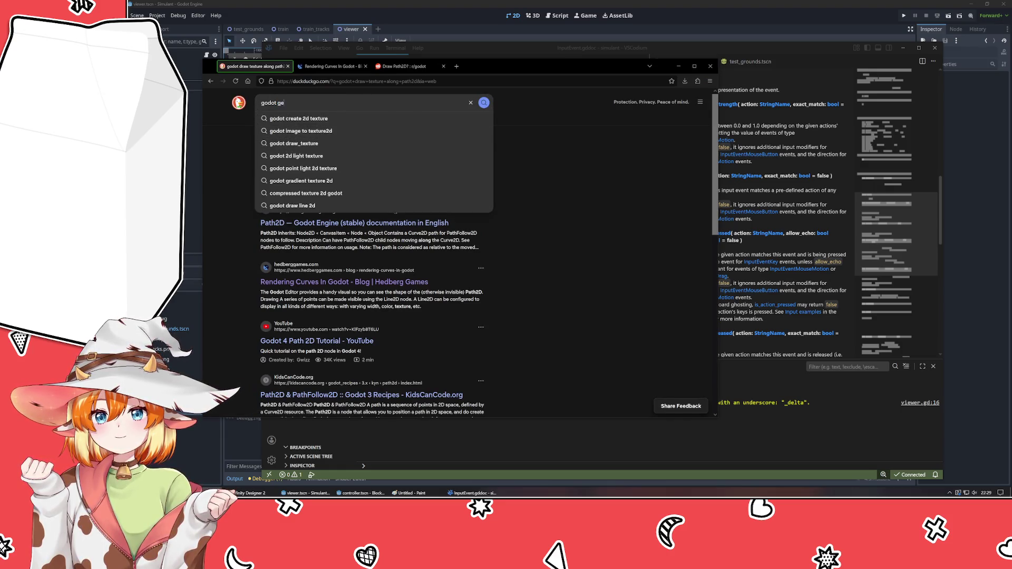
{"action": "type", "text": "ssed keys"}
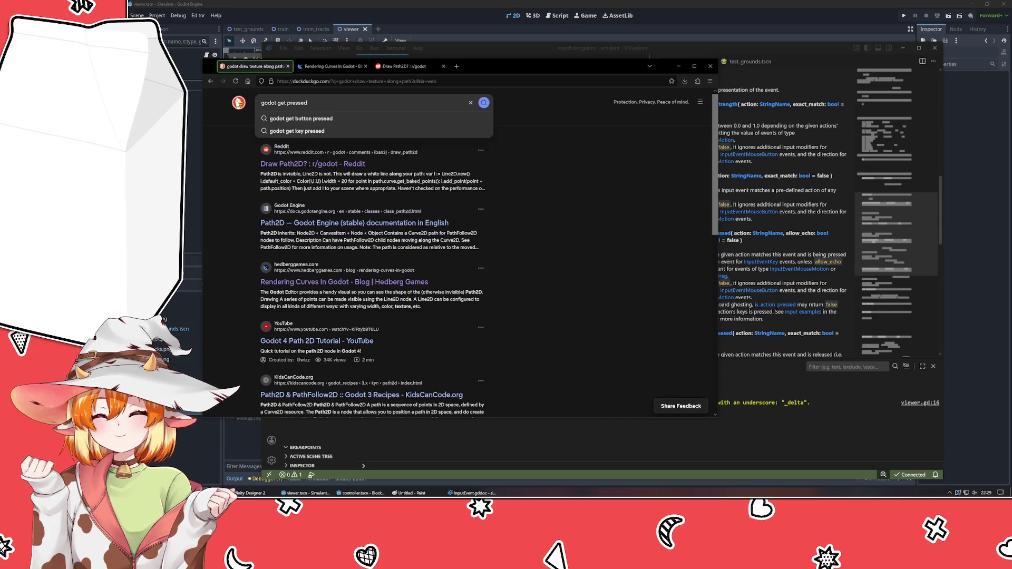
{"action": "key", "text": "Return"}
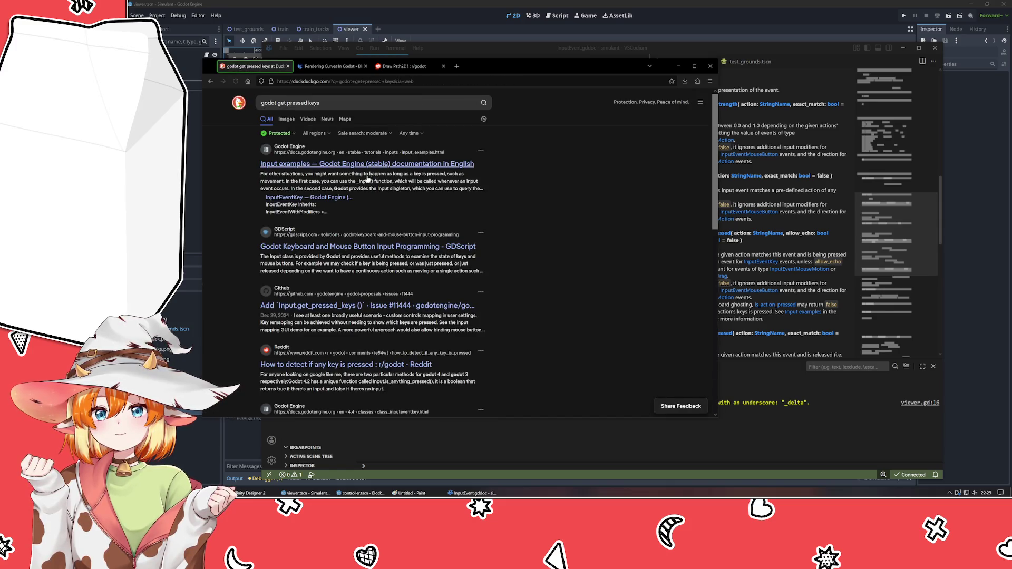
{"action": "left_click", "coordinate": [364, 172]}
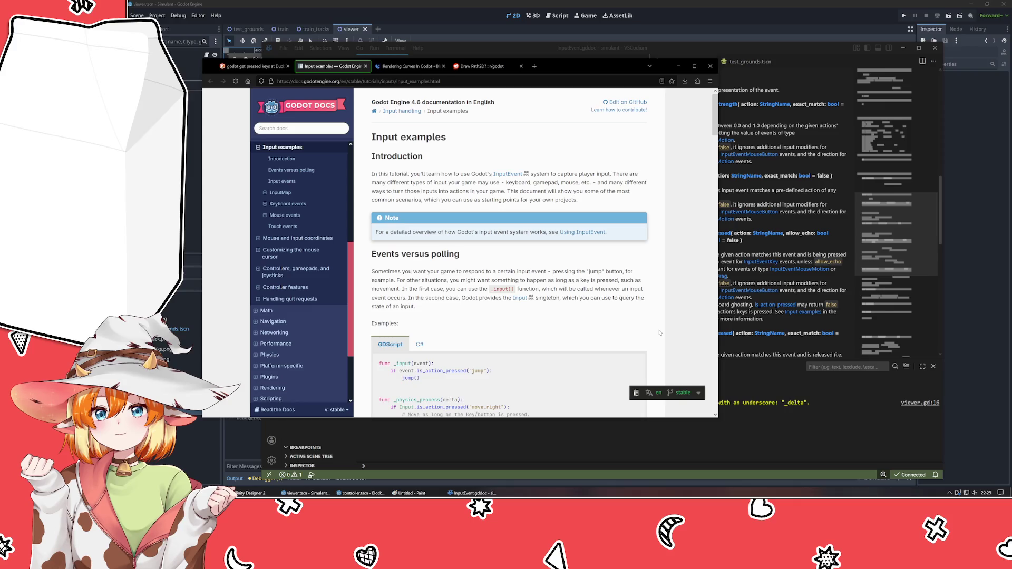
{"action": "left_click", "coordinate": [636, 396]}
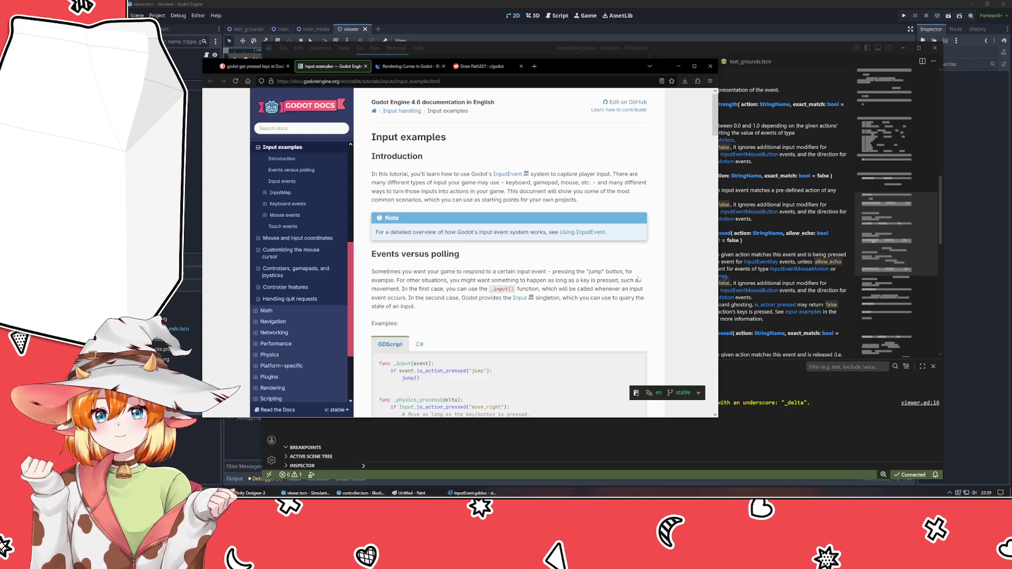
{"action": "scroll", "coordinate": [638, 279], "scroll_direction": "down", "scroll_amount": 3}
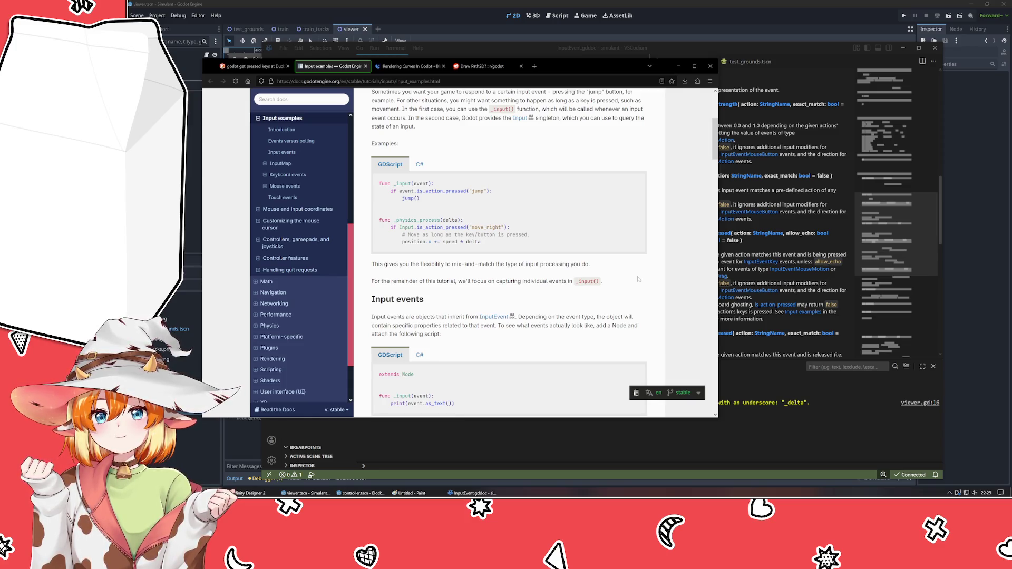
{"action": "left_click", "coordinate": [679, 66]}
- Add 'if Input.is_action_just_pressed("pan_left"):' with 'pan += Vector2.LEFT' in _process
{"action": "type", "text": "if Inpt"}
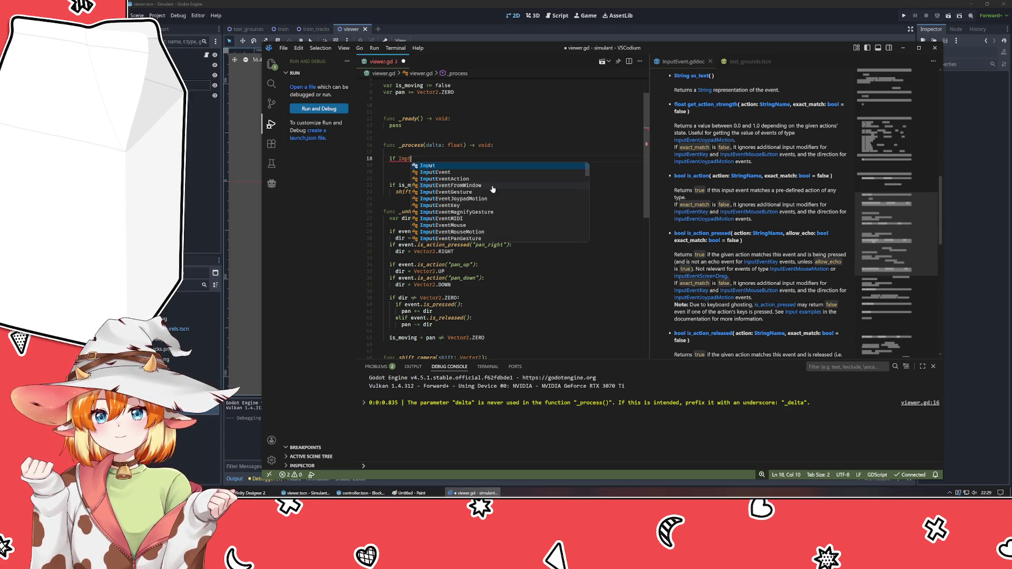
{"action": "key", "text": "Return"}
{"action": "type", "text": "."}
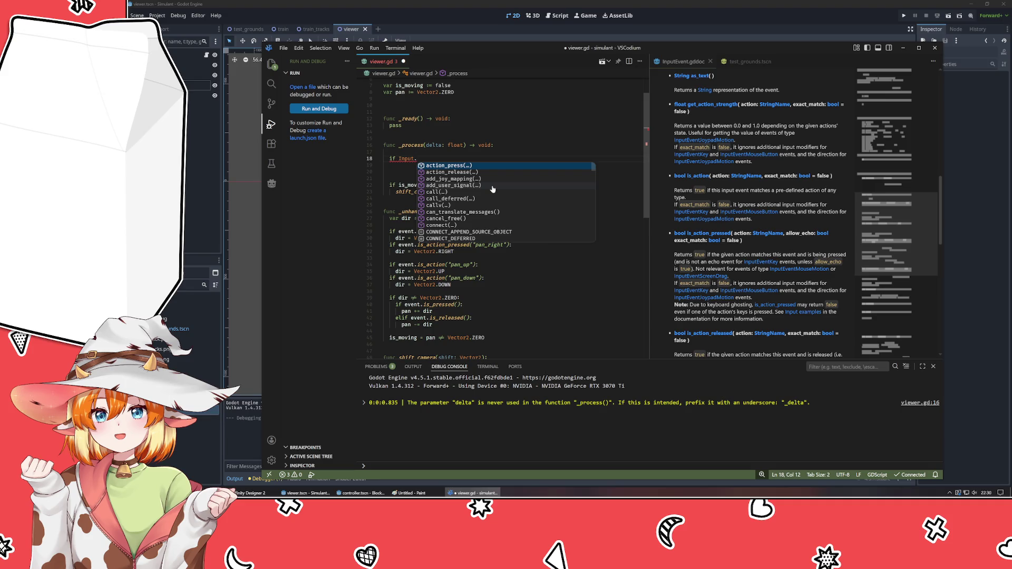
{"action": "type", "text": "is_"}
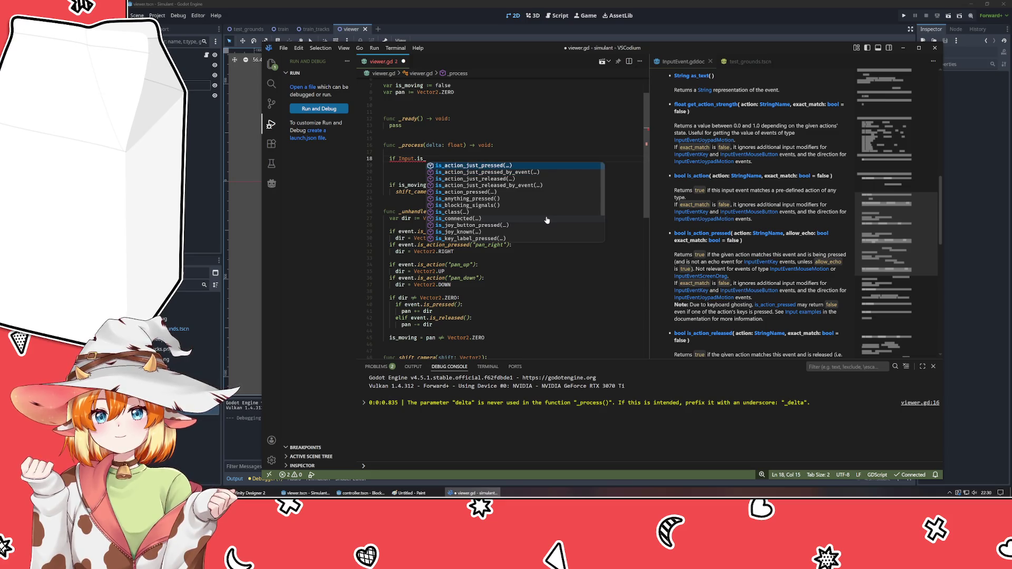
{"action": "key", "text": "Return"}
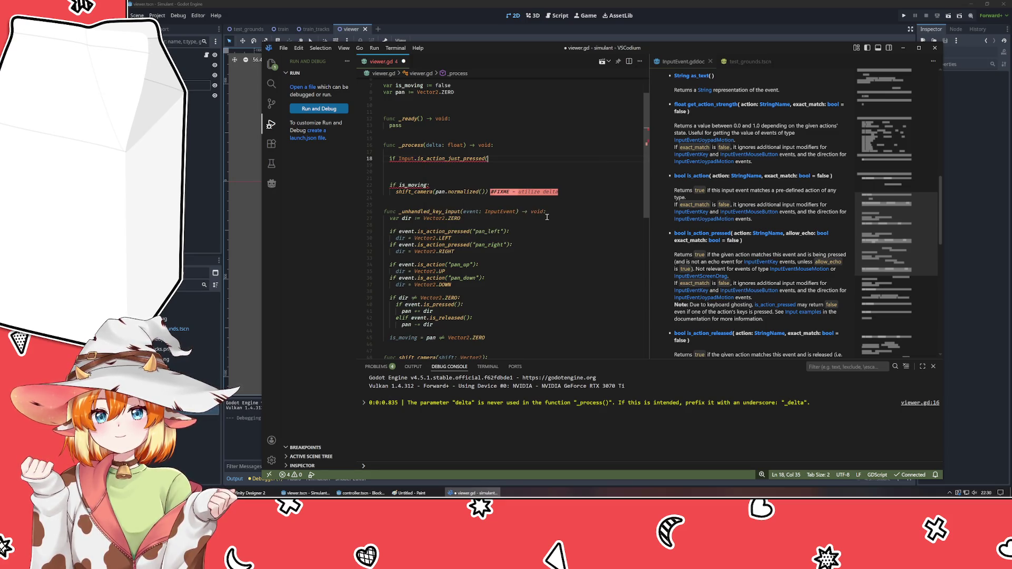
{"action": "type", "text": "pan_left\")"}
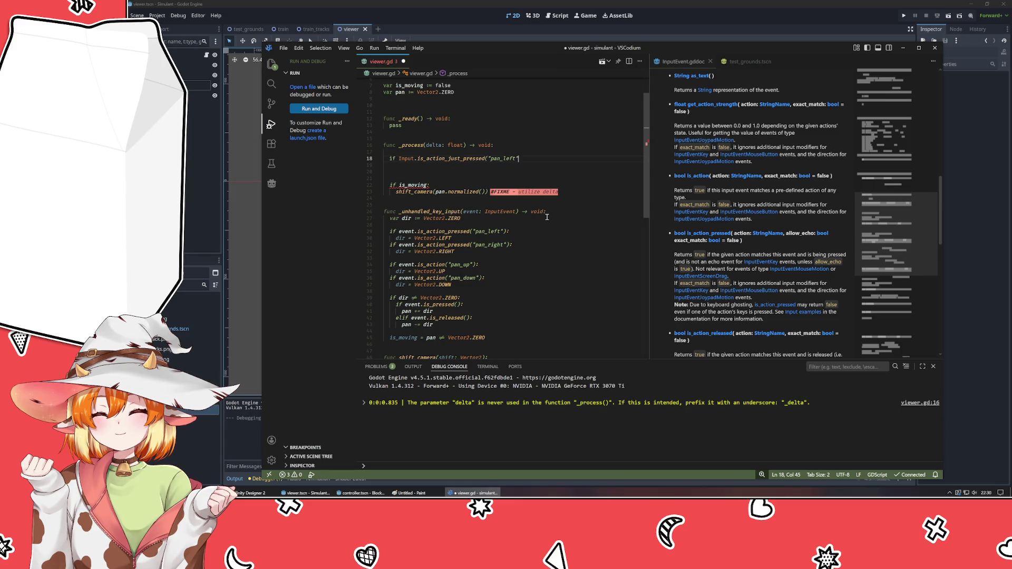
{"action": "type", "text": ":"}
{"action": "key", "text": "Return"}
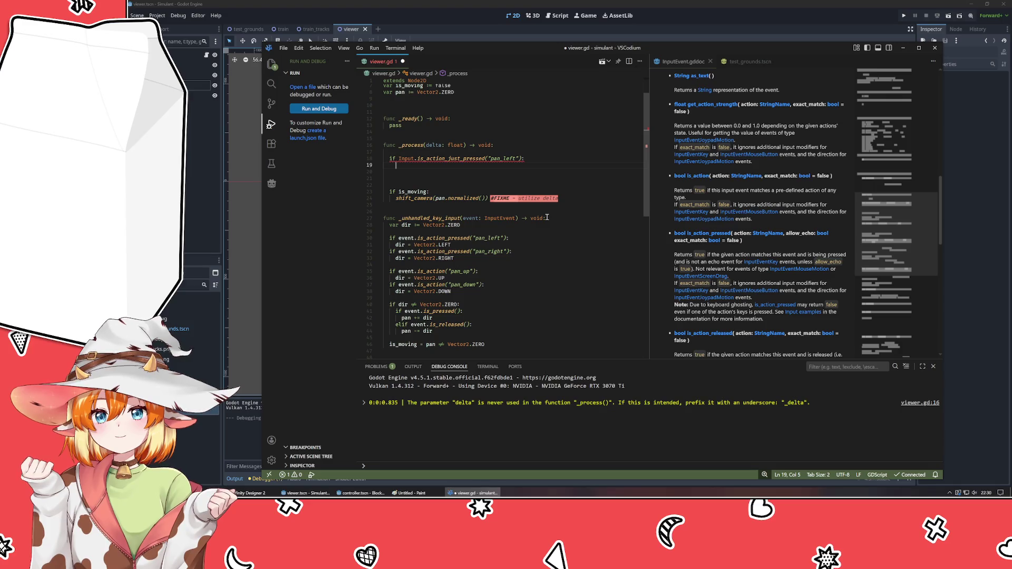
{"action": "type", "text": "pan +"}
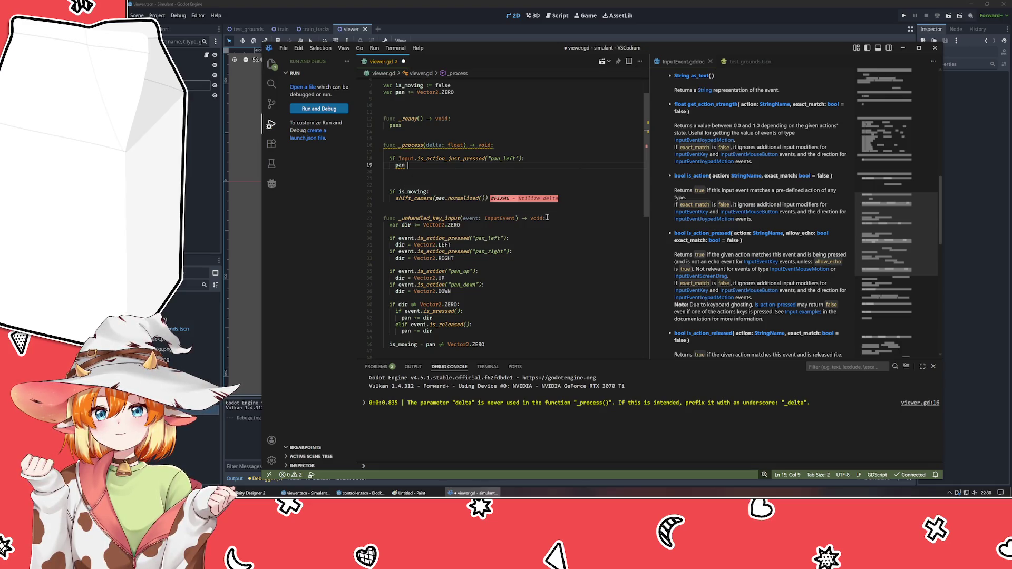
{"action": "type", "text": "= Vec"}
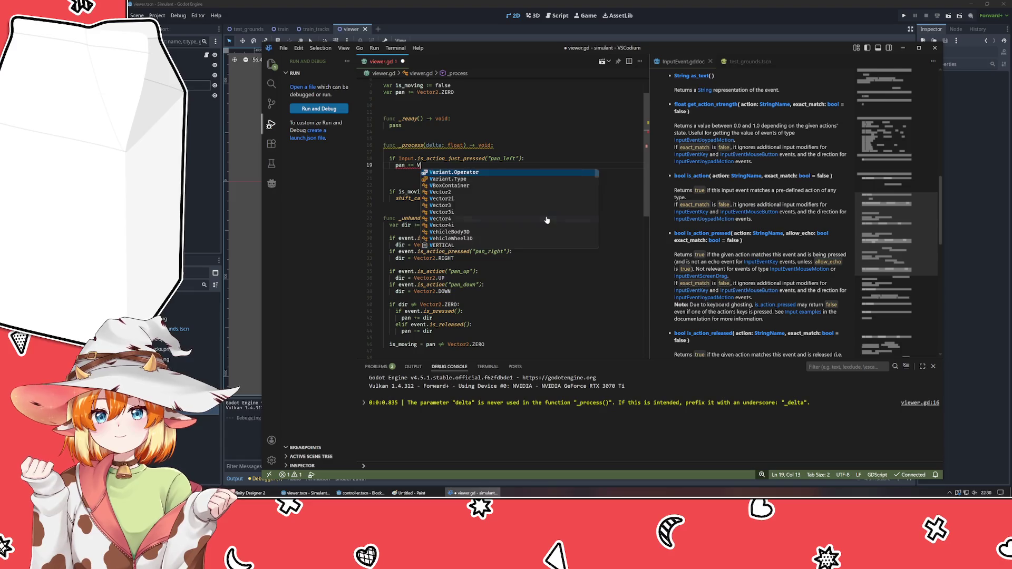
{"action": "key", "text": "Return"}
{"action": "type", "text": "."}
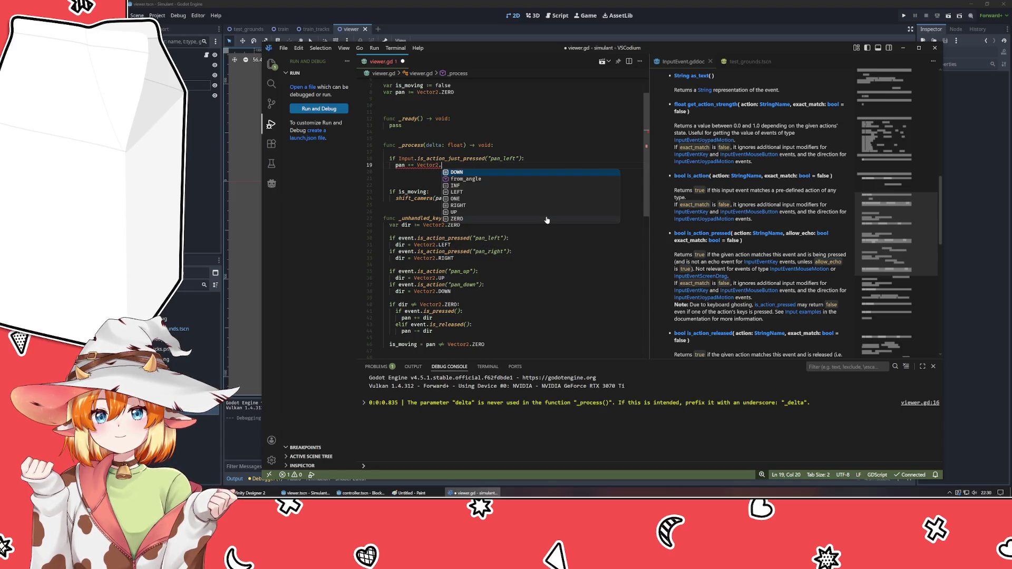
{"action": "type", "text": "l"}
{"action": "key", "text": "Return"}
{"action": "key", "text": "Return"}
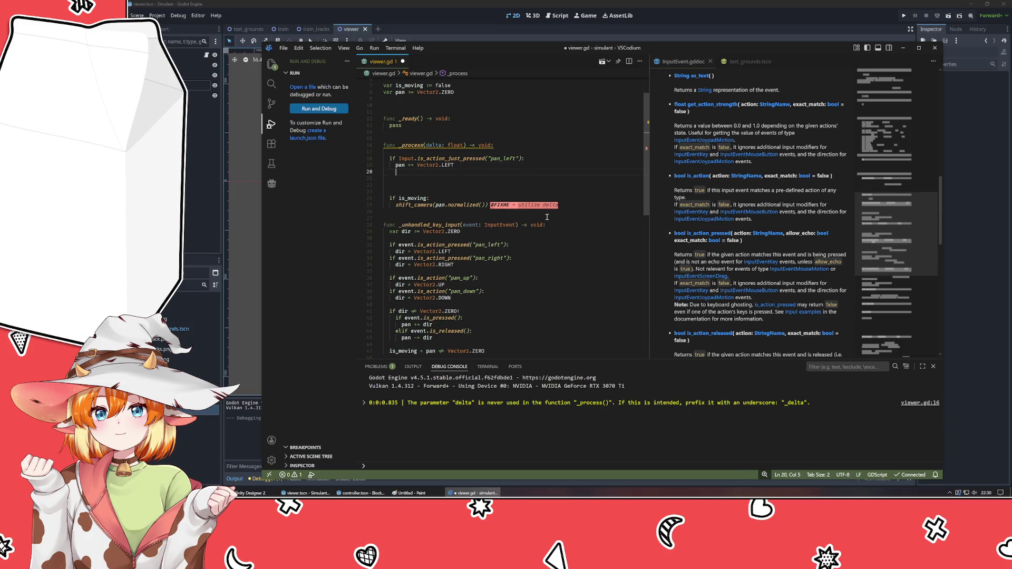
- Add an elif is_action_just_released("pan_left") branch doing 'pan -= Vector2.LEFT'
{"action": "type", "text": "if Input"}
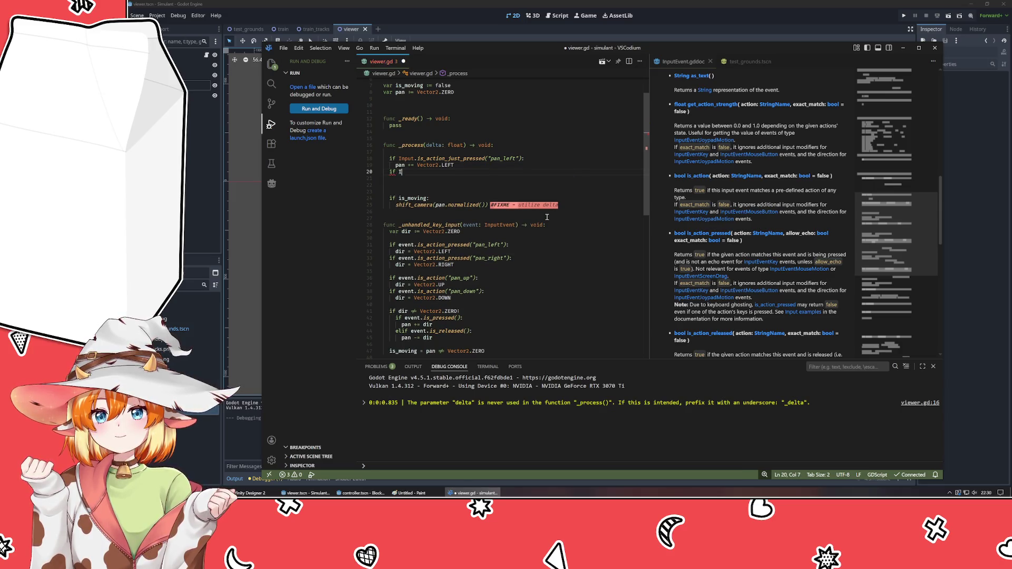
{"action": "key", "text": "ctrl+BackSpace"}
{"action": "key", "text": "ctrl+BackSpace"}
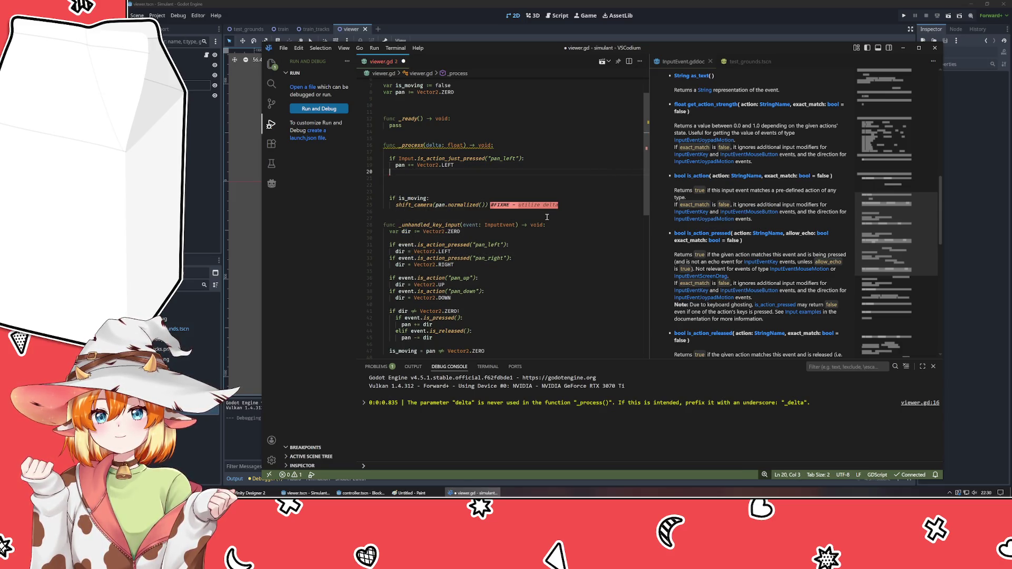
{"action": "type", "text": "elif Input."}
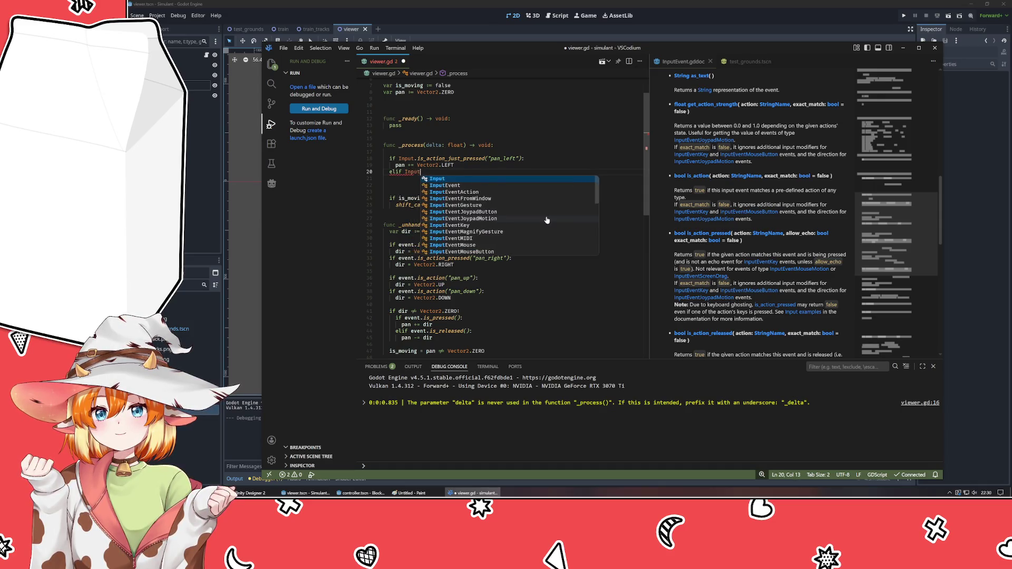
{"action": "type", "text": "is_ac"}
{"action": "key", "text": "Down"}
{"action": "key", "text": "Down"}
{"action": "key", "text": "Return"}
{"action": "type", "text": "\"pan_left\"):"}
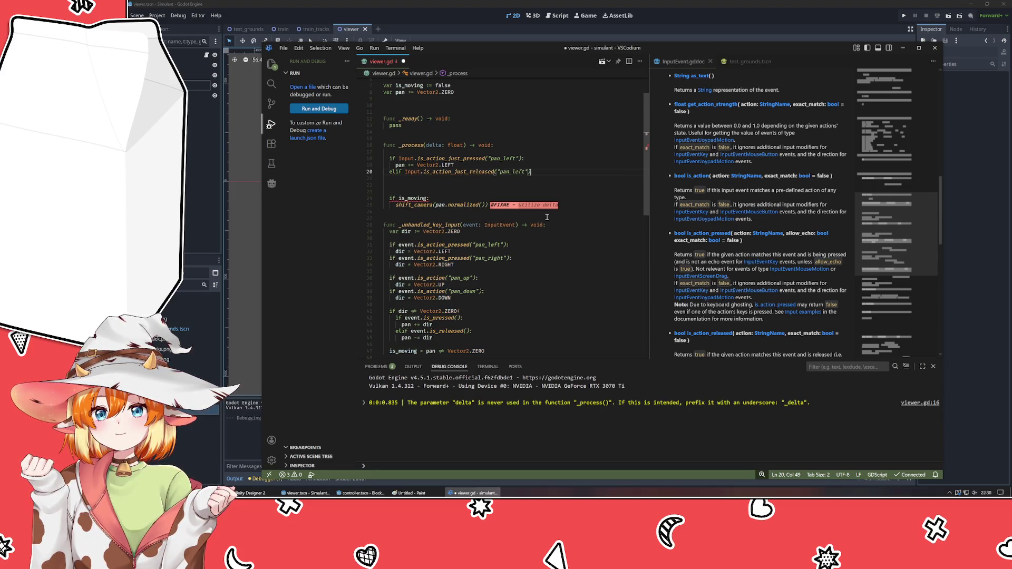
{"action": "key", "text": "Return"}
{"action": "type", "text": "pan -= Vec"}
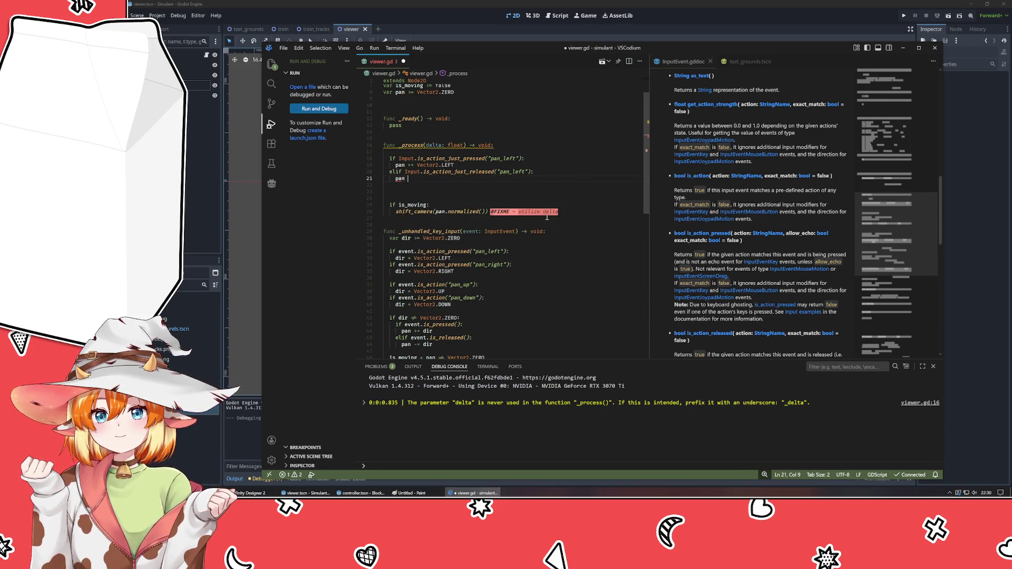
{"action": "type", "text": "tor2.LEFT"}
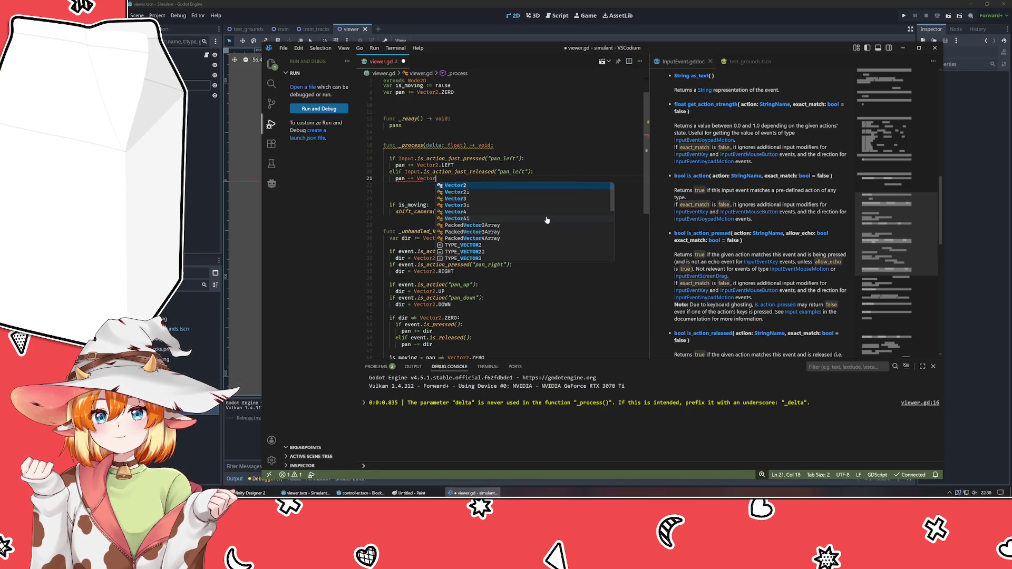
{"action": "key", "text": "Escape"}
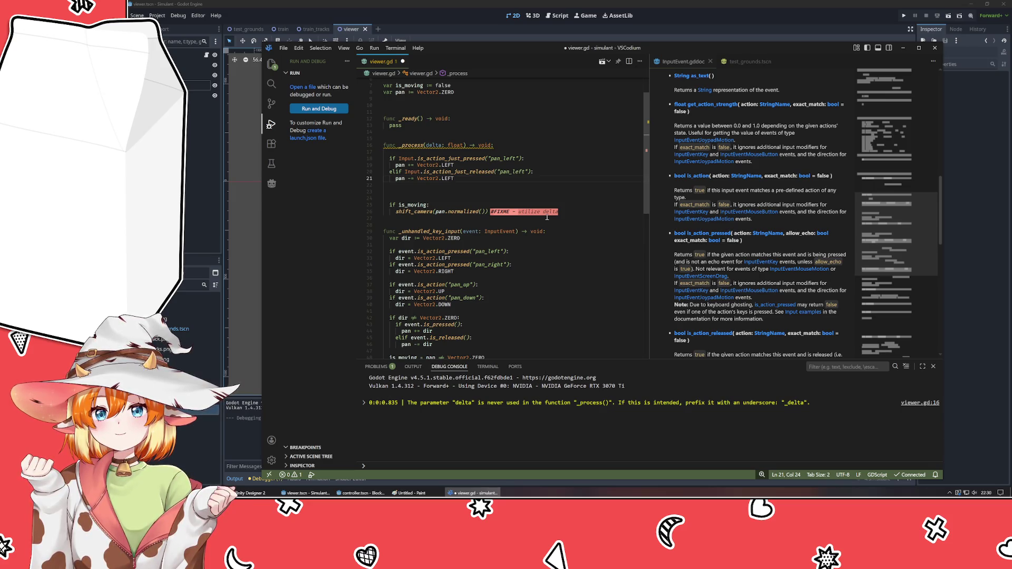
{"action": "scroll", "coordinate": [547, 217], "scroll_direction": "down", "scroll_amount": 3}
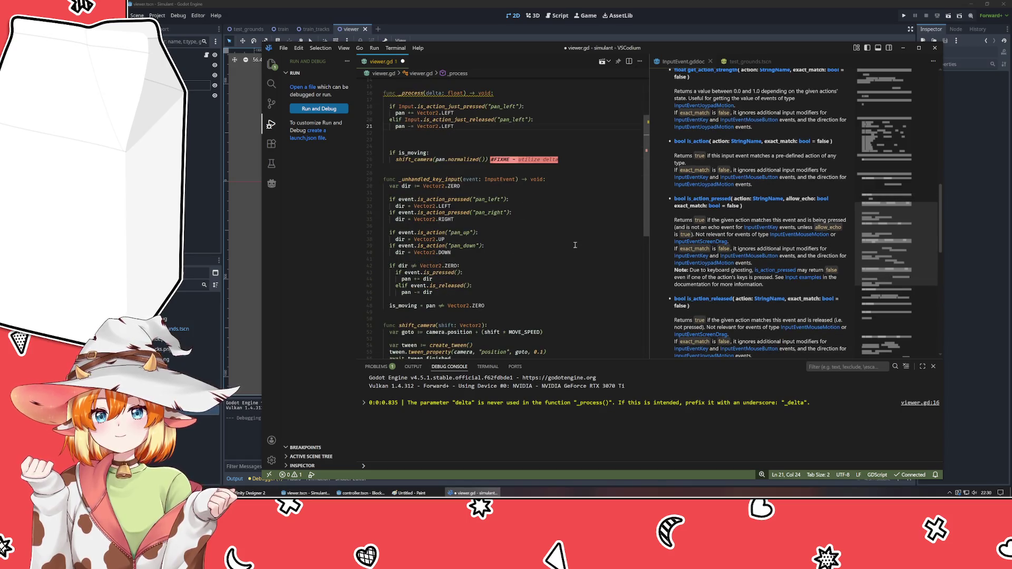
- Delete the _unhandled_key_input function and tidy the blank lines around _process
{"action": "mouse_move", "coordinate": [493, 313]}
{"action": "left_mouse_down"}
{"action": "mouse_move", "coordinate": [411, 201]}
{"action": "mouse_move", "coordinate": [369, 177]}
{"action": "mouse_move", "coordinate": [341, 176]}
{"action": "left_mouse_up"}
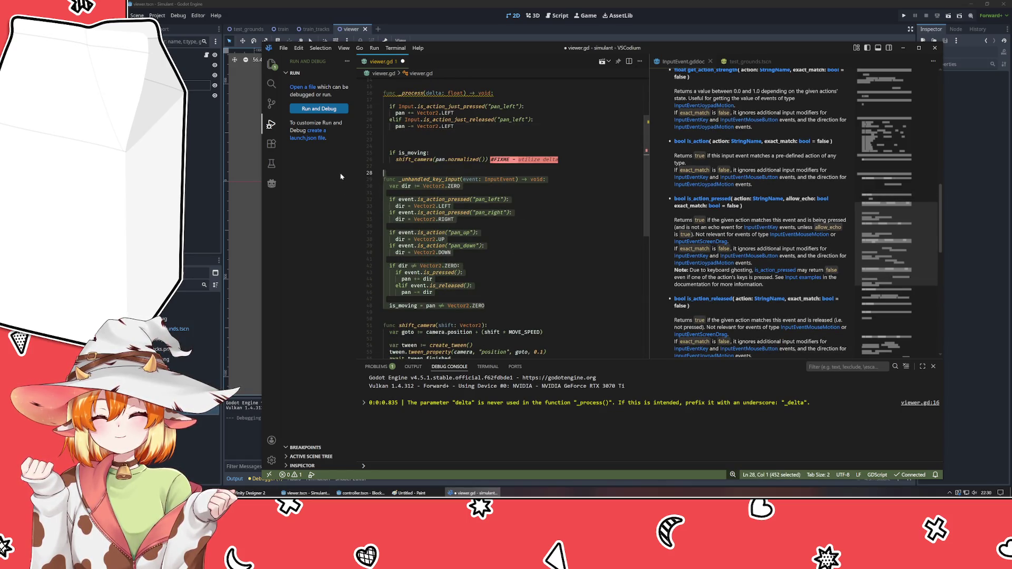
{"action": "key", "text": "BackSpace"}
{"action": "scroll", "coordinate": [438, 278], "scroll_direction": "up", "scroll_amount": 5}
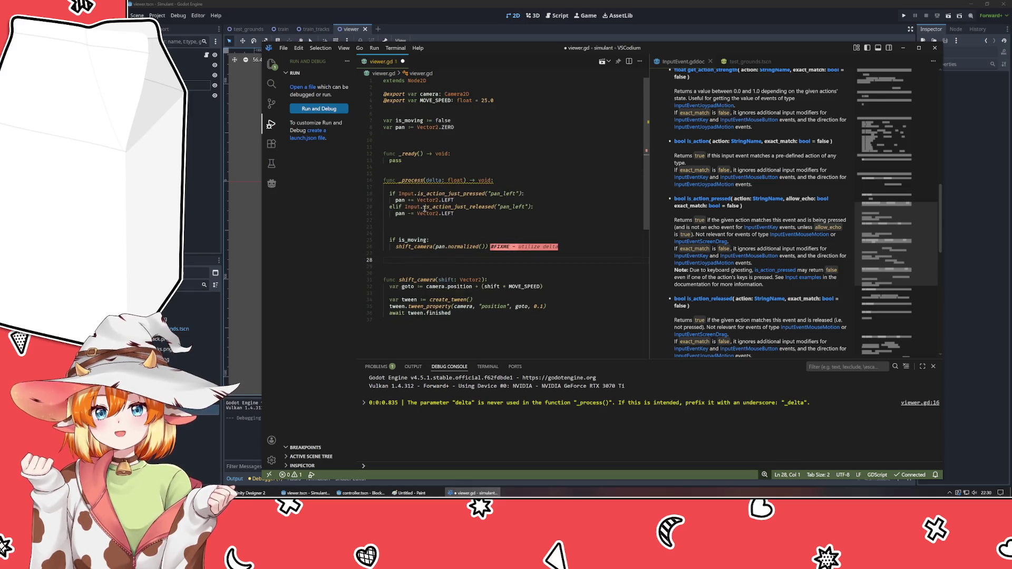
{"action": "left_click", "coordinate": [446, 187]}
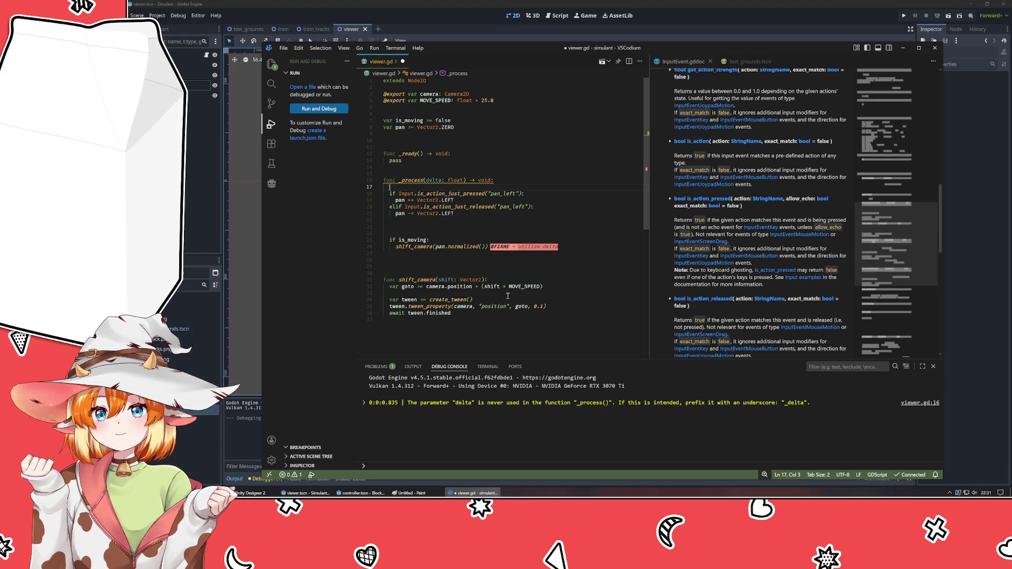
{"action": "left_click", "coordinate": [404, 233]}
{"action": "key", "text": "BackSpace"}
{"action": "key", "text": "BackSpace"}
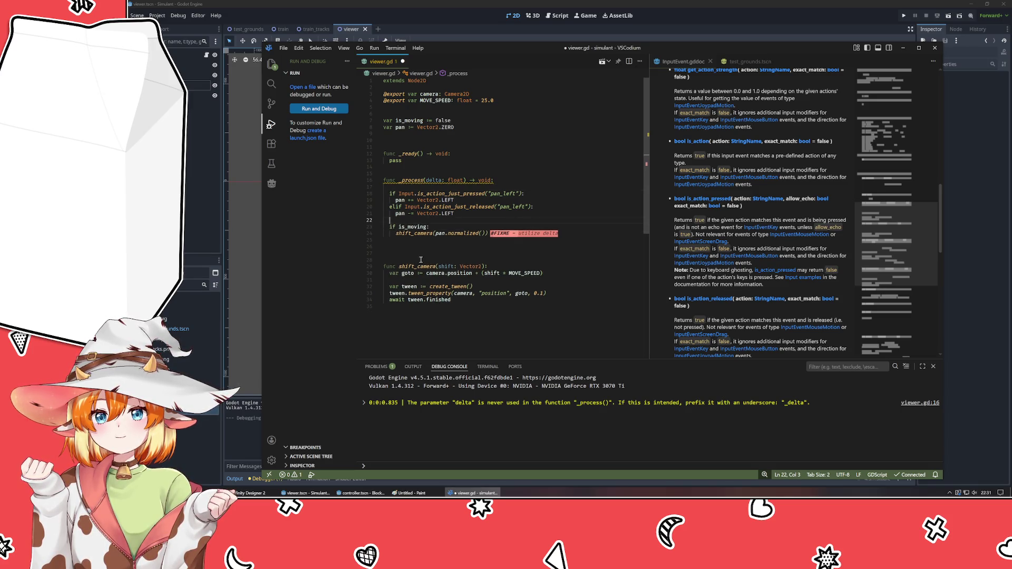
{"action": "left_click", "coordinate": [414, 253]}
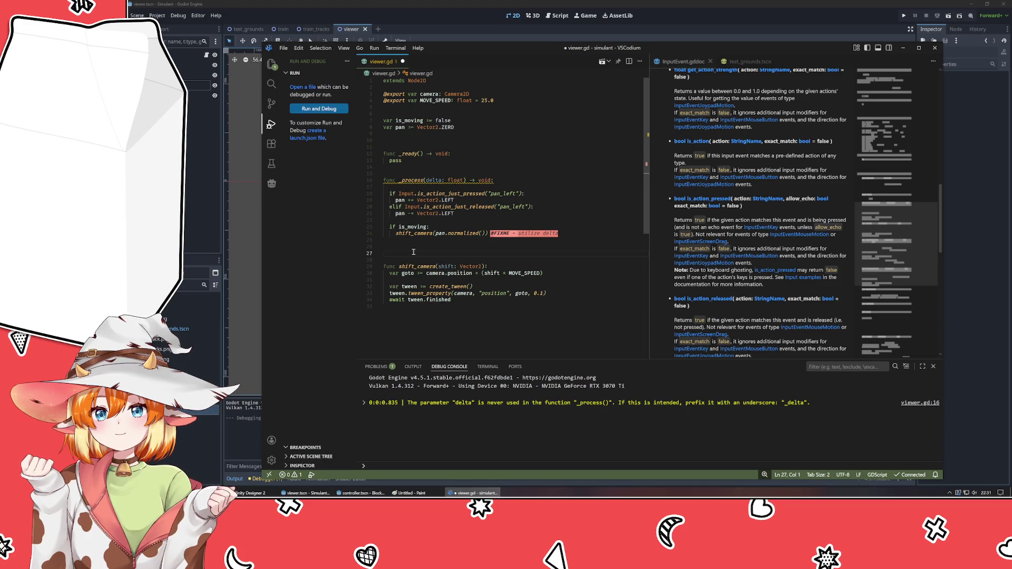
{"action": "key", "text": "Return"}
{"action": "key", "text": "Up"}
{"action": "key", "text": "Up"}
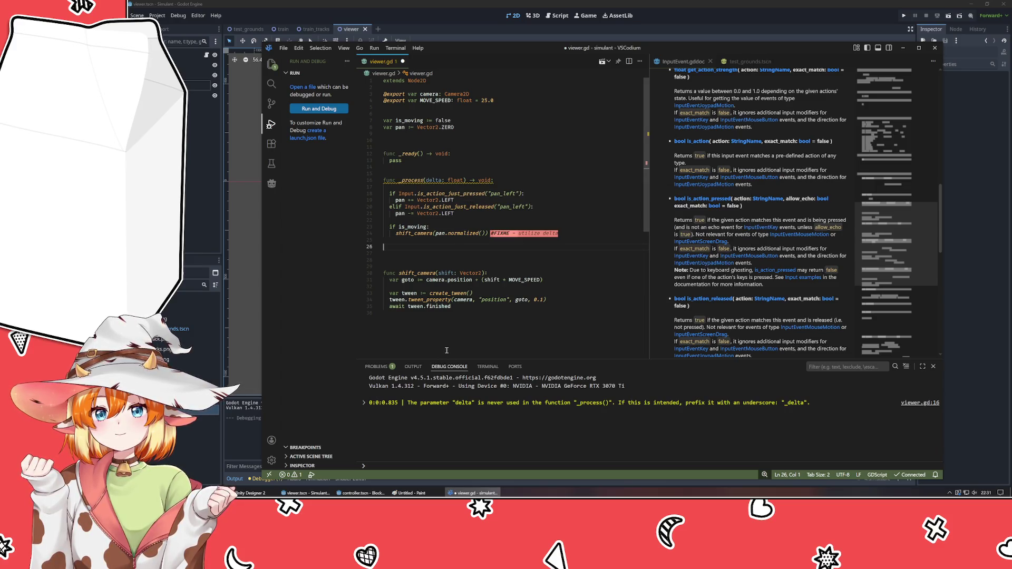
- Change the _process condition from 'if is_moving' to 'if not lock_on'
{"action": "left_click", "coordinate": [400, 227]}
{"action": "key", "text": "BackSpace"}
{"action": "key", "text": "BackSpace"}
{"action": "type", "text": "can"}
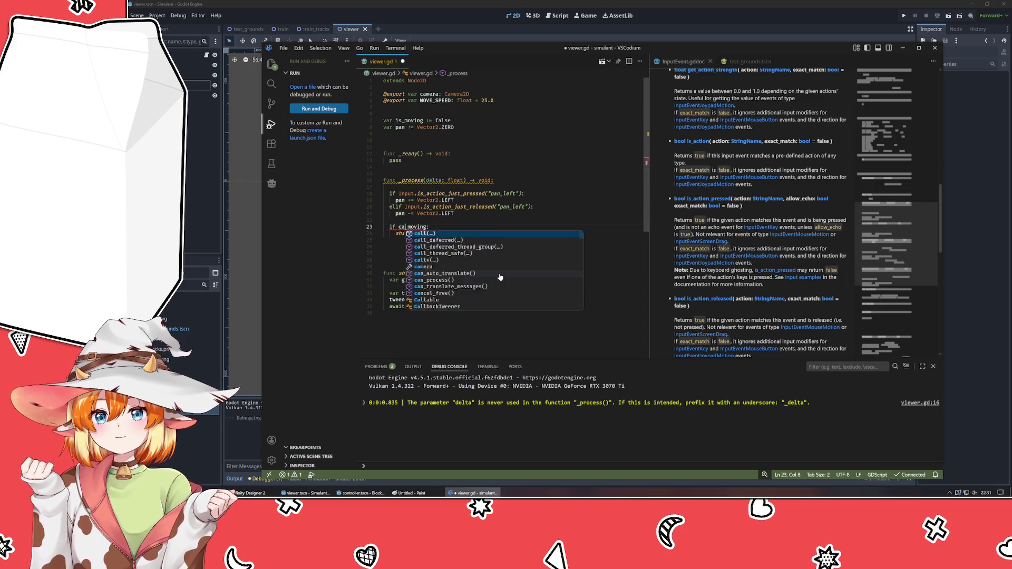
{"action": "key", "text": "Escape"}
{"action": "key", "text": "ctrl+BackSpace"}
{"action": "key", "text": "ctrl+Delete"}
{"action": "type", "text": "unlocked:"}
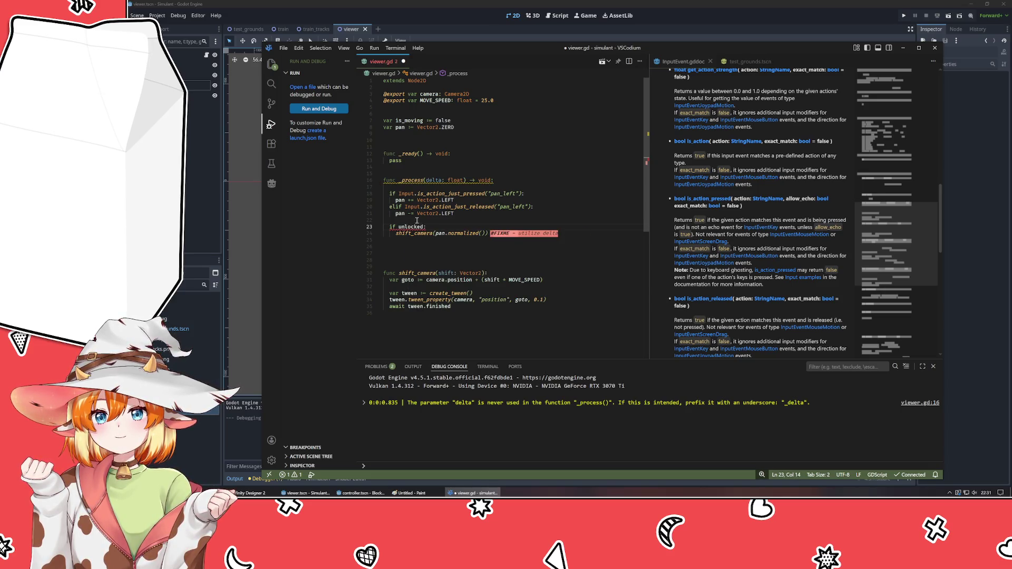
{"action": "key", "text": "ctrl+BackSpace"}
{"action": "type", "text": "lock_on:"}
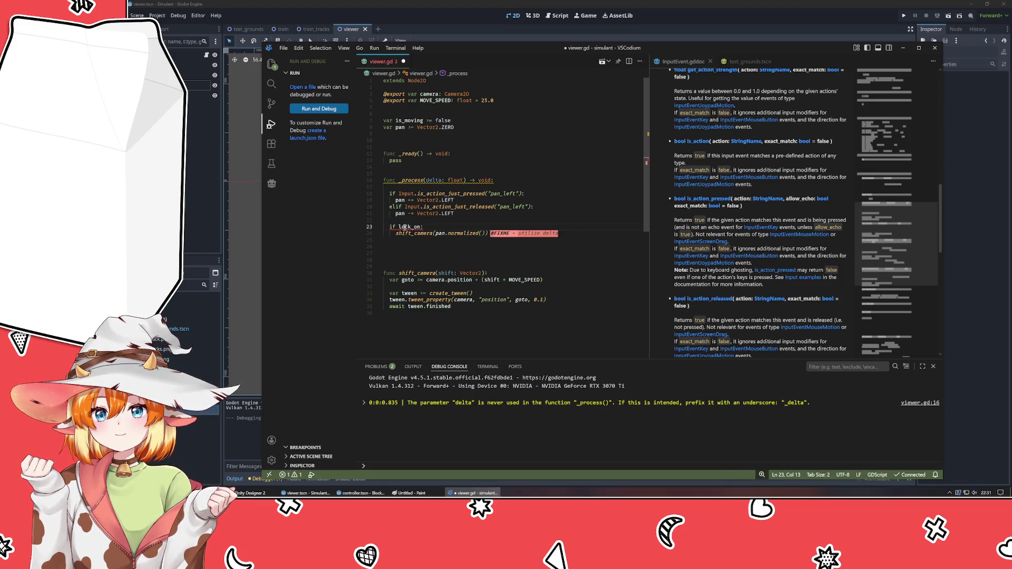
{"action": "key", "text": "ctrl+Left"}
{"action": "type", "text": "not"}
{"action": "double_click", "coordinate": [407, 121]}
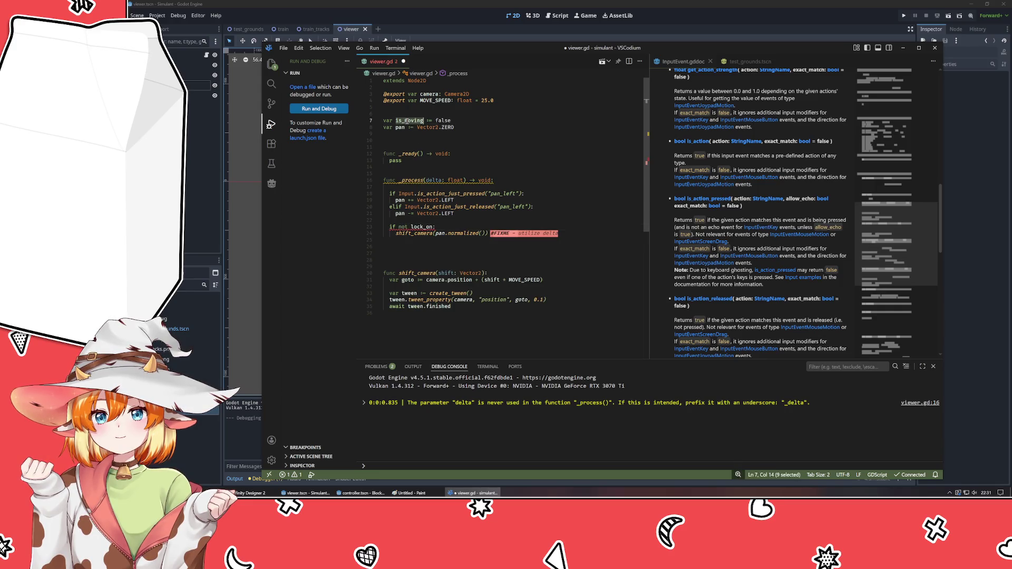
{"action": "type", "text": "lock_on"}
{"action": "key", "text": "End"}
{"action": "key", "text": "ctrl+BackSpace"}
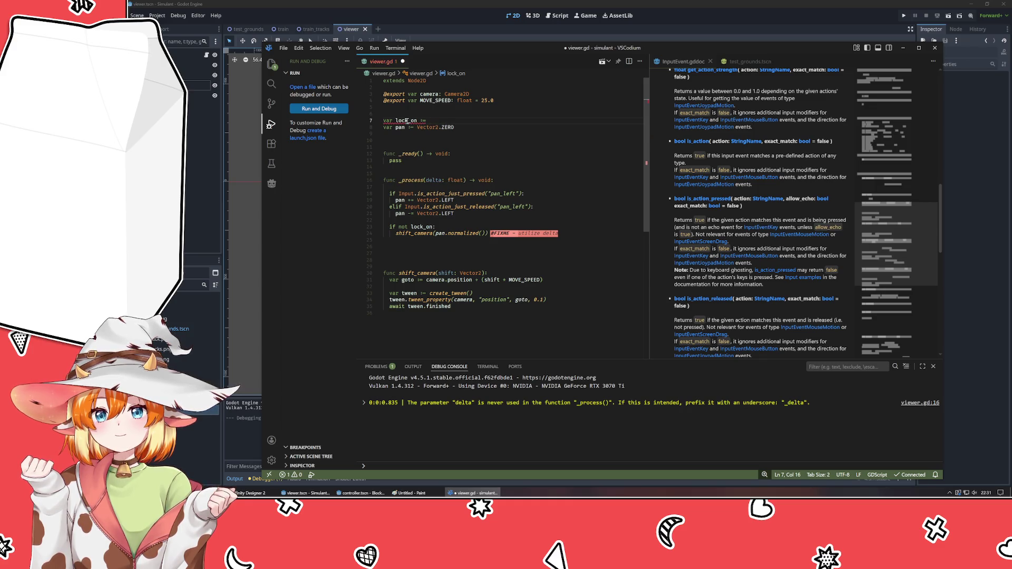
{"action": "key", "text": "BackSpace"}
{"action": "key", "text": "BackSpace"}
{"action": "key", "text": "BackSpace"}
{"action": "type", "text": ": Node"}
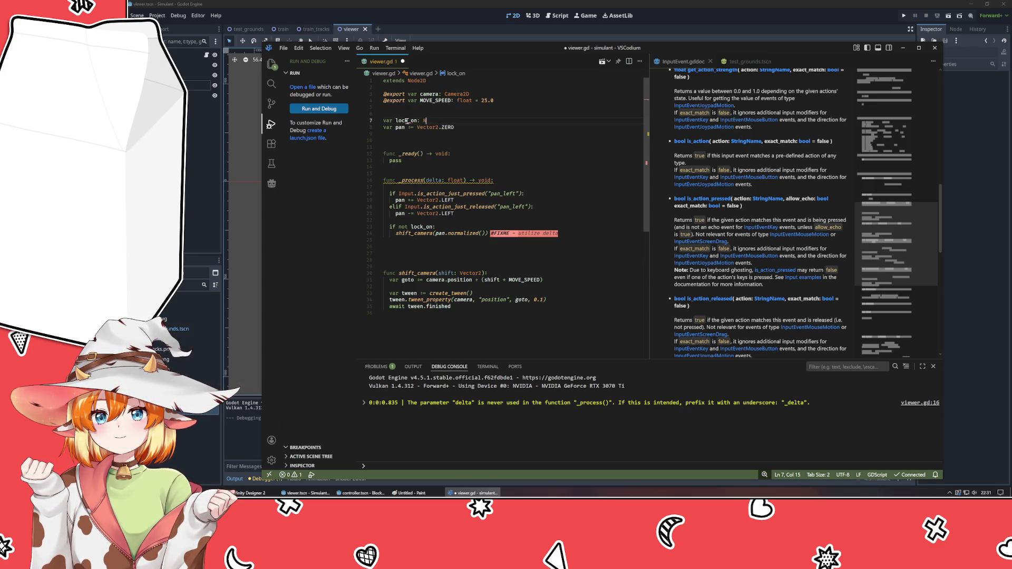
{"action": "type", "text": "2D"}
{"action": "key", "text": "Return"}
{"action": "key", "text": "Home"}
{"action": "type", "text": "@export"}
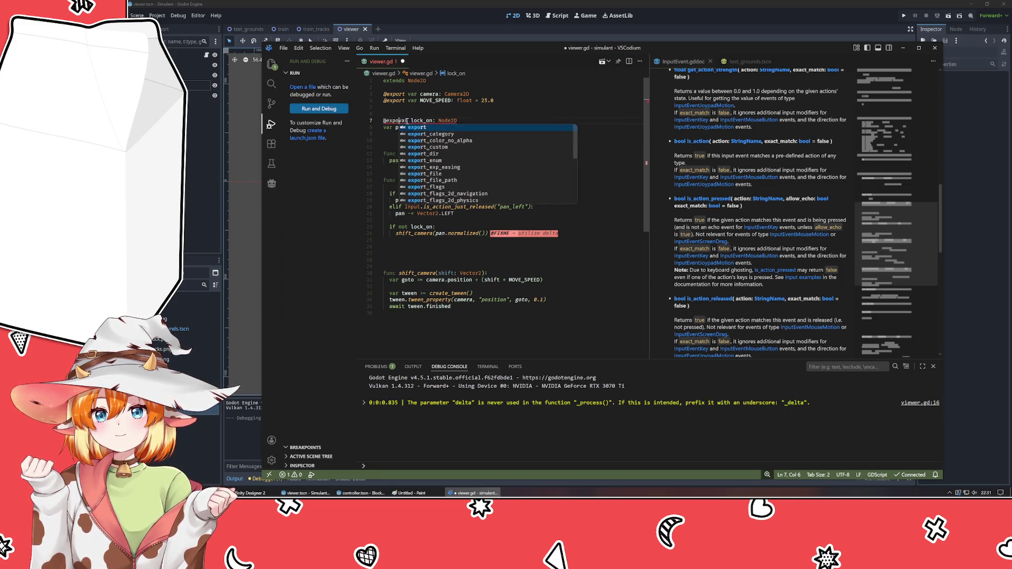
{"action": "key", "text": "alt+Up"}
{"action": "key", "text": "alt+Up"}
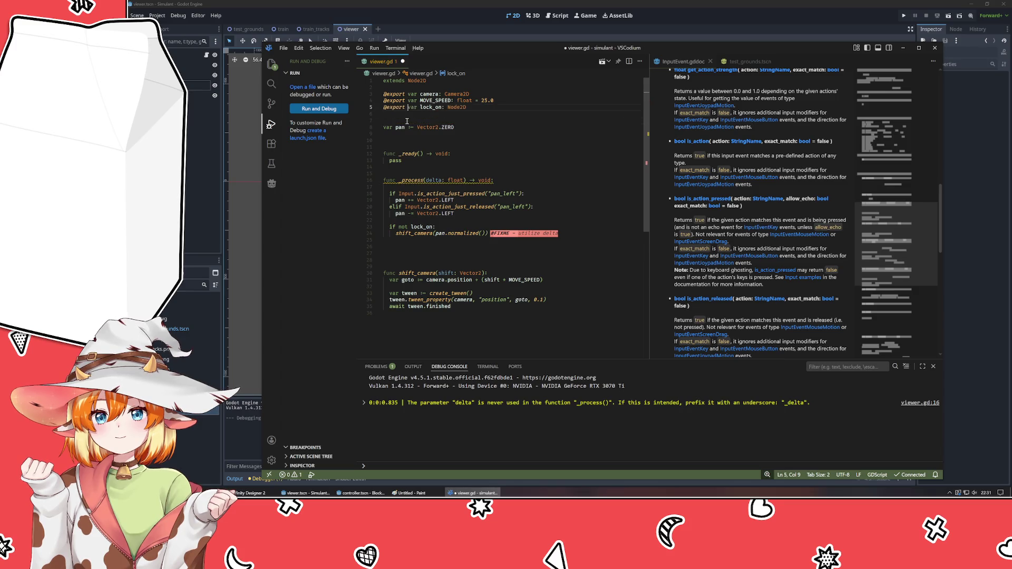
{"action": "left_click", "coordinate": [407, 121]}
{"action": "key", "text": "BackSpace"}
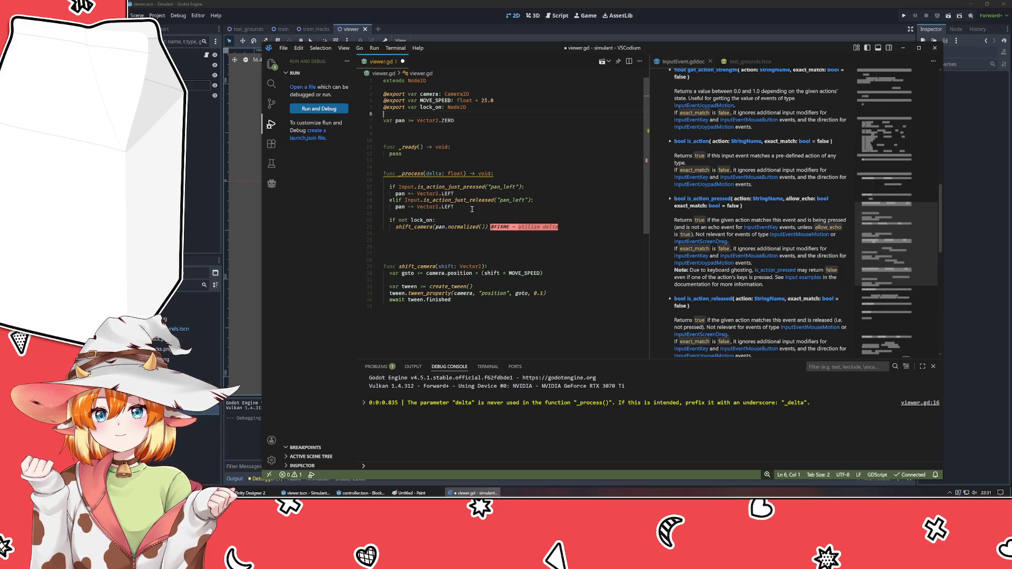
{"action": "left_click", "coordinate": [401, 241]}
{"action": "type", "text": "func"}
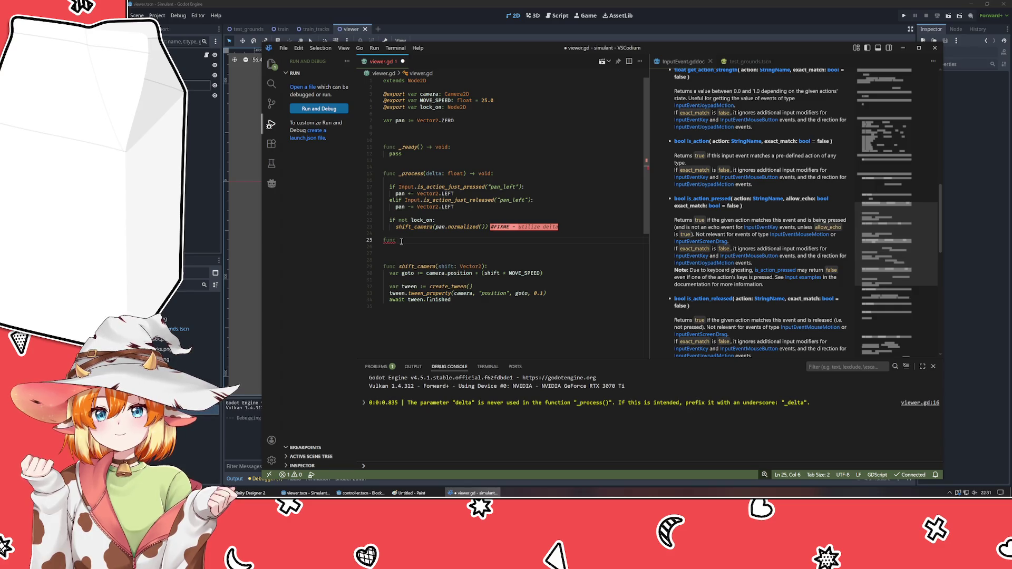
- Declare a new function 'func check_dir(action: String, dir: Vector2):' below _process
{"action": "key", "text": "BackSpace"}
{"action": "key", "text": "BackSpace"}
{"action": "key", "text": "BackSpace"}
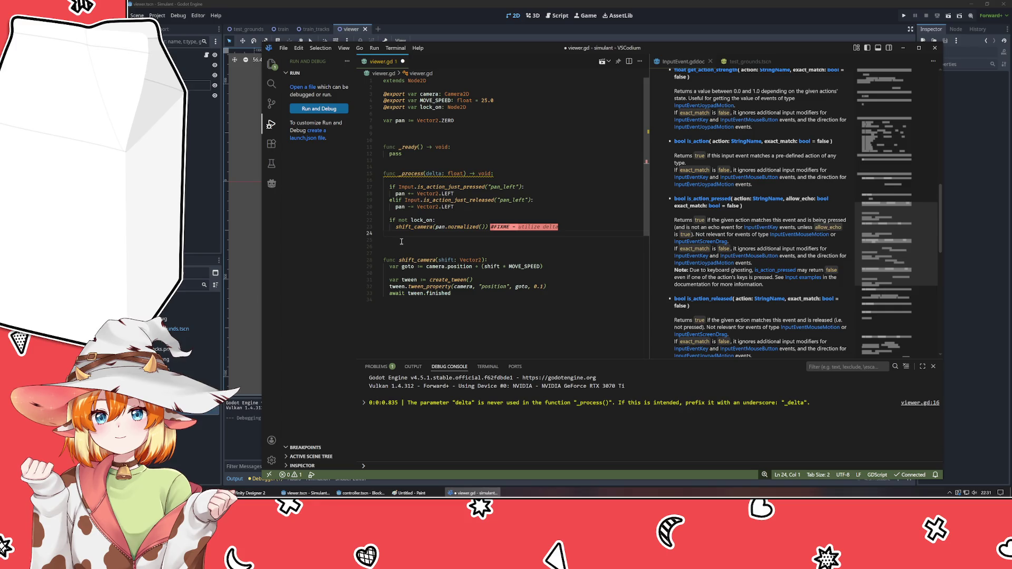
{"action": "key", "text": "Return"}
{"action": "type", "text": "func "}
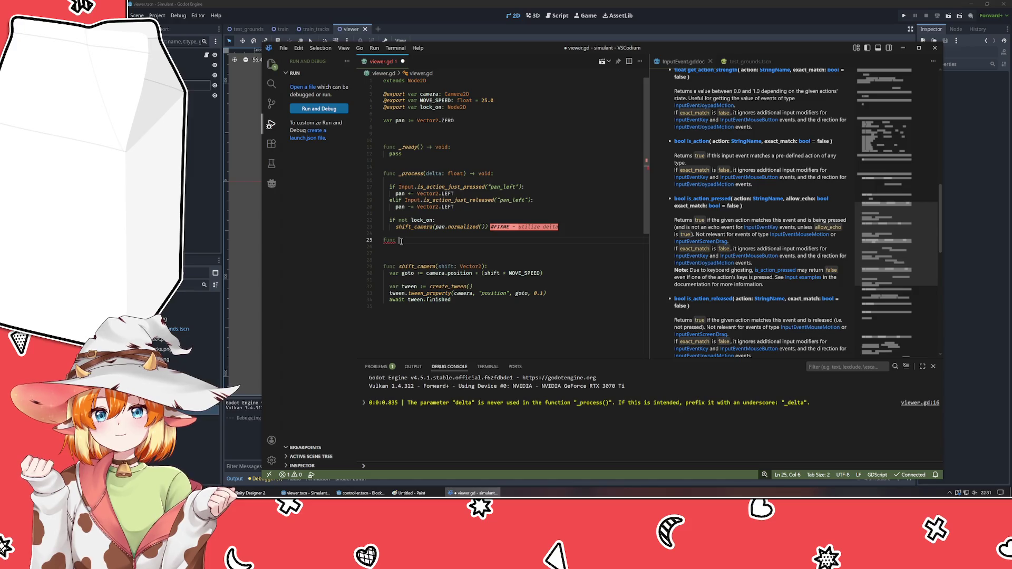
{"action": "type", "text": "check_dir()"}
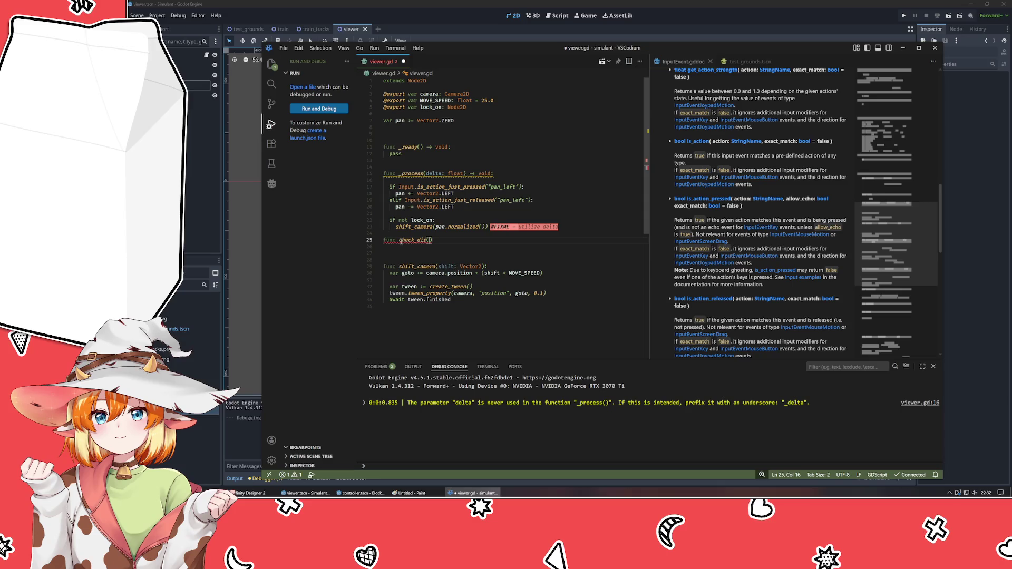
{"action": "type", "text": "action: Str"}
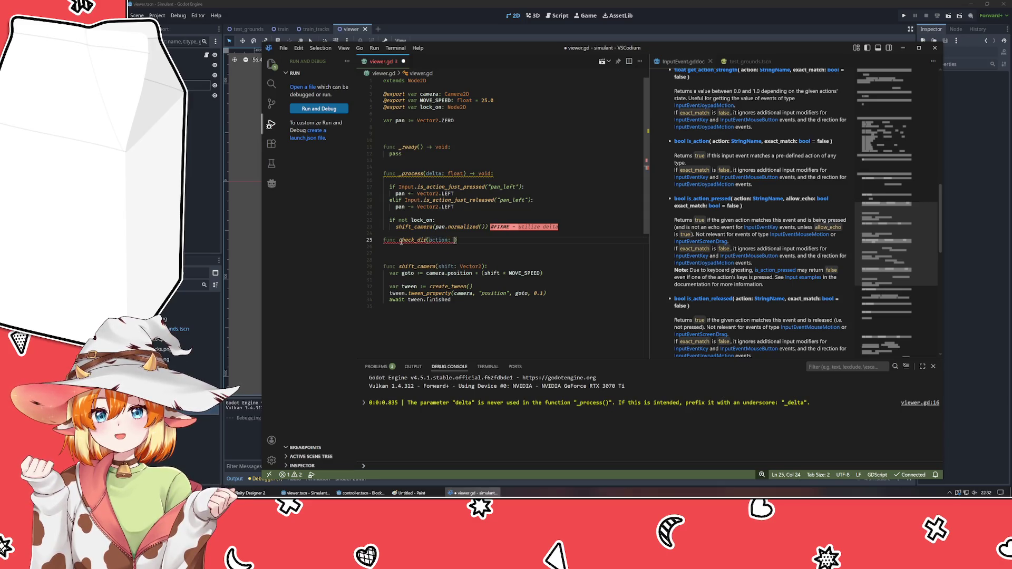
{"action": "type", "text": "ing, "}
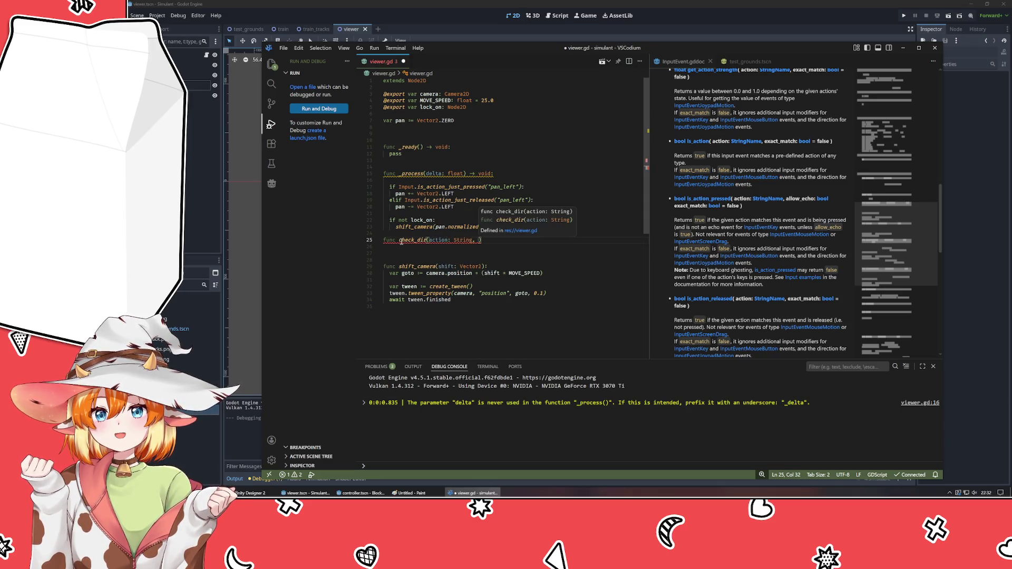
{"action": "type", "text": "dir: Vector"}
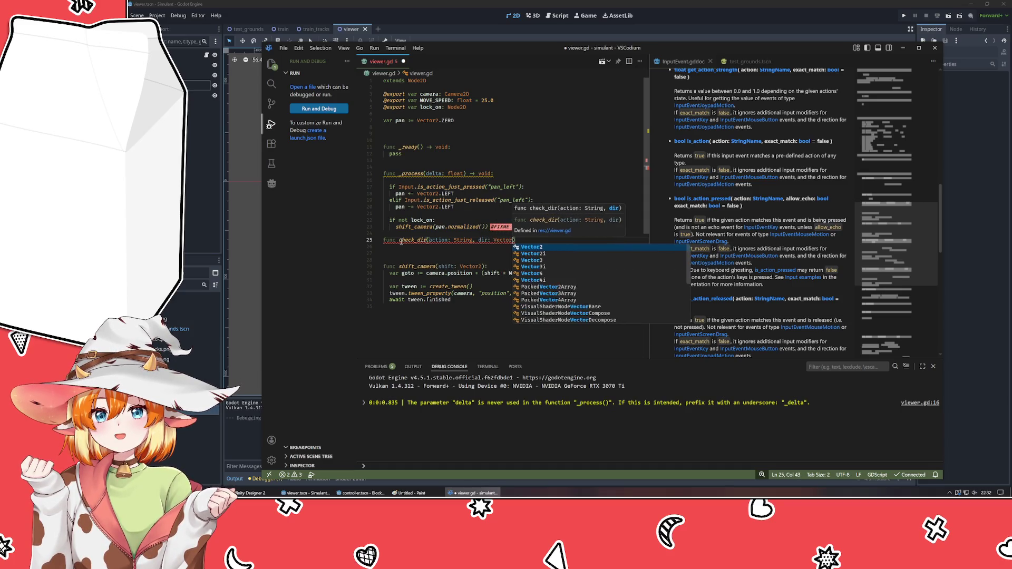
{"action": "type", "text": "2) ->"}
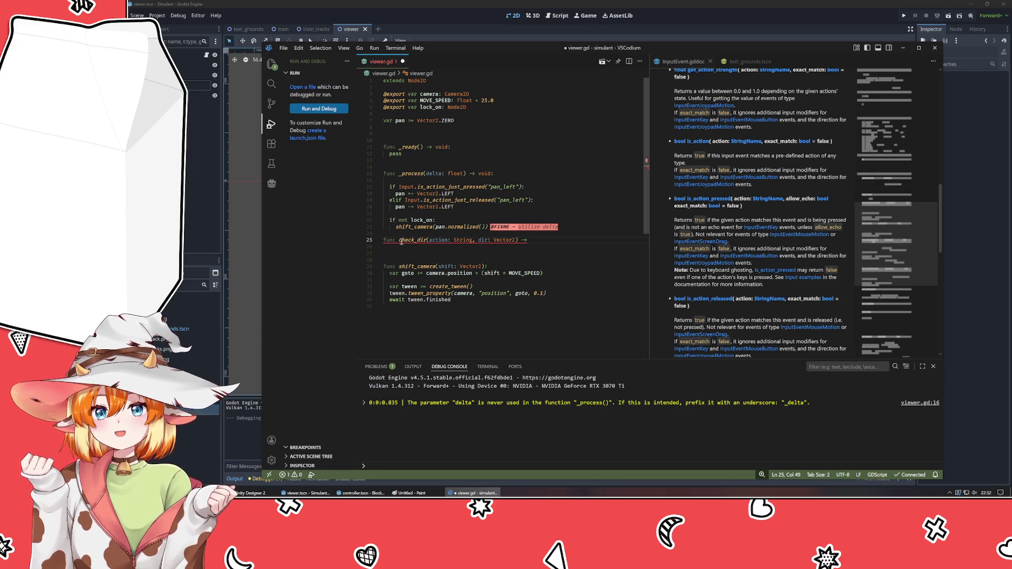
{"action": "key", "text": "BackSpace"}
{"action": "key", "text": "BackSpace"}
{"action": "type", "text": ":"}
{"action": "key", "text": "Return"}
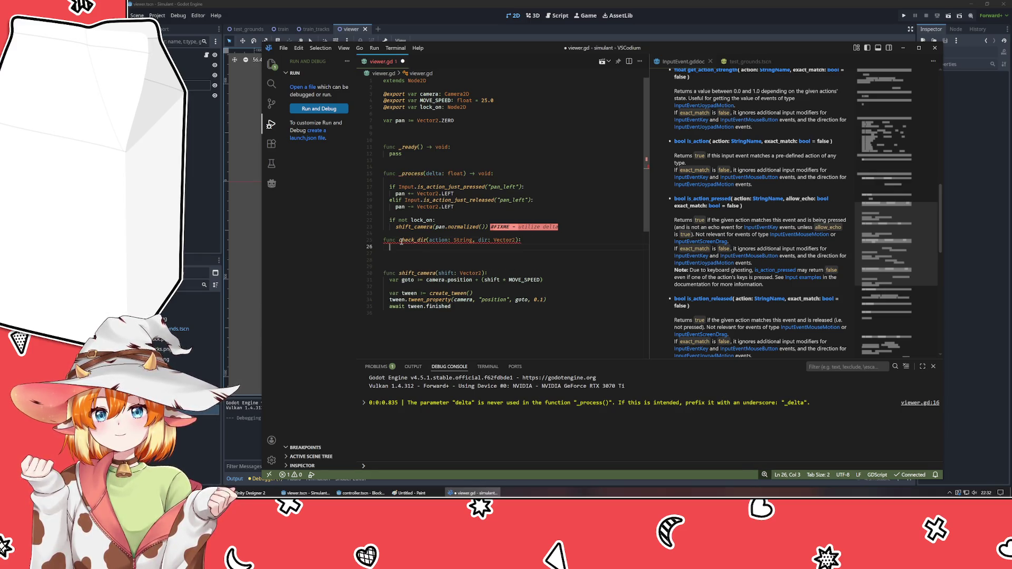
- Copy the four-line pan_left if/elif block into the check_dir body
{"action": "left_click", "coordinate": [439, 207]}
{"action": "left_click_drag", "start_coordinate": [455, 207], "coordinate": [384, 187]}
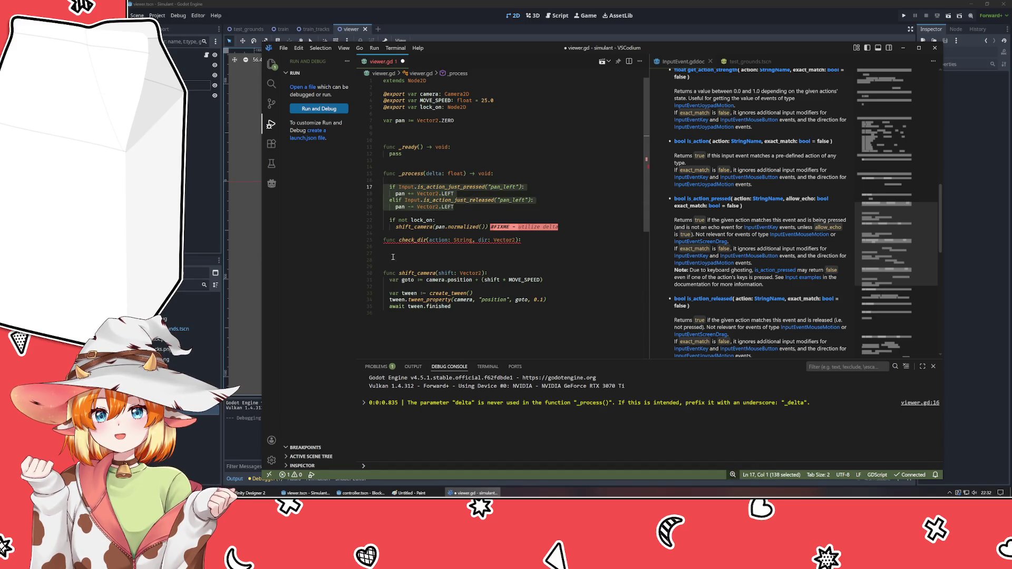
{"action": "key", "text": "ctrl+c"}
{"action": "left_click", "coordinate": [410, 250]}
{"action": "key", "text": "ctrl+v"}
- Replace the "pan_left" string with action in both the pressed and released checks
{"action": "double_click", "coordinate": [504, 247]}
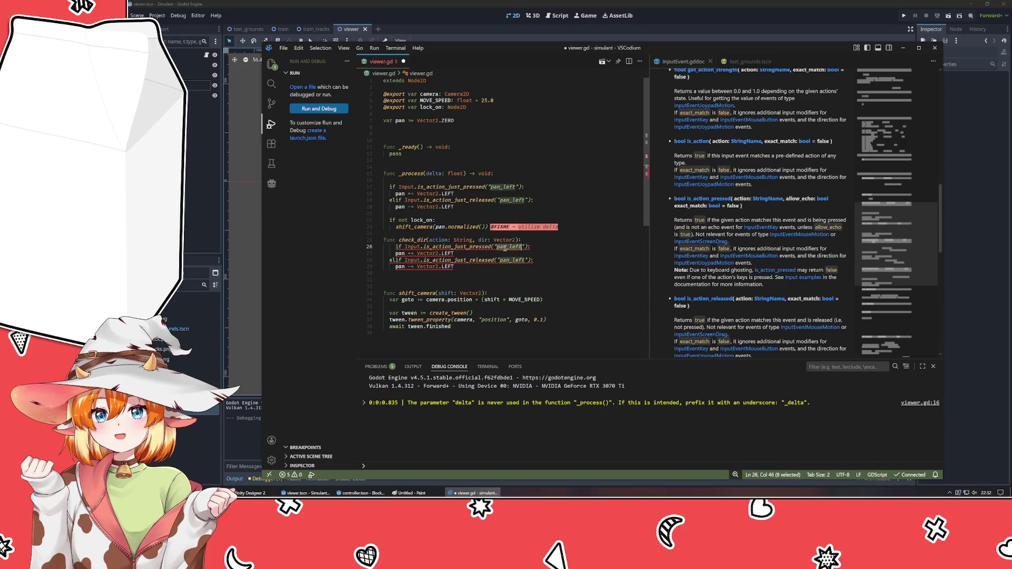
{"action": "key", "text": "BackSpace"}
{"action": "key", "text": "BackSpace"}
{"action": "type", "text": "action"}
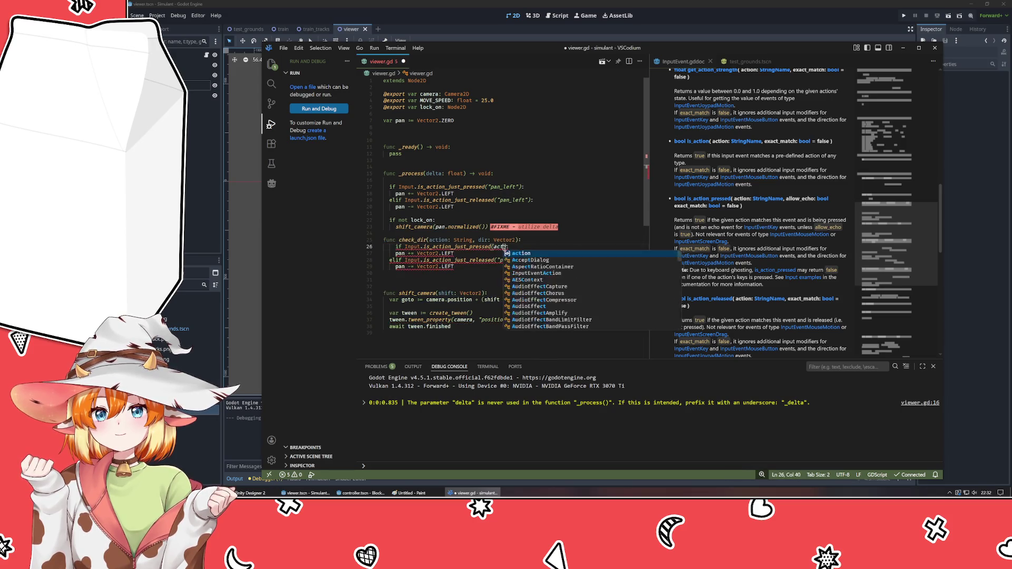
{"action": "key", "text": "Escape"}
{"action": "key", "text": "Down"}
{"action": "key", "text": "Down"}
{"action": "key", "text": "BackSpace"}
{"action": "key", "text": "BackSpace"}
{"action": "key", "text": "BackSpace"}
{"action": "key", "text": "Delete"}
{"action": "key", "text": "Delete"}
{"action": "key", "text": "Delete"}
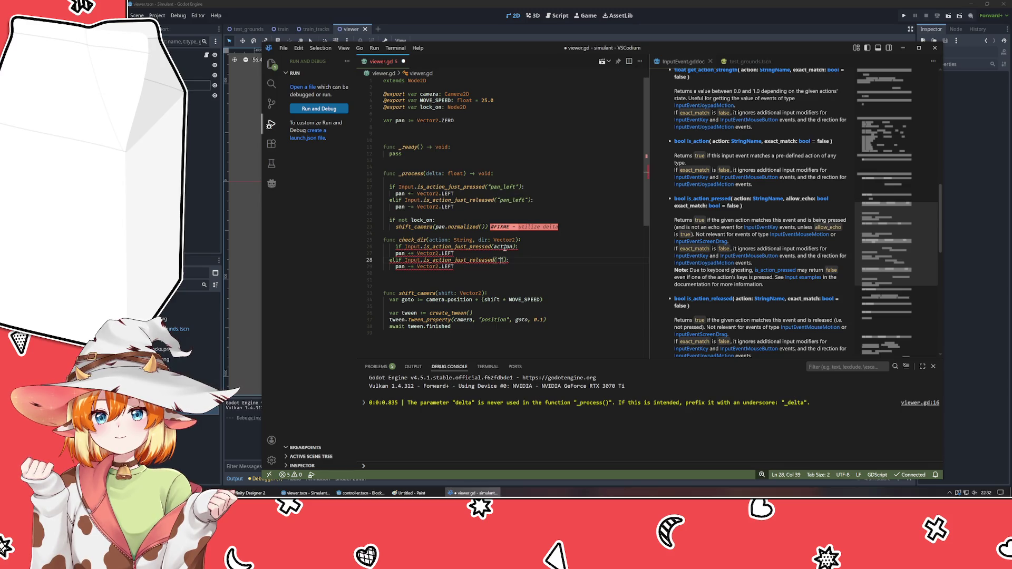
{"action": "key", "text": "Tab"}
- Swap Vector2.LEFT for dir in both pan lines, then delete _process's original pan_left block
{"action": "key", "text": "Up"}
{"action": "key", "text": "Home"}
{"action": "key", "text": "End"}
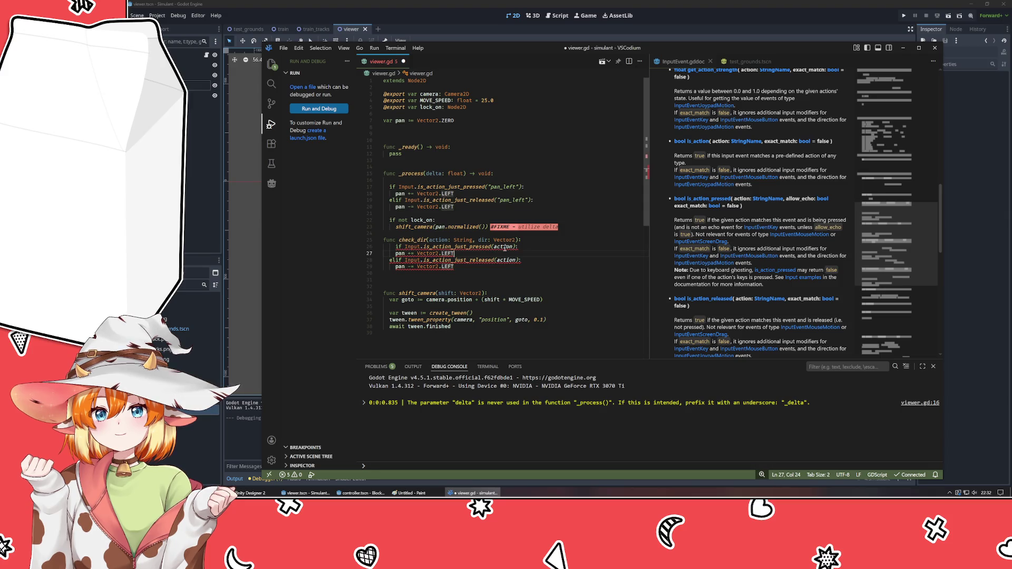
{"action": "key", "text": "ctrl+BackSpace"}
{"action": "key", "text": "ctrl+BackSpace"}
{"action": "type", "text": "dir"}
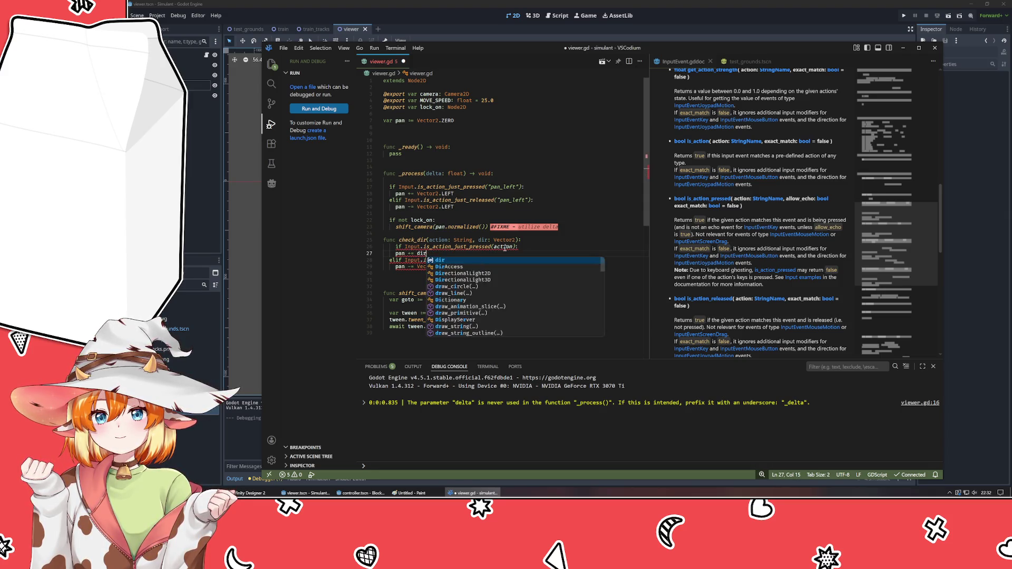
{"action": "key", "text": "Down"}
{"action": "key", "text": "Down"}
{"action": "key", "text": "End"}
{"action": "key", "text": "ctrl+BackSpace"}
{"action": "key", "text": "ctrl+BackSpace"}
{"action": "key", "text": "ctrl+BackSpace"}
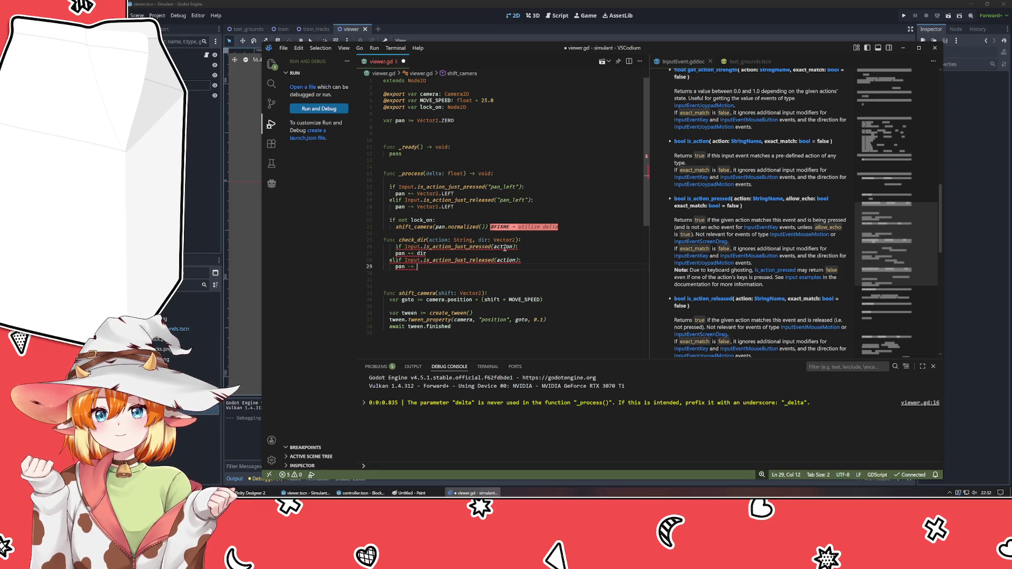
{"action": "type", "text": "dir"}
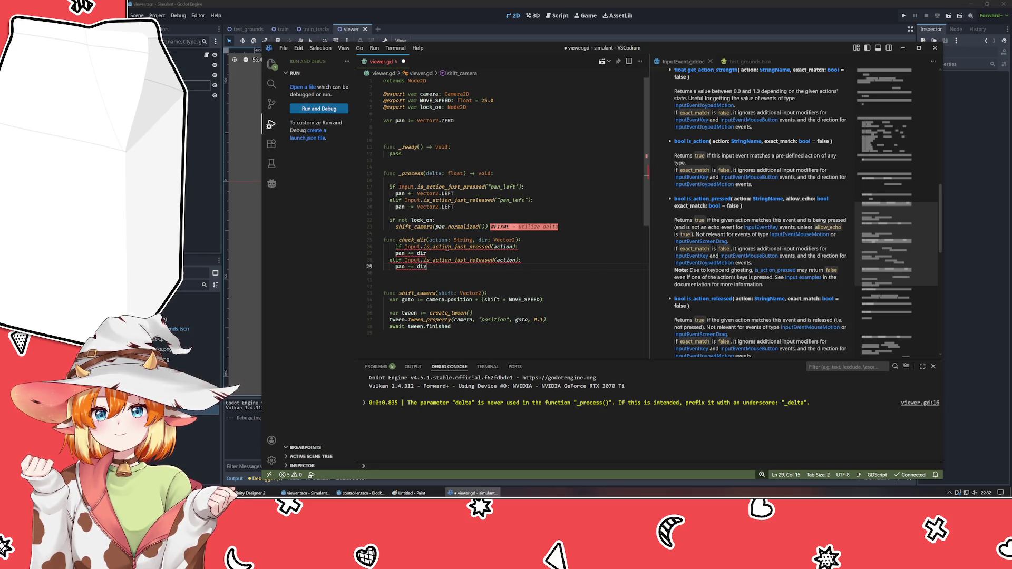
{"action": "left_click", "coordinate": [447, 272]}
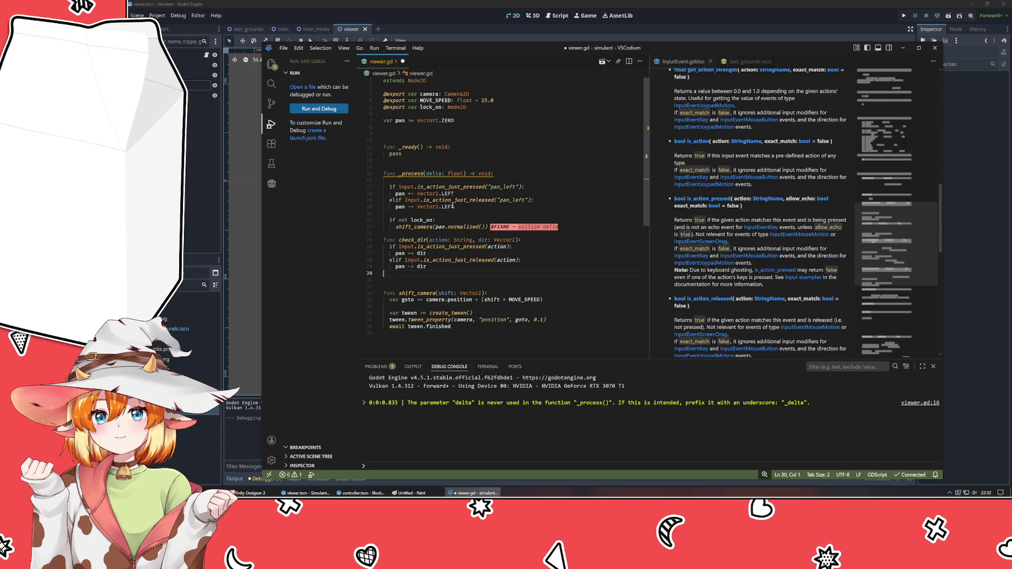
{"action": "left_click_drag", "start_coordinate": [452, 206], "coordinate": [390, 187]}
{"action": "key", "text": "BackSpace"}
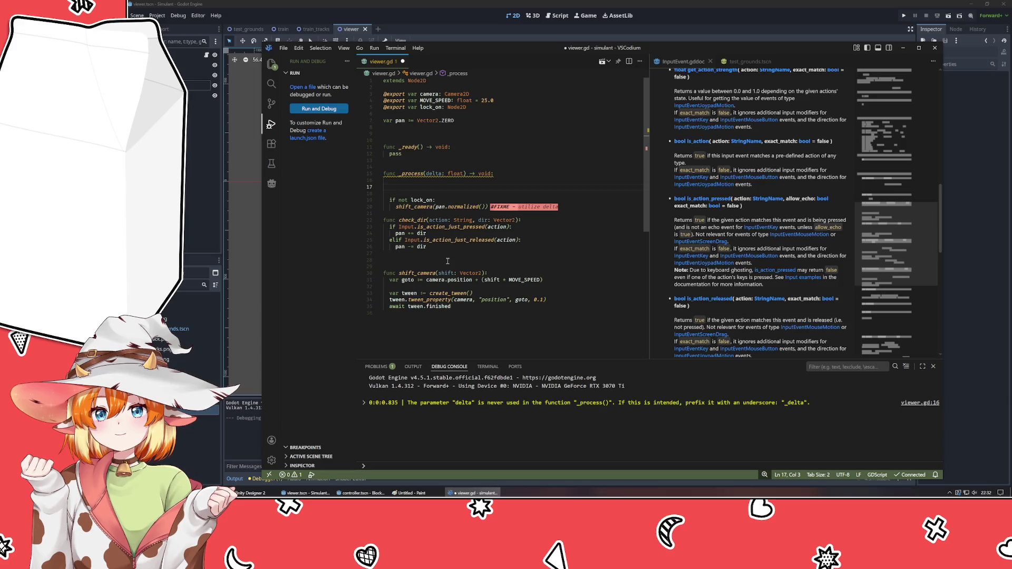
- Make check_dir's branches return dir when pressed and -dir when released, instead of updating pan
{"action": "left_click", "coordinate": [434, 246]}
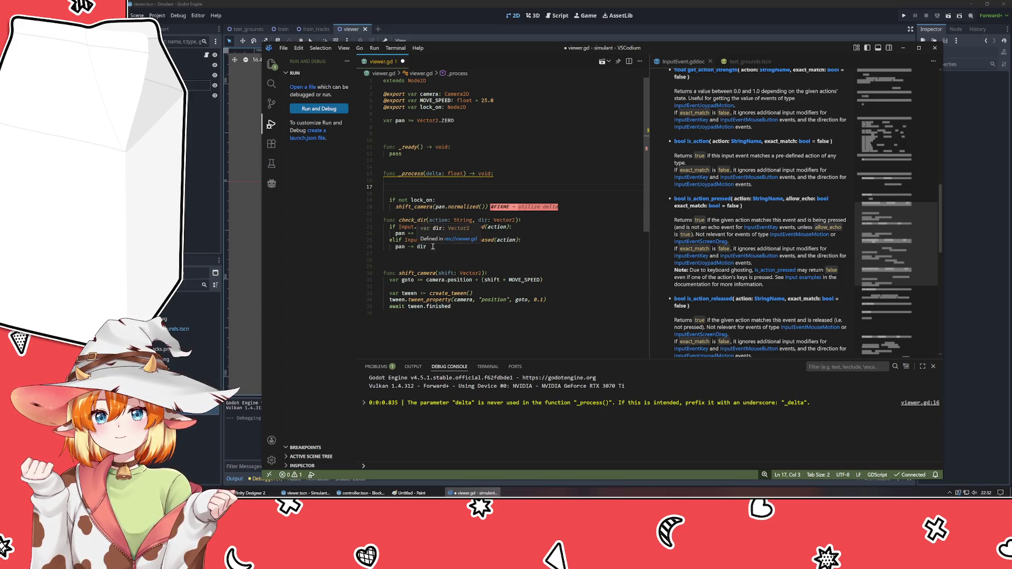
{"action": "key", "text": "shift+Home"}
{"action": "key", "text": "BackSpace"}
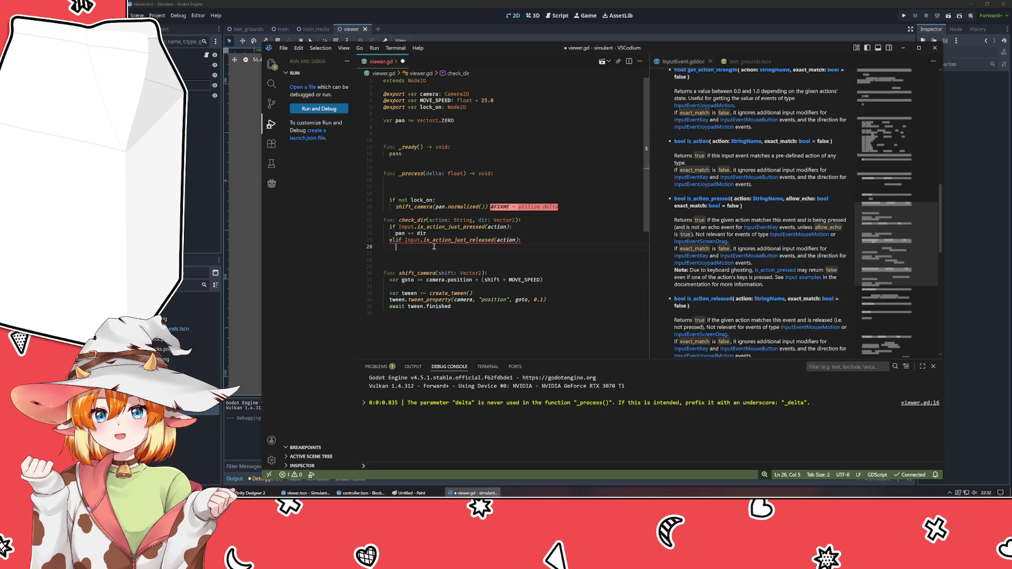
{"action": "type", "text": "return -dir"}
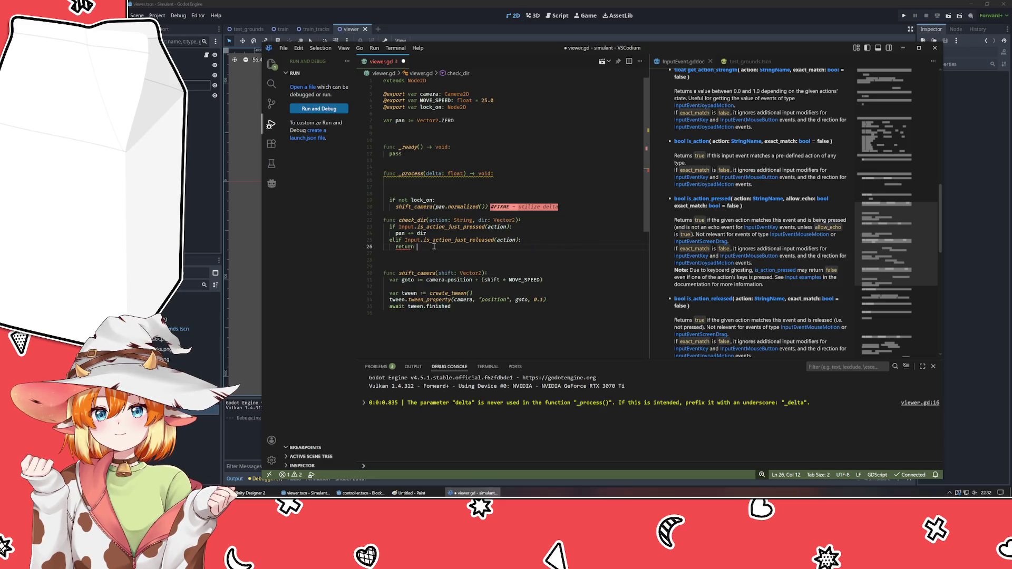
{"action": "key", "text": "Escape"}
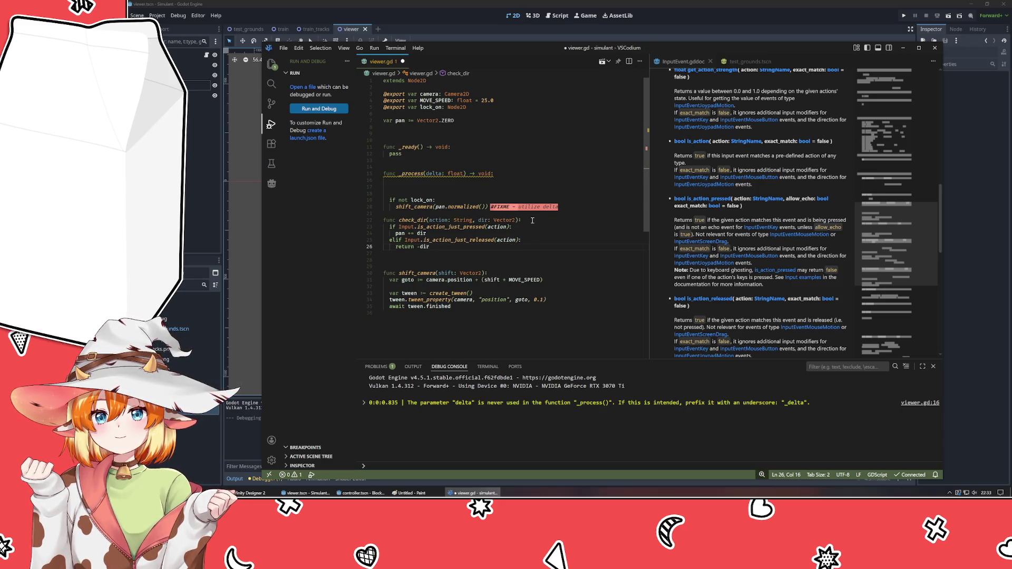
{"action": "mouse_move", "coordinate": [424, 246]}
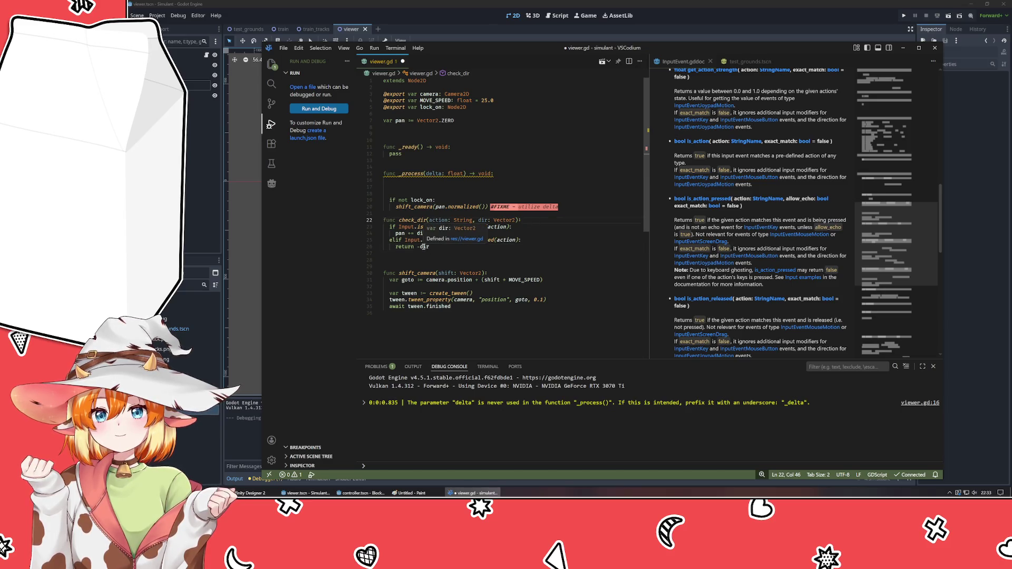
{"action": "left_click_drag", "start_coordinate": [415, 233], "coordinate": [396, 233]}
{"action": "type", "text": "return"}
- Add the '-> Vector2' return type to the check_dir signature
{"action": "key", "text": "Up"}
{"action": "key", "text": "Up"}
{"action": "key", "text": "End"}
{"action": "key", "text": "Left"}
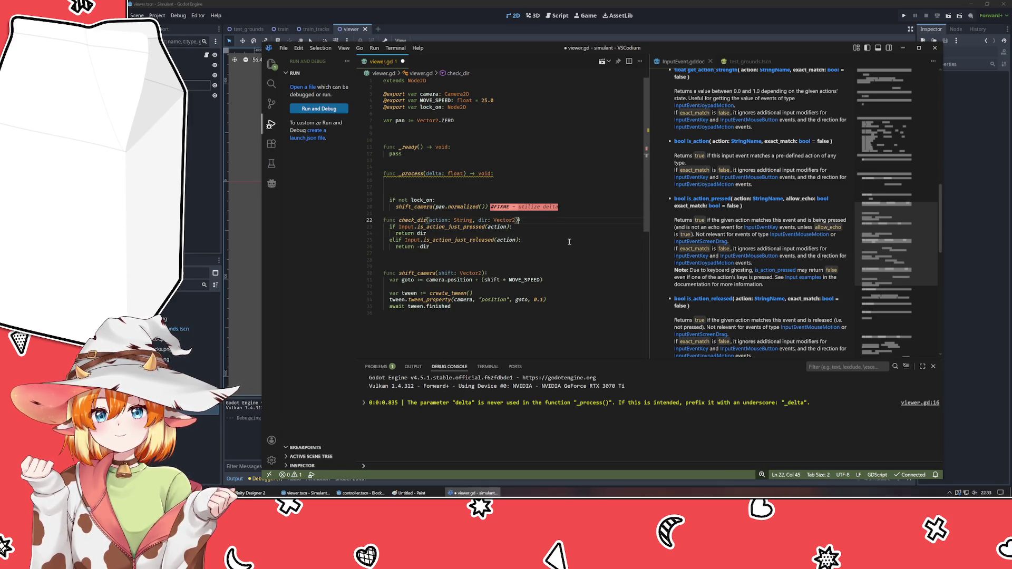
{"action": "type", "text": "-> Vector2:"}
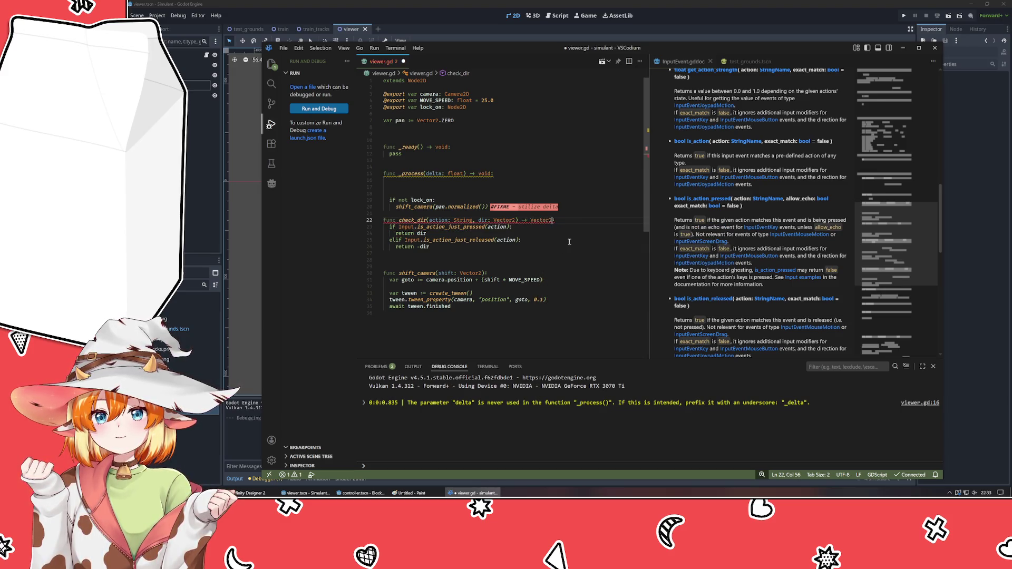
- Add 'return Vector2.ZERO' as check_dir's default return at the end
{"action": "left_click", "coordinate": [527, 244]}
{"action": "mouse_move", "coordinate": [537, 219]}
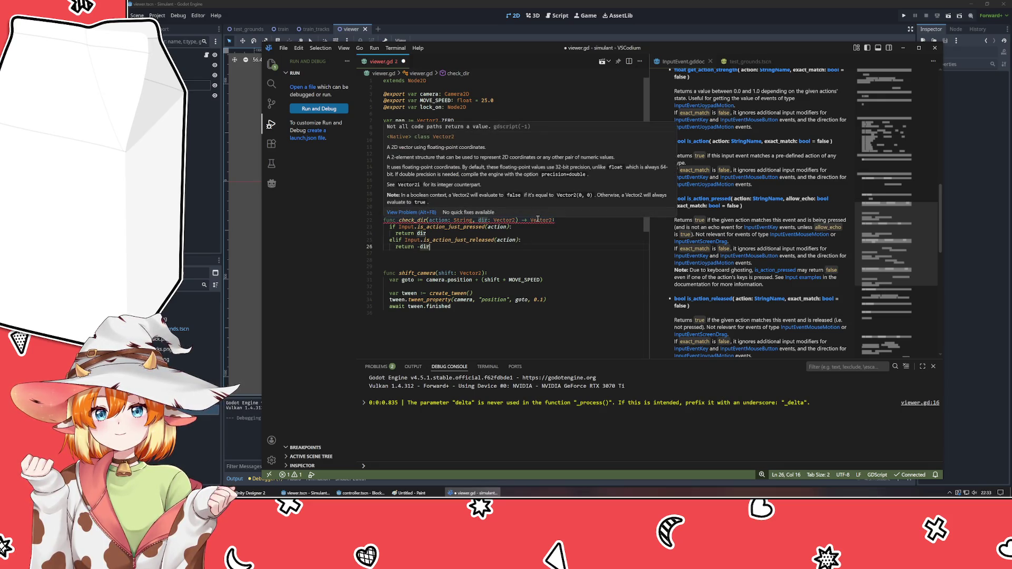
{"action": "key", "text": "Down"}
{"action": "mouse_move", "coordinate": [412, 220]}
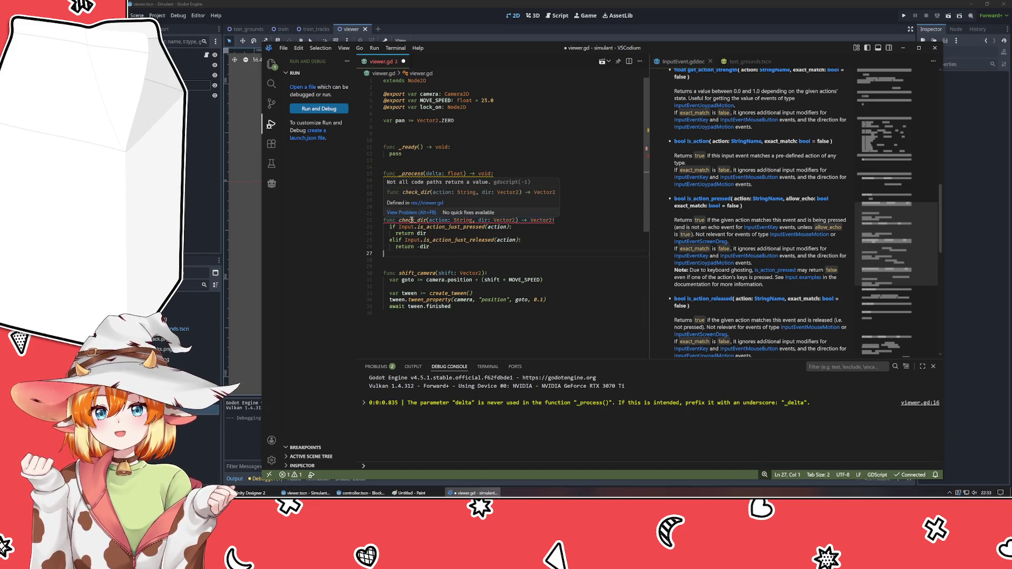
{"action": "key", "text": "Tab"}
{"action": "key", "text": "Tab"}
{"action": "key", "text": "Return"}
{"action": "key", "text": "BackSpace"}
{"action": "type", "text": "return Vect"}
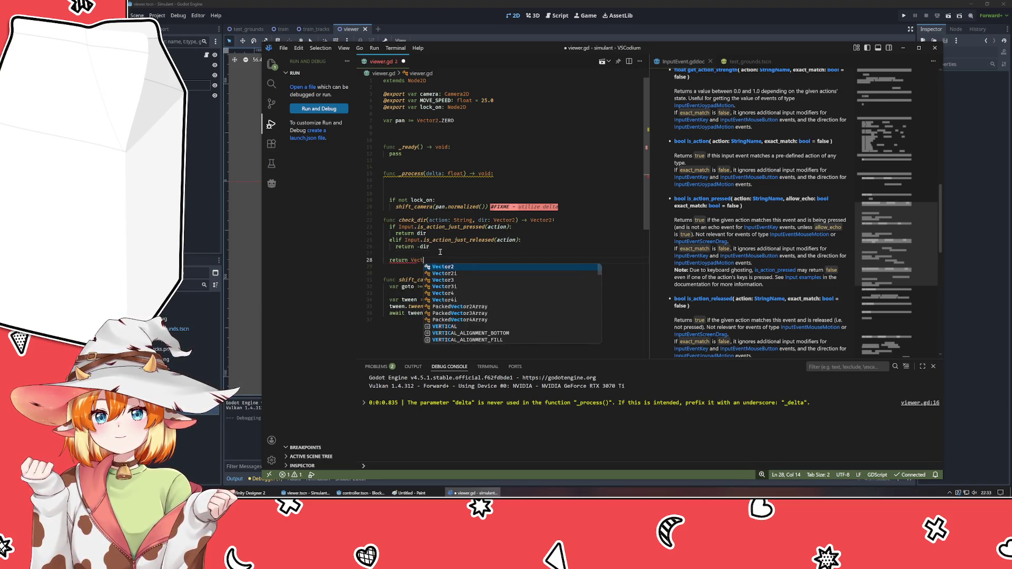
{"action": "key", "text": "Return"}
{"action": "type", "text": ".ZE"}
{"action": "key", "text": "Return"}
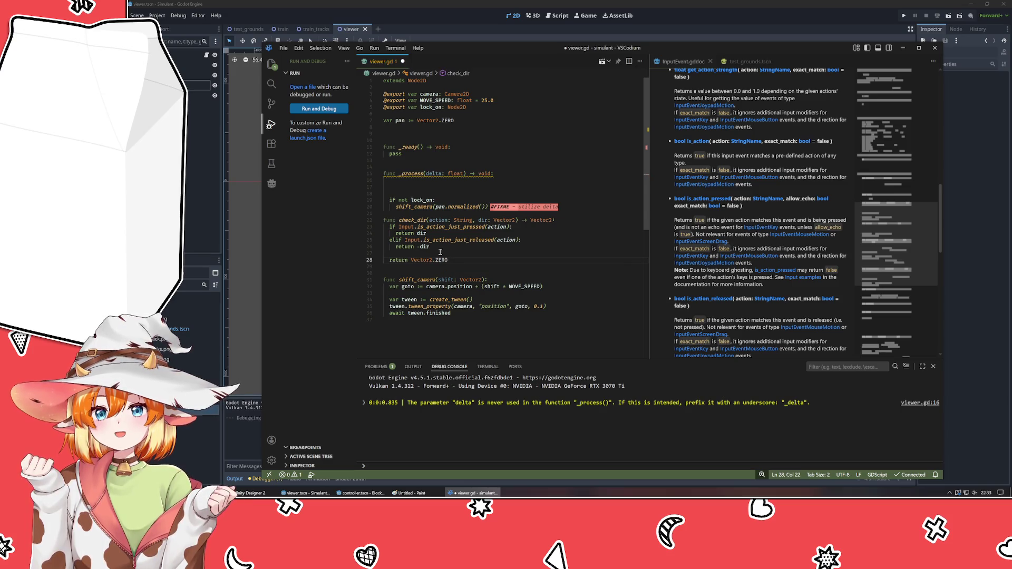
- Start a 'pan += check_dir("pan_left")' line in _process
{"action": "left_click", "coordinate": [544, 216]}
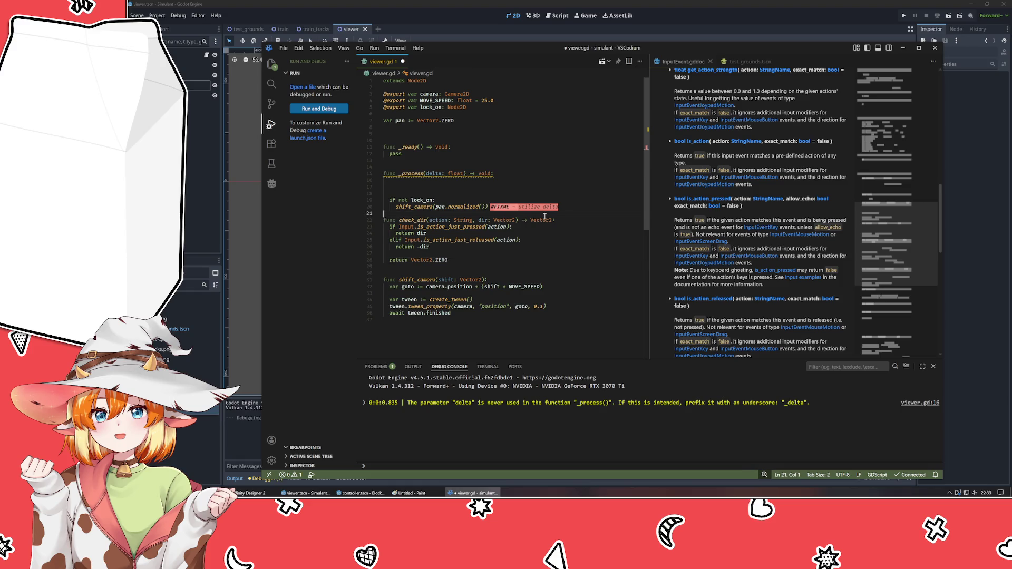
{"action": "key", "text": "Return"}
{"action": "type", "text": "pan += "}
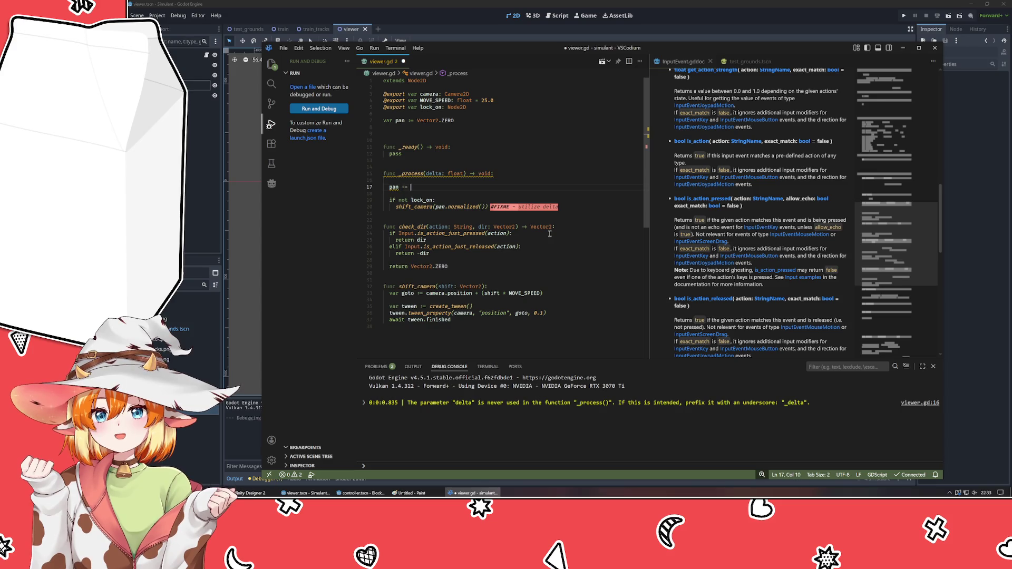
{"action": "type", "text": "check_dir(\"pan_left\")"}
- Finish the first line as 'pan += check_dir("pan_left", Vector2.LEFT)', undoing a false duplication attempt
{"action": "key", "text": "shift+alt+Down"}
{"action": "key", "text": "shift+alt+Down"}
{"action": "key", "text": "shift+alt+Down"}
{"action": "key", "text": "Up"}
{"action": "key", "text": "Up"}
{"action": "key", "text": "Left"}
{"action": "key", "text": "Left"}
{"action": "key", "text": "BackSpace"}
{"action": "key", "text": "BackSpace"}
{"action": "key", "text": "BackSpace"}
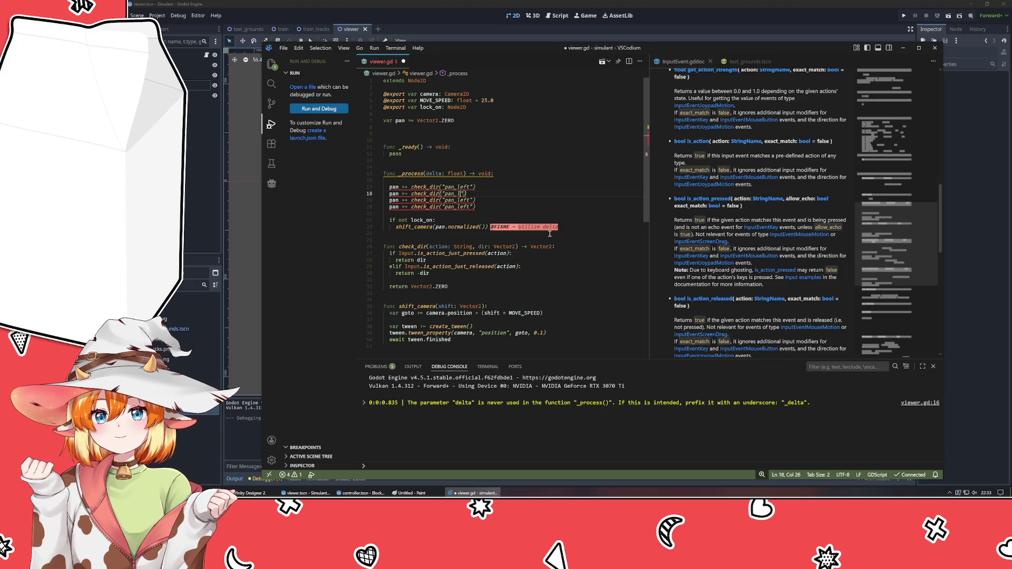
{"action": "key", "text": "Down"}
{"action": "key", "text": "Left"}
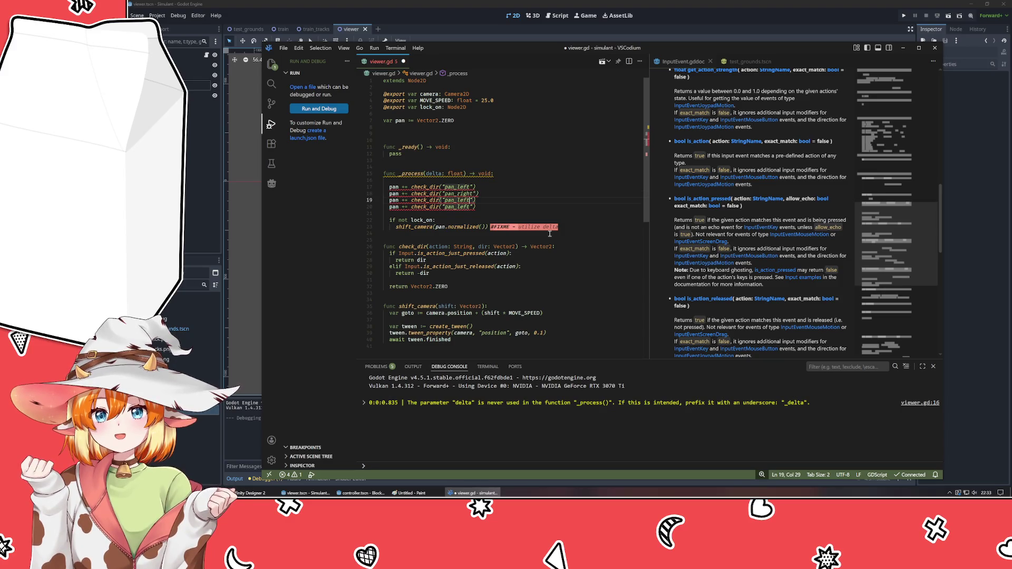
{"action": "key", "text": "BackSpace"}
{"action": "key", "text": "BackSpace"}
{"action": "key", "text": "BackSpace"}
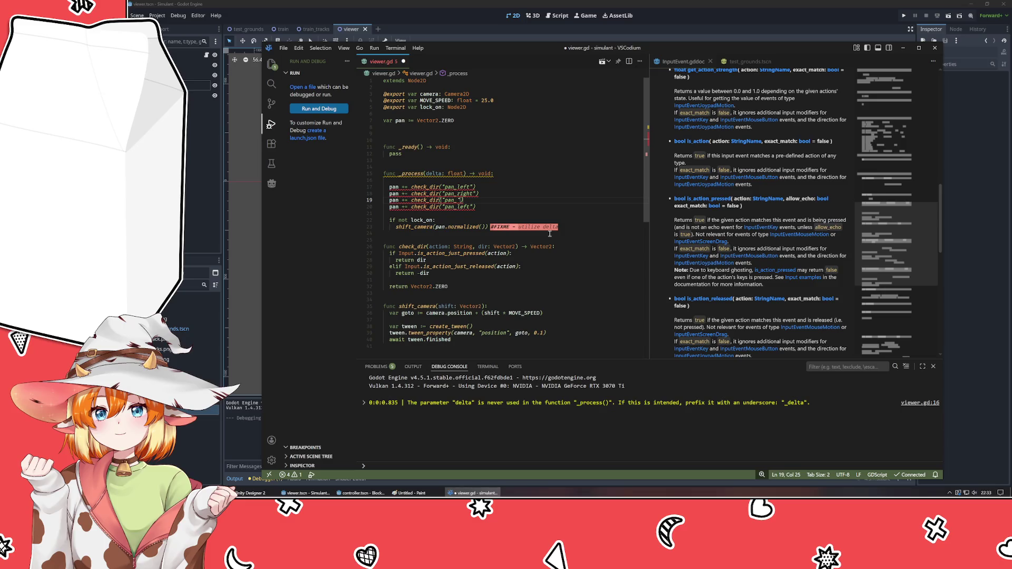
{"action": "mouse_move", "coordinate": [421, 188]}
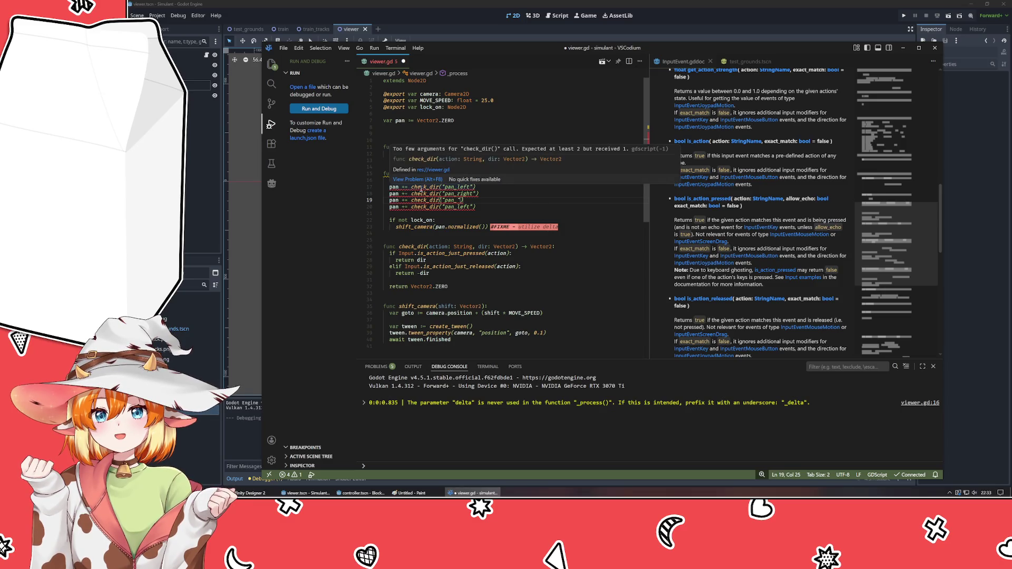
{"action": "left_click_drag", "start_coordinate": [477, 207], "coordinate": [384, 193]}
{"action": "key", "text": "ctrl+z"}
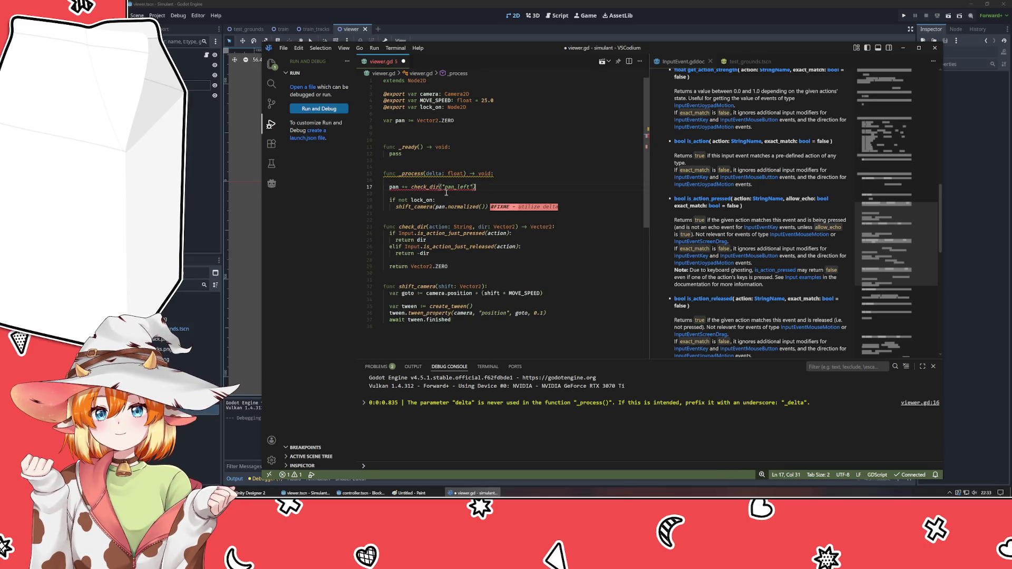
{"action": "type", "text": ", Vector2.LEFT)"}
- Duplicate that line into three more, with the actions pan_right, pan_up and pan_down
{"action": "key", "text": "shift+alt+Down"}
{"action": "key", "text": "shift+alt+Down"}
{"action": "key", "text": "shift+alt+Down"}
{"action": "key", "text": "ctrl+Left"}
{"action": "key", "text": "ctrl+Left"}
{"action": "key", "text": "ctrl+Left"}
{"action": "key", "text": "Up"}
{"action": "key", "text": "Up"}
{"action": "key", "text": "ctrl+Right"}
{"action": "key", "text": "ctrl+Right"}
{"action": "key", "text": "BackSpace"}
{"action": "key", "text": "BackSpace"}
{"action": "key", "text": "BackSpace"}
{"action": "key", "text": "Down"}
{"action": "key", "text": "ctrl+shift+k"}
{"action": "key", "text": "ctrl+shift+k"}
{"action": "key", "text": "Up"}
{"action": "key", "text": "End"}
{"action": "key", "text": "BackSpace"}
{"action": "key", "text": "BackSpace"}
{"action": "key", "text": "BackSpace"}
{"action": "key", "text": "shift+alt+Down"}
{"action": "key", "text": "shift+alt+Down"}
{"action": "key", "text": "Up"}
{"action": "key", "text": "Up"}
{"action": "key", "text": "ctrl+Left"}
{"action": "key", "text": "ctrl+Left"}
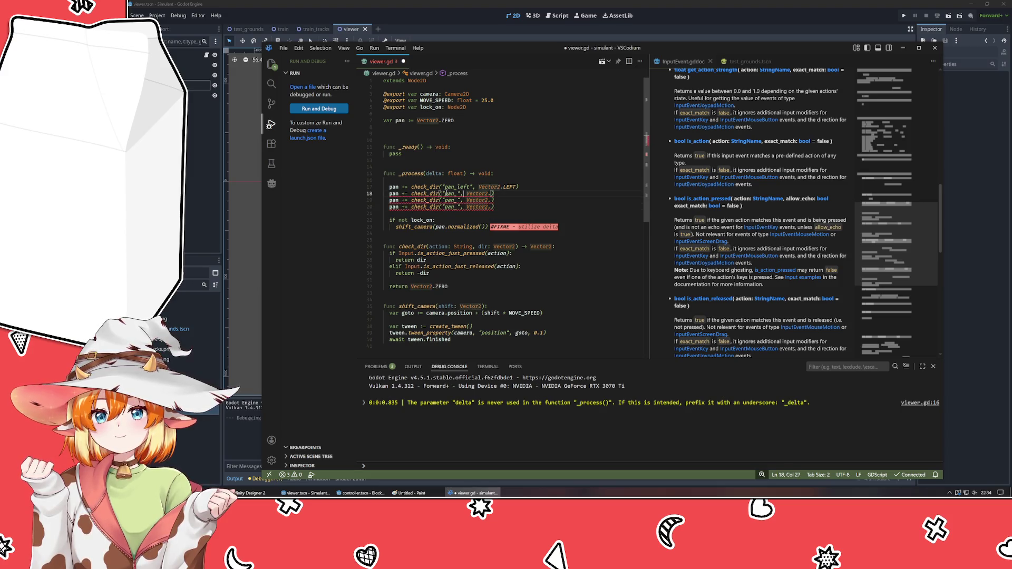
{"action": "type", "text": "right"}
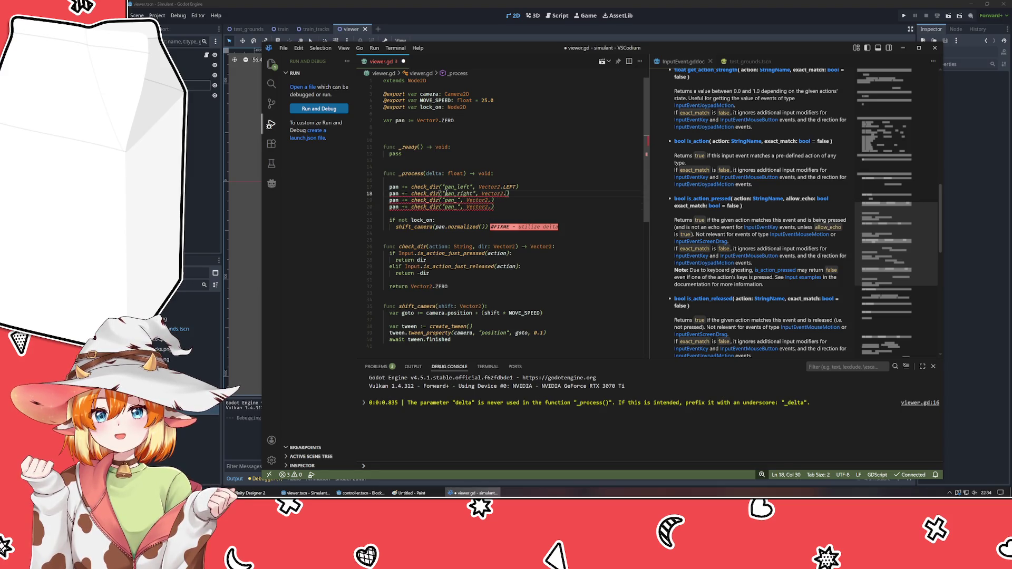
{"action": "key", "text": "Down"}
{"action": "key", "text": "Left"}
{"action": "key", "text": "Left"}
{"action": "key", "text": "Left"}
{"action": "type", "text": "up"}
{"action": "key", "text": "Down"}
{"action": "type", "text": "down"}
- Set the copied lines' directions to Vector2.RIGHT, Vector2.UP and Vector2.DOWN
{"action": "key", "text": "End"}
{"action": "key", "text": "Up"}
{"action": "key", "text": "Up"}
{"action": "type", "text": "RIGHT"}
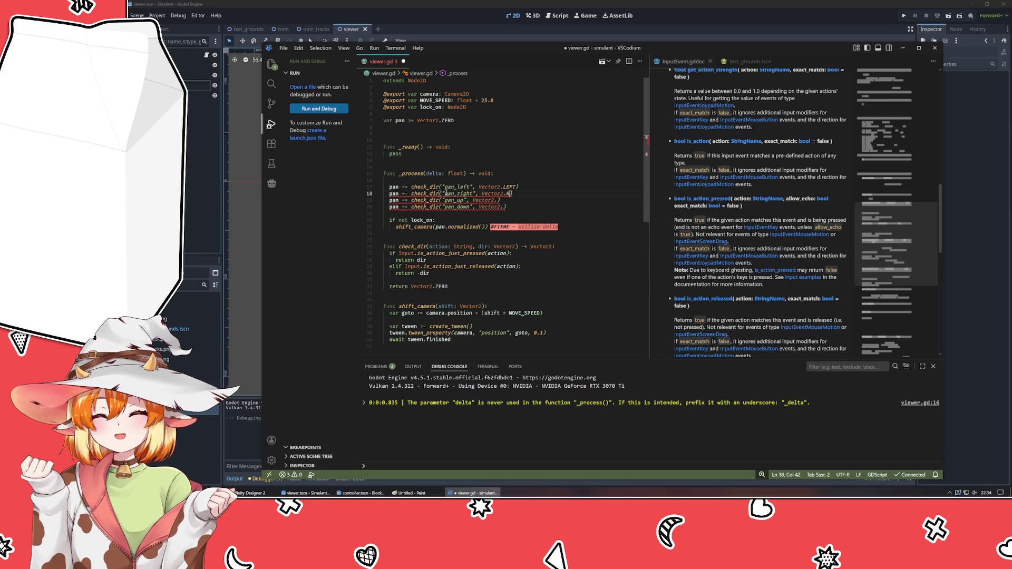
{"action": "key", "text": "Down"}
{"action": "type", "text": "UP"}
{"action": "key", "text": "Down"}
{"action": "type", "text": "DOWN"}
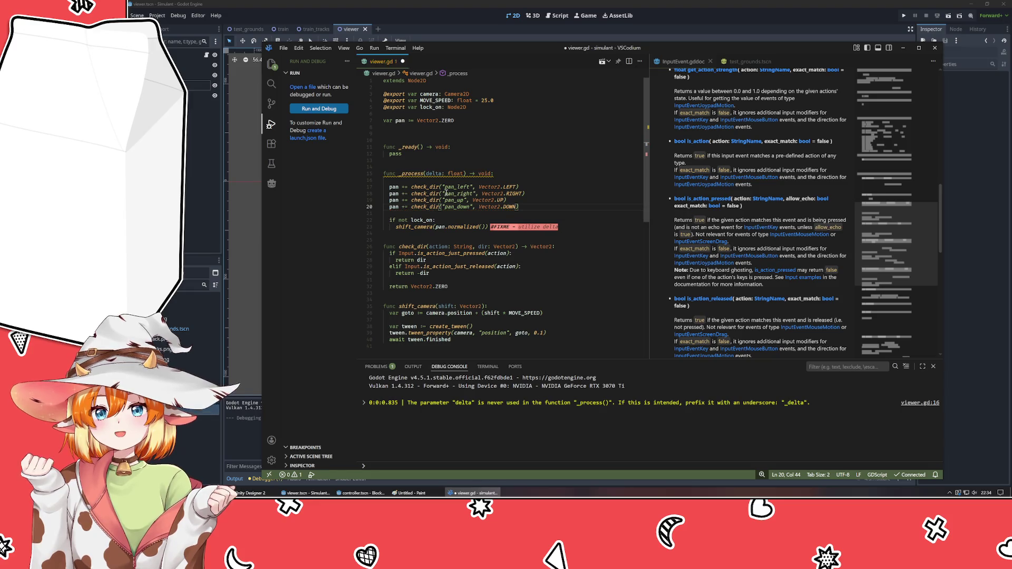
- Review where pan is used, save viewer.gd, and switch back to the Godot editor
{"action": "key", "text": "Down"}
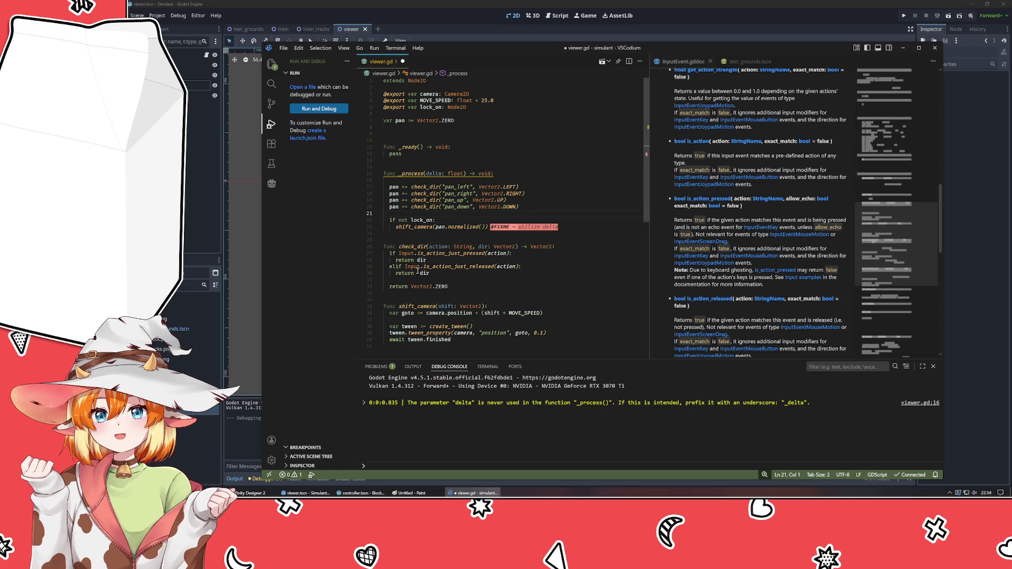
{"action": "left_click", "coordinate": [443, 228]}
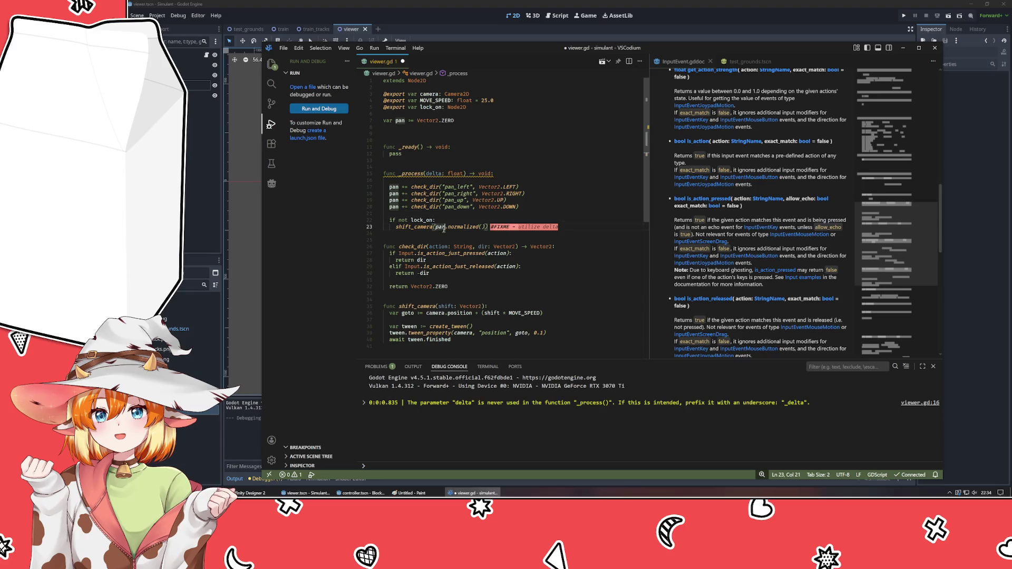
{"action": "left_click", "coordinate": [508, 333]}
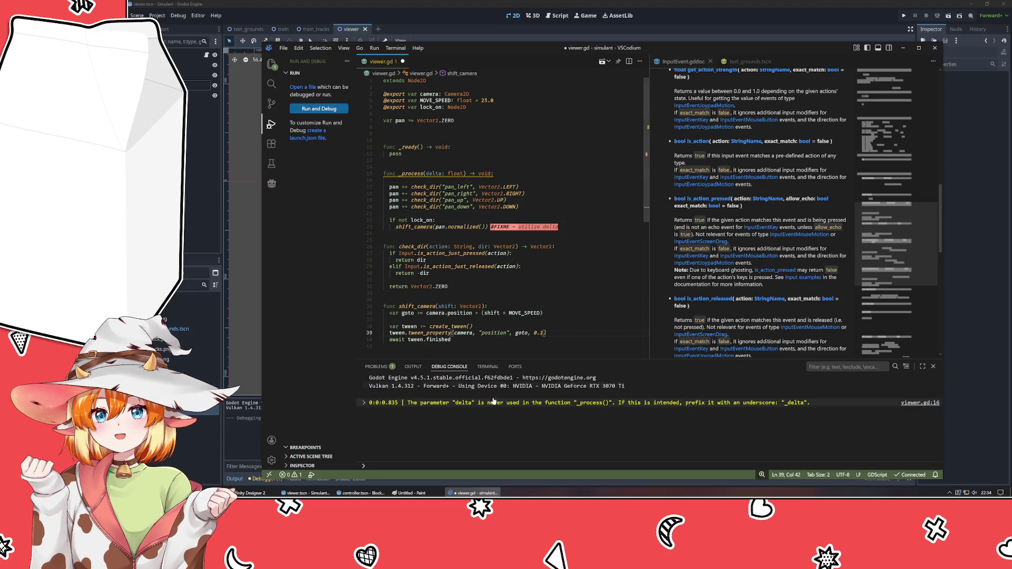
{"action": "left_click", "coordinate": [499, 348]}
{"action": "key", "text": "ctrl+s"}
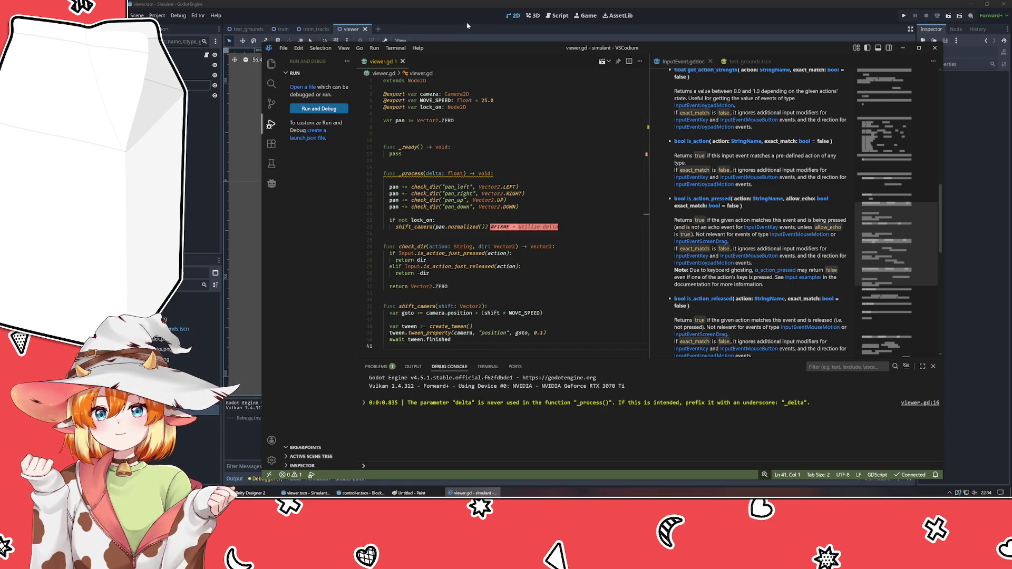
{"action": "left_click", "coordinate": [467, 26]}
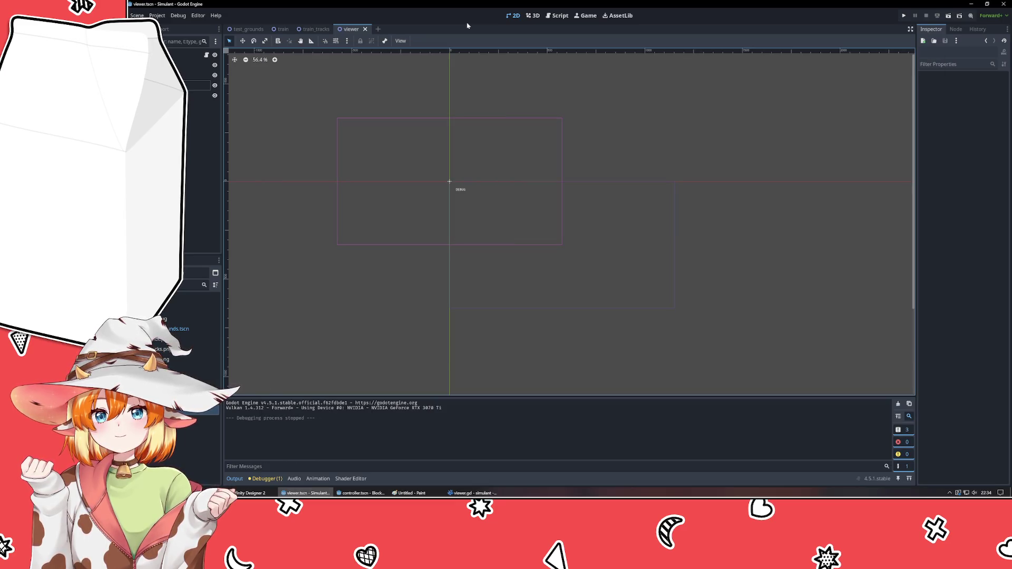
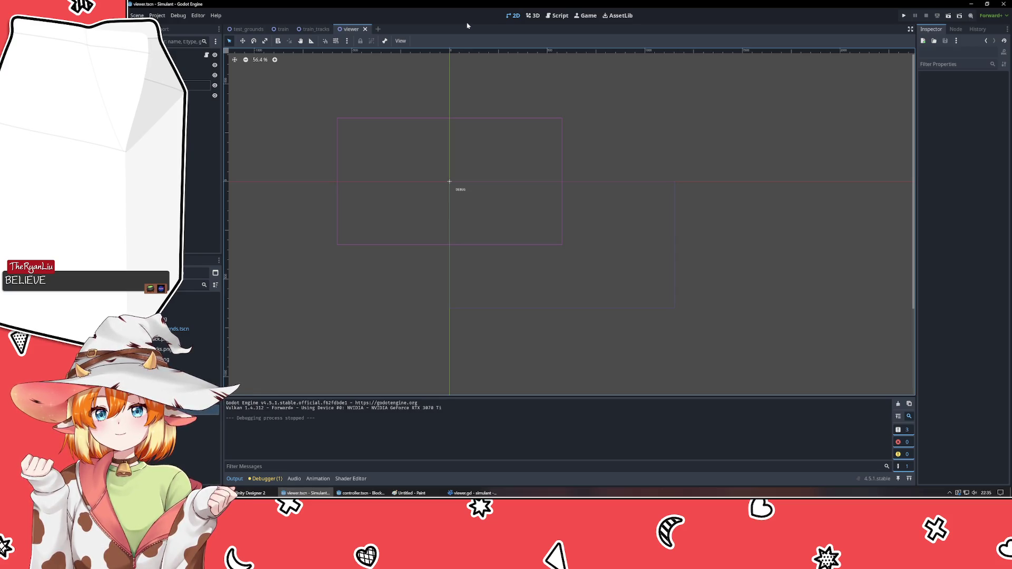
- Test-run the train scene, close the game, and pan around the 2D scene view
{"action": "key", "text": "F5"}
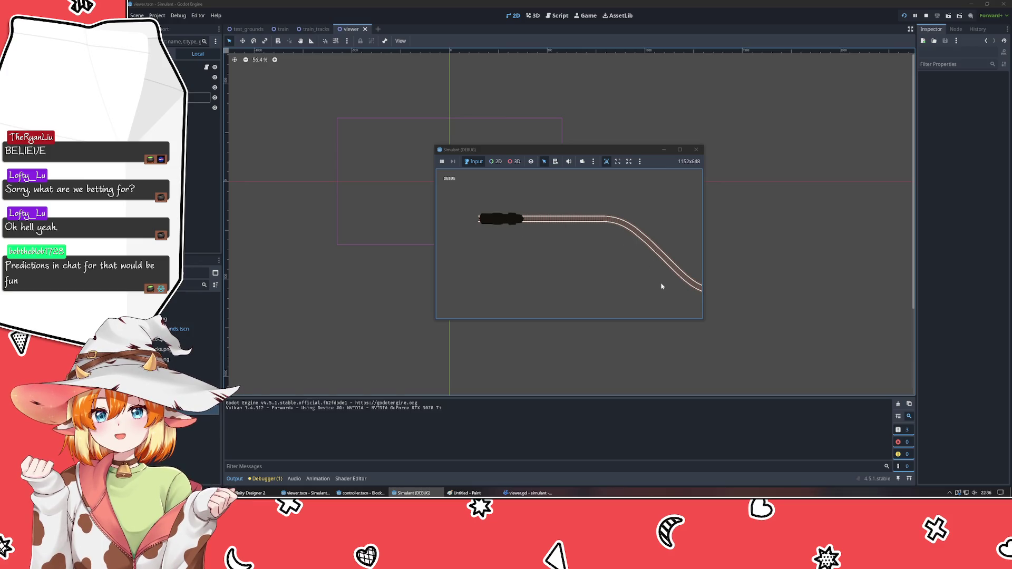
{"action": "left_click", "coordinate": [703, 150]}
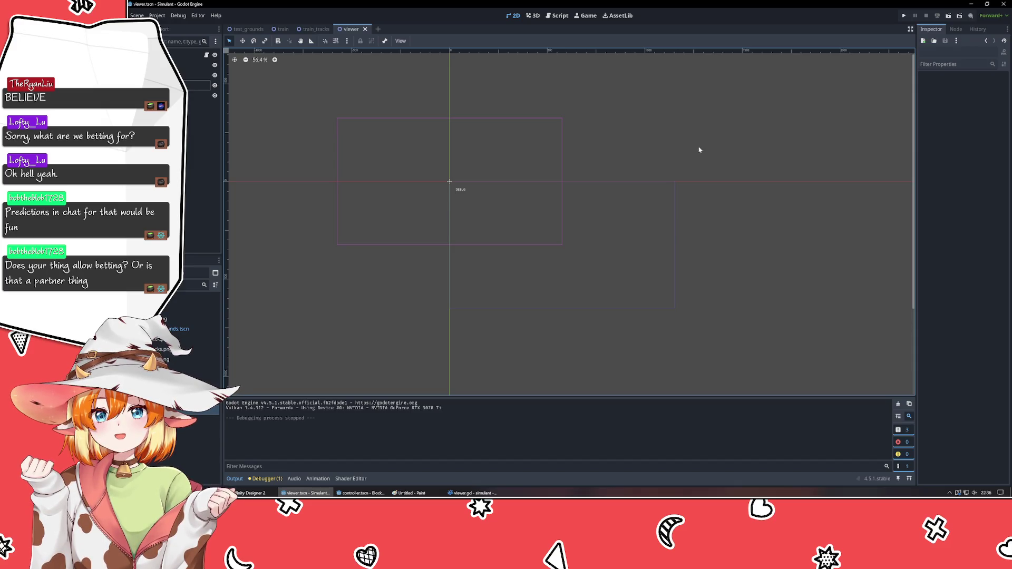
{"action": "left_click_drag", "start_coordinate": [560, 262], "coordinate": [554, 303]}
{"action": "right_click", "coordinate": [499, 313]}
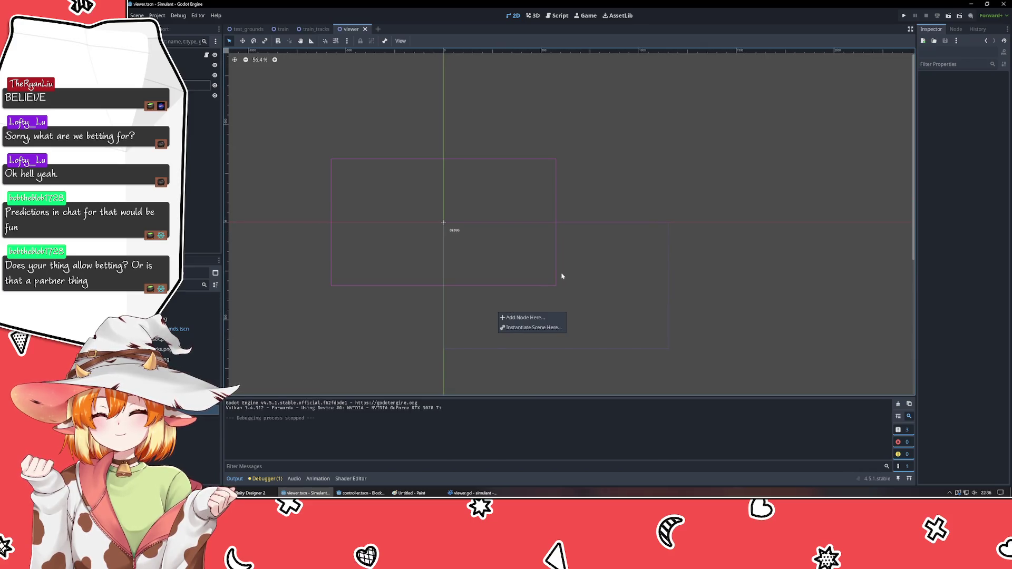
{"action": "left_click", "coordinate": [609, 273]}
{"action": "mouse_move", "coordinate": [608, 273]}
{"action": "left_mouse_down"}
{"action": "mouse_move", "coordinate": [633, 228]}
{"action": "mouse_move", "coordinate": [645, 263]}
{"action": "left_mouse_up"}
- Check the Debugger and Output panels, then bring viewer.gd up in VSCodium
{"action": "left_click", "coordinate": [266, 478]}
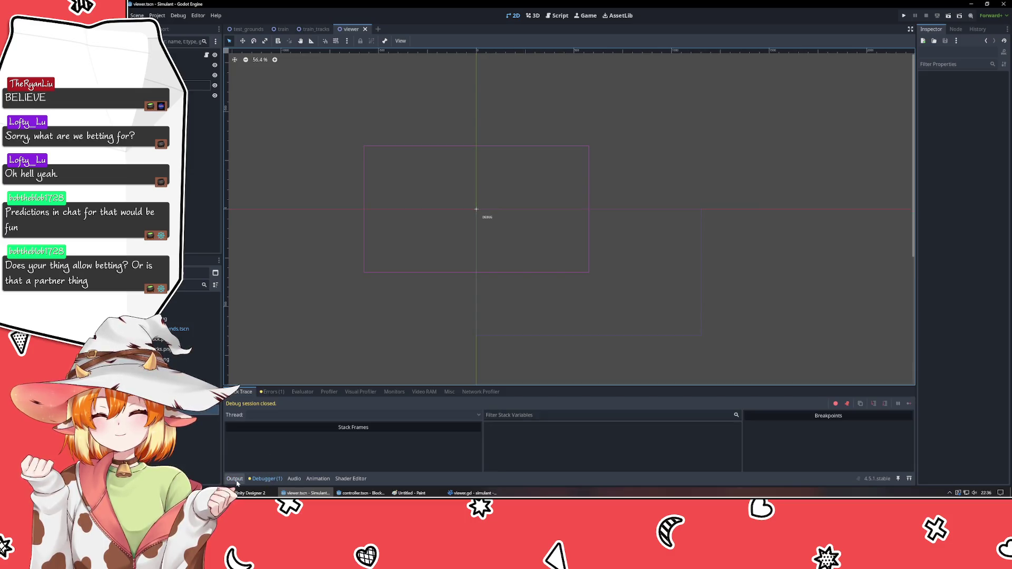
{"action": "left_click", "coordinate": [264, 480]}
{"action": "left_click", "coordinate": [473, 493]}
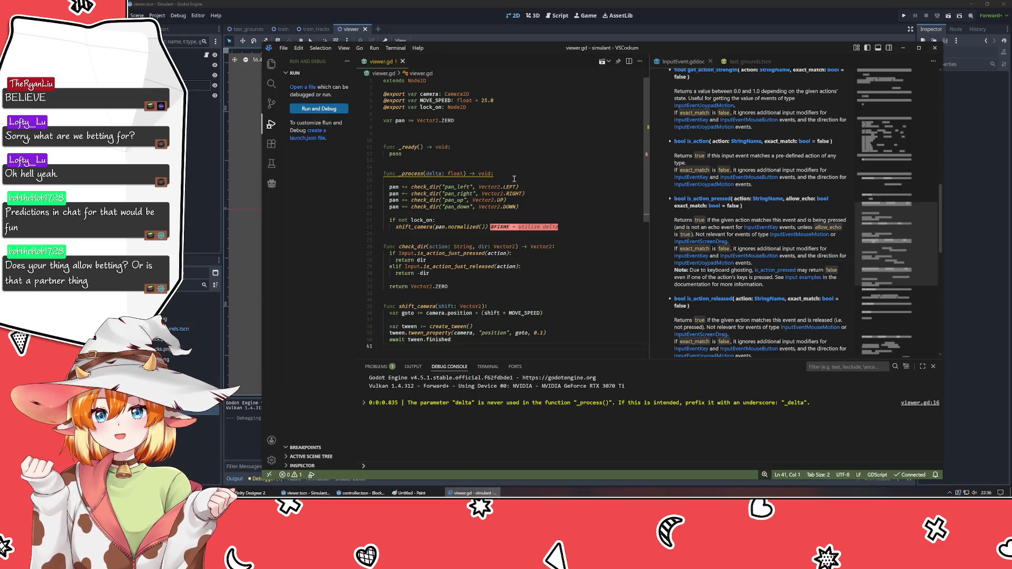
- Try deleting the FIXME comment on line 23, then undo the oversized deletion
{"action": "left_click", "coordinate": [475, 225]}
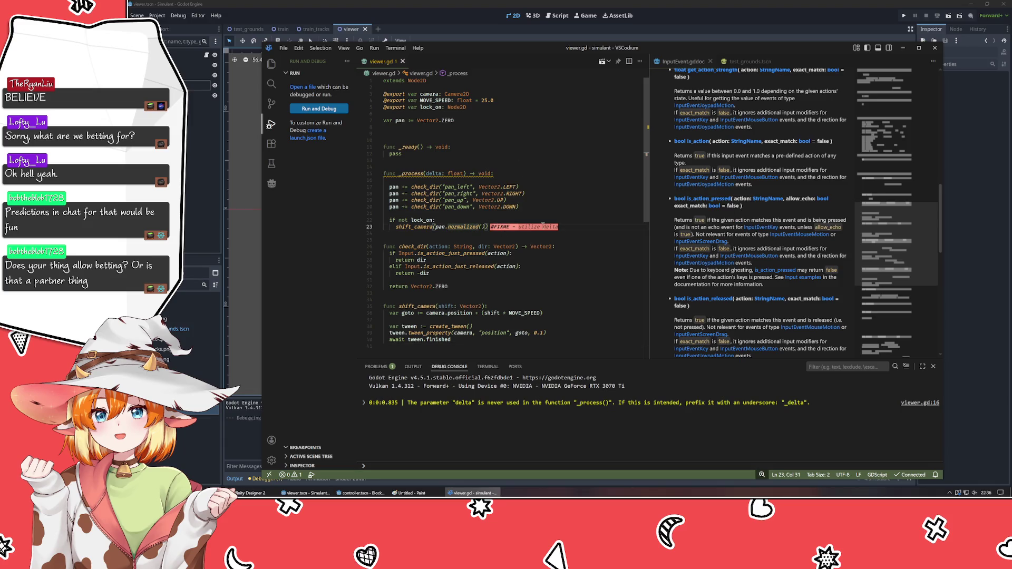
{"action": "left_click", "coordinate": [519, 214]}
{"action": "left_click_drag", "start_coordinate": [489, 226], "coordinate": [561, 226]}
{"action": "key", "text": "BackSpace"}
{"action": "key", "text": "BackSpace"}
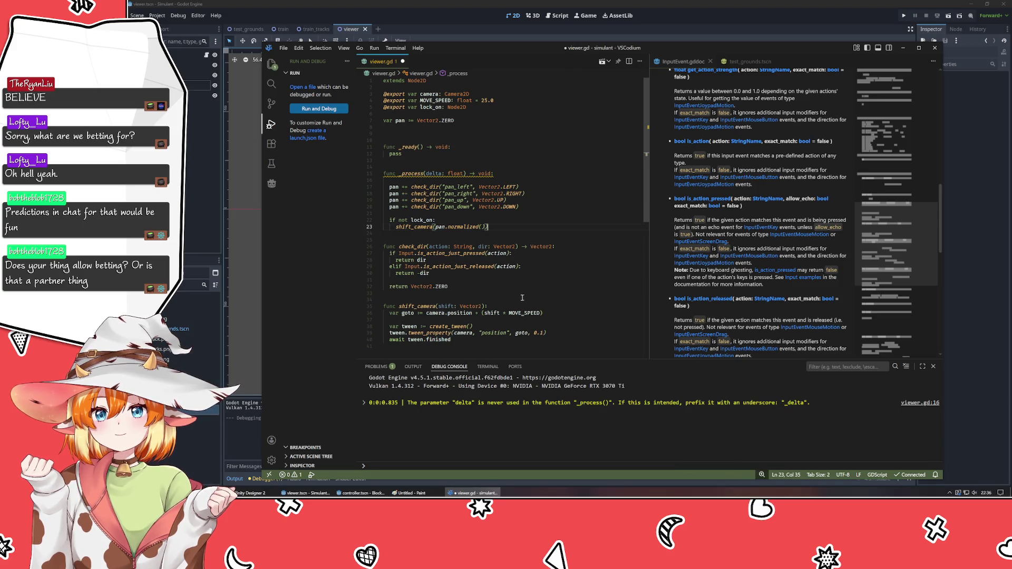
{"action": "scroll", "coordinate": [516, 291], "scroll_direction": "down", "scroll_amount": 1}
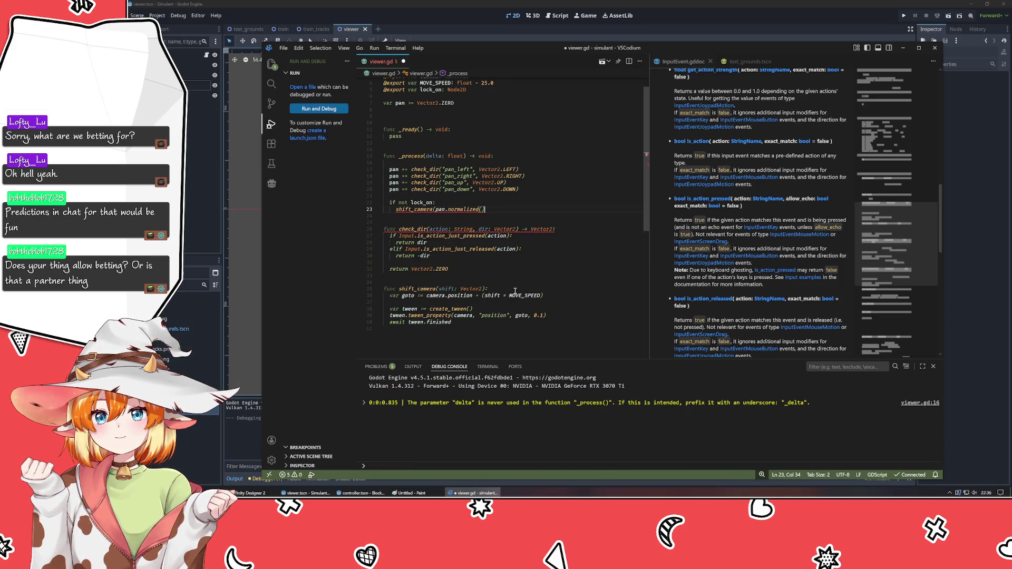
{"action": "key", "text": "ctrl+z"}
{"action": "left_click", "coordinate": [505, 323]}
- Pass ', delta' into the shift_camera call and add 'delta: float' to its signature
{"action": "left_click", "coordinate": [483, 211]}
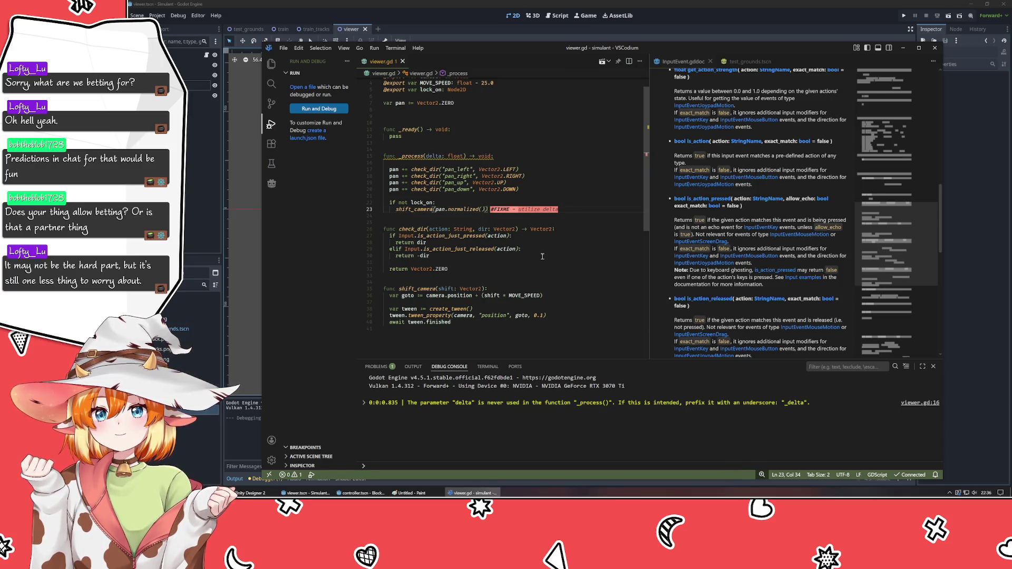
{"action": "type", "text": ", delta"}
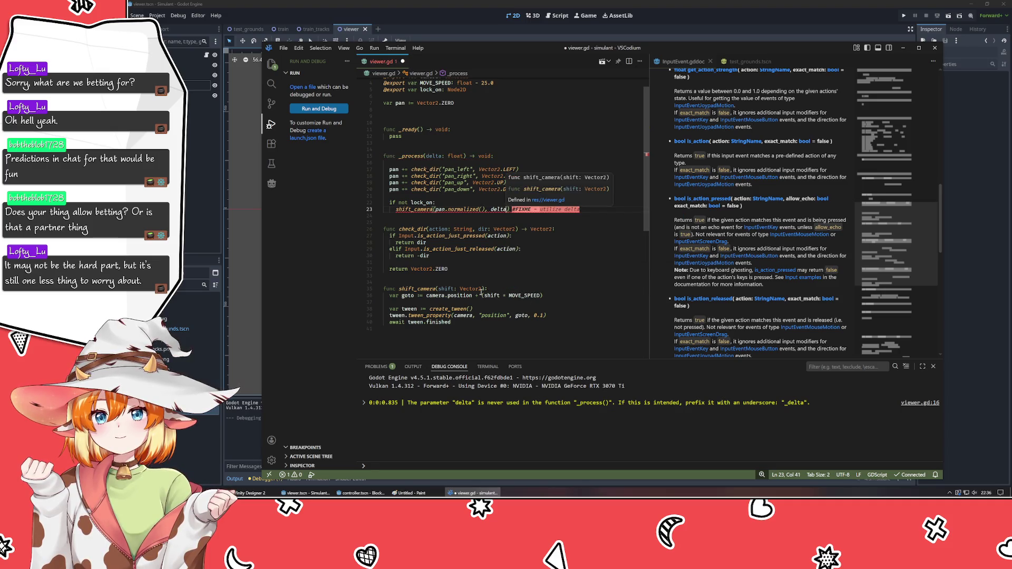
{"action": "left_click", "coordinate": [480, 290]}
{"action": "type", "text": ", delta: fl"}
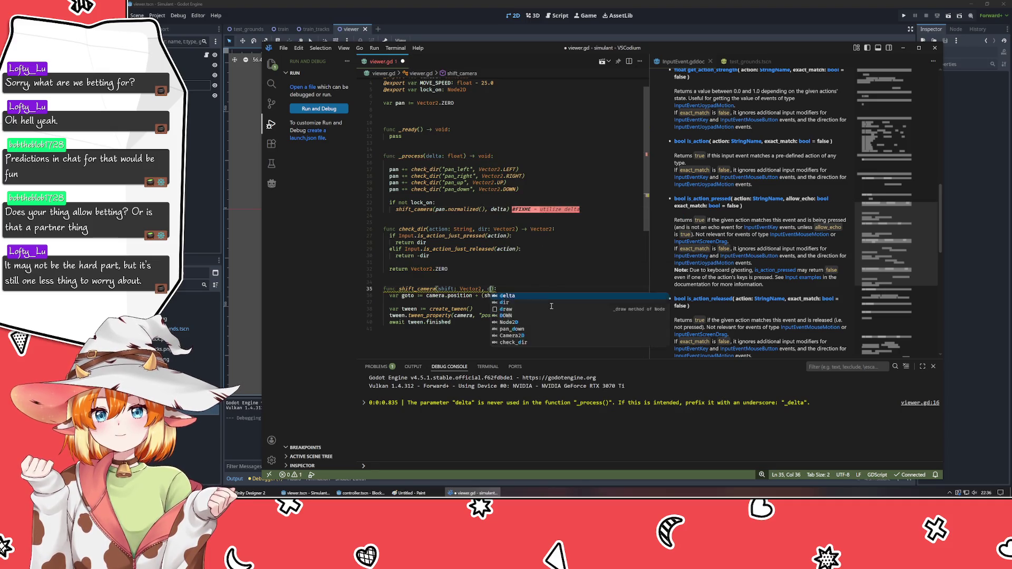
{"action": "type", "text": "oat"}
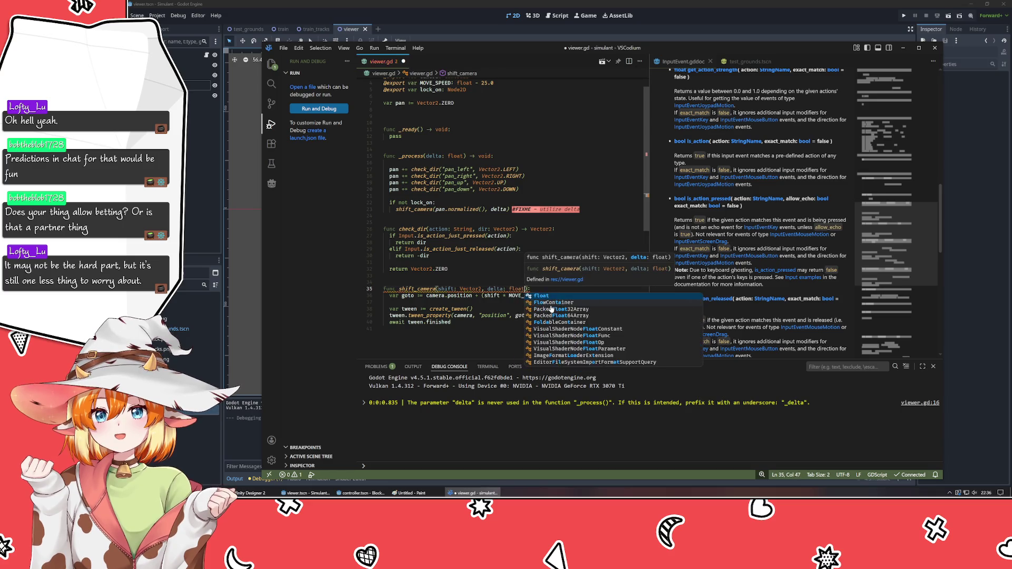
- Remove the trailing FIXME comment and replace the 0.1 tween duration with delta
{"action": "left_click", "coordinate": [509, 209]}
{"action": "key", "text": "shift+End"}
{"action": "key", "text": "Delete"}
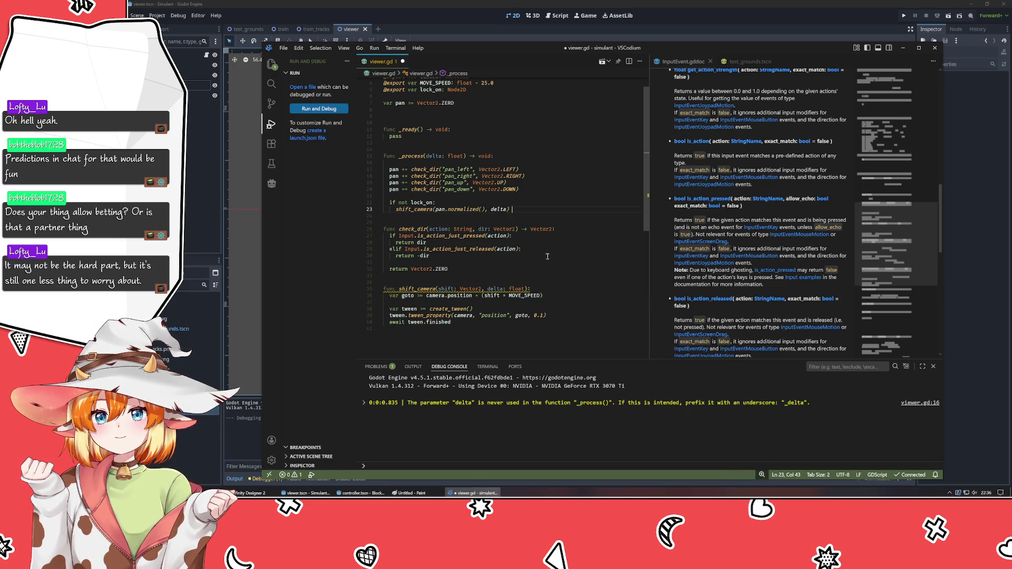
{"action": "left_click", "coordinate": [543, 316]}
{"action": "key", "text": "BackSpace"}
{"action": "key", "text": "BackSpace"}
{"action": "key", "text": "BackSpace"}
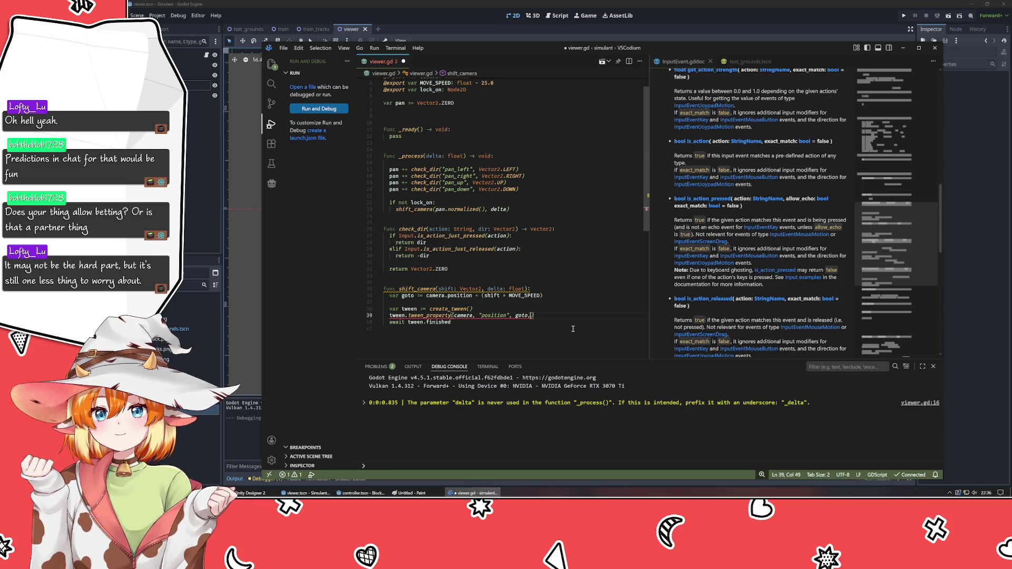
{"action": "type", "text": "delta"}
- Multiply the goto offset expression by delta
{"action": "left_click", "coordinate": [572, 296]}
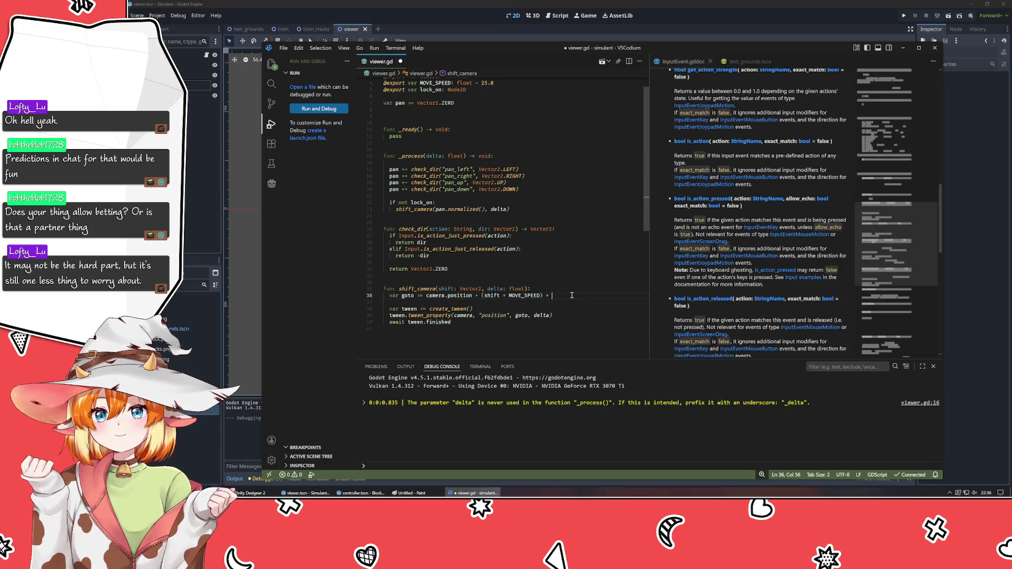
{"action": "key", "text": "Escape"}
{"action": "key", "text": "BackSpace"}
{"action": "key", "text": "Left"}
{"action": "type", "text": "* delt"}
{"action": "key", "text": "Tab"}
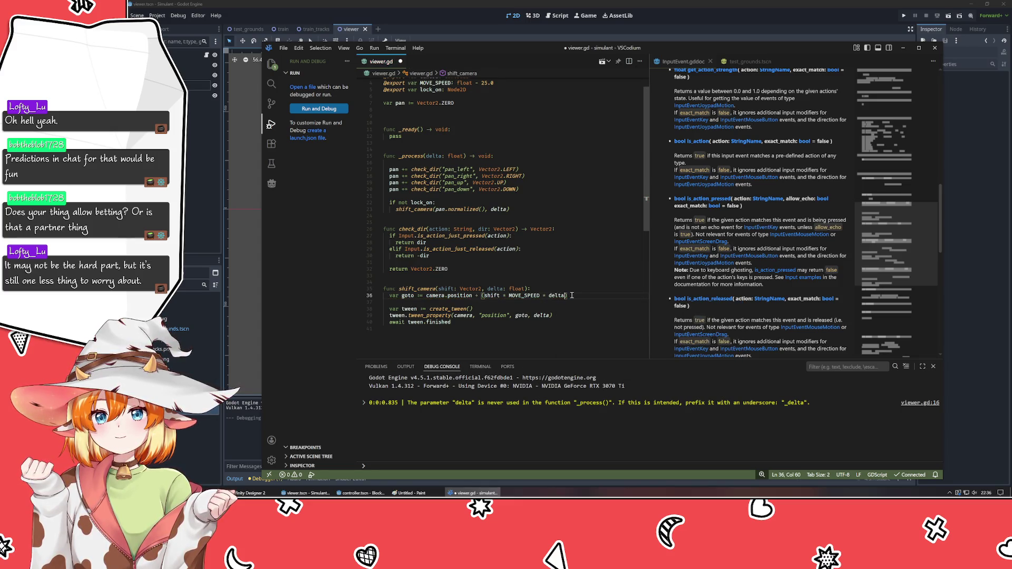
- Save viewer.gd and run the game from Godot
{"action": "key", "text": "ctrl+s"}
{"action": "key", "text": "alt+Tab"}
{"action": "key", "text": "F5"}
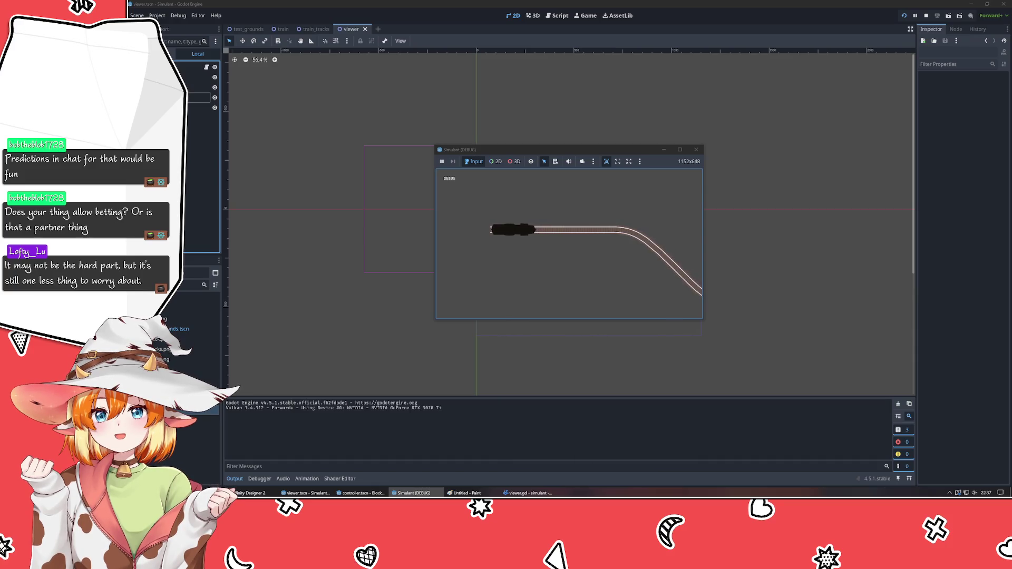
- Close the game and set the Viewer node's Move Speed to 100 in the Inspector
{"action": "left_click", "coordinate": [696, 150]}
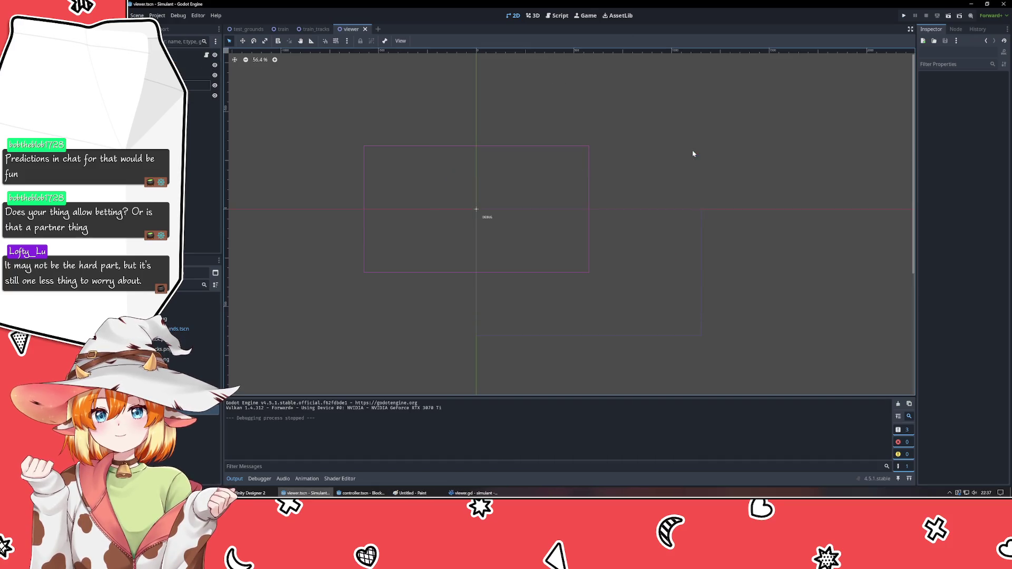
{"action": "left_click", "coordinate": [187, 55]}
{"action": "left_click", "coordinate": [975, 97]}
{"action": "type", "text": "100"}
{"action": "key", "text": "Return"}
- Test-run the game with the new speed, then return to viewer.gd in VSCodium
{"action": "key", "text": "ctrl+s"}
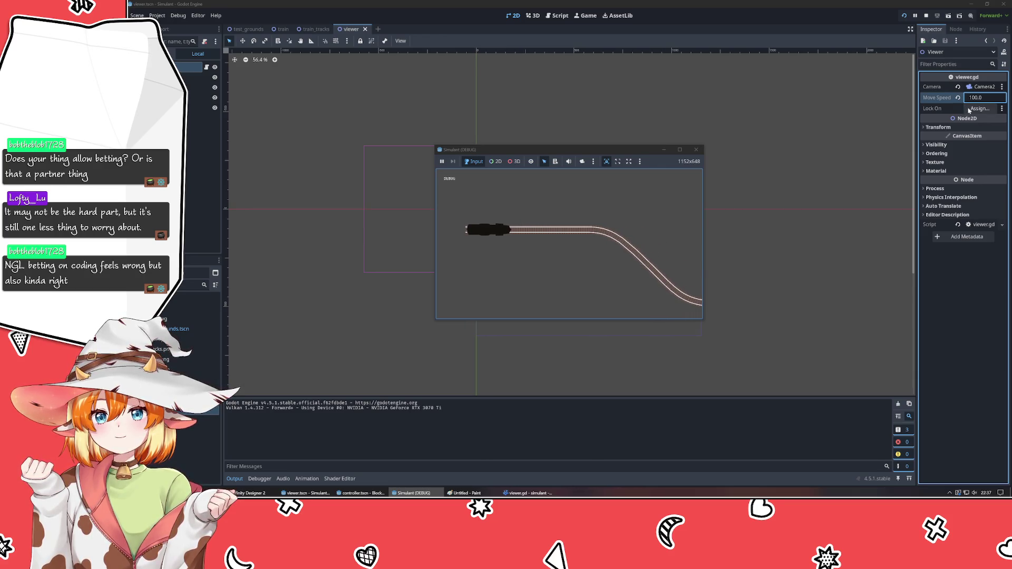
{"action": "left_click", "coordinate": [696, 149]}
{"action": "left_click", "coordinate": [472, 493]}
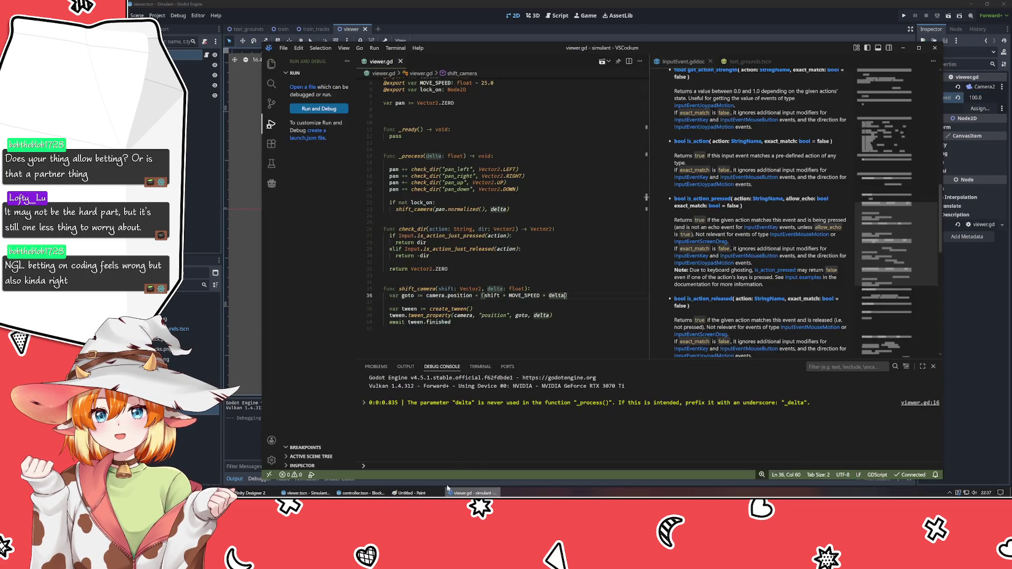
- Review the shift_camera code, briefly checking the Move Speed value in Godot
{"action": "left_click", "coordinate": [525, 297]}
{"action": "scroll", "coordinate": [520, 259], "scroll_direction": "up", "scroll_amount": 1}
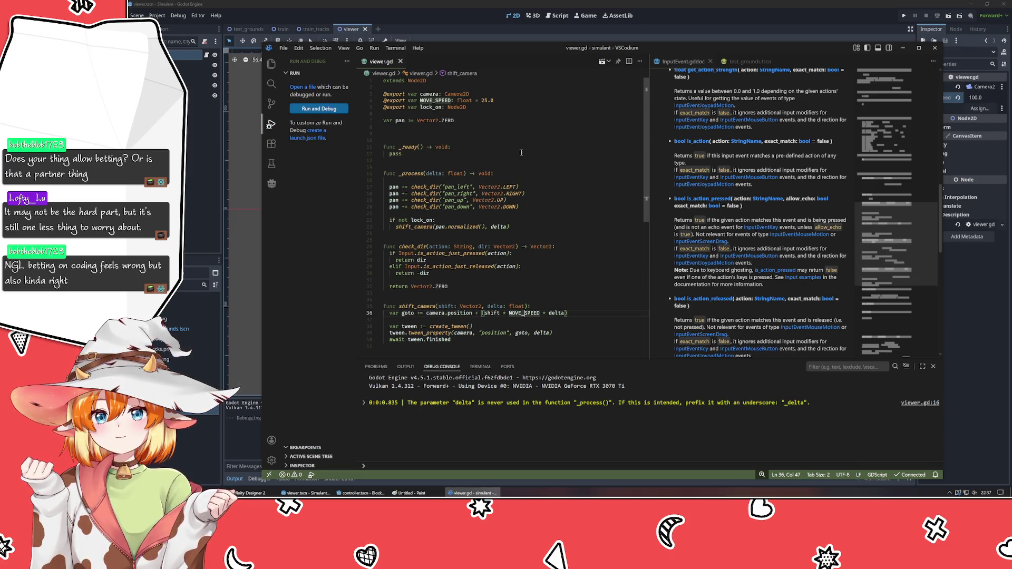
{"action": "left_click", "coordinate": [802, 23]}
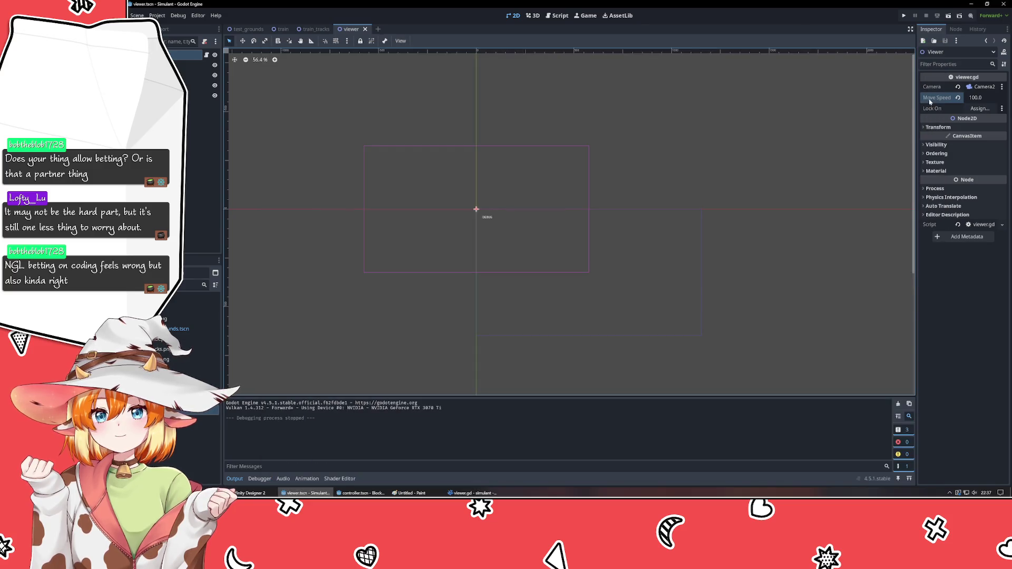
{"action": "left_click", "coordinate": [472, 493]}
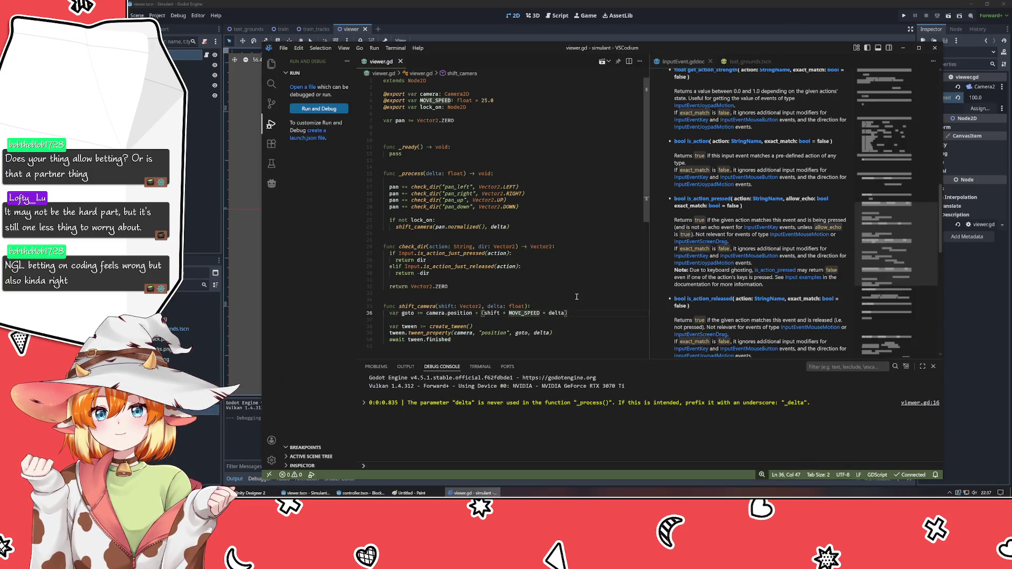
{"action": "left_click", "coordinate": [541, 333]}
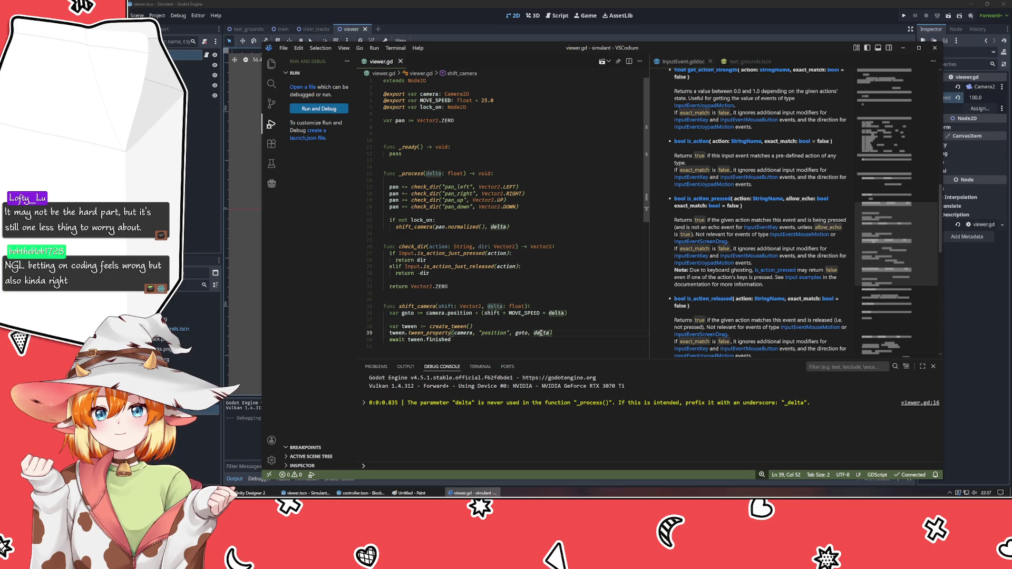
{"action": "mouse_move", "coordinate": [549, 315]}
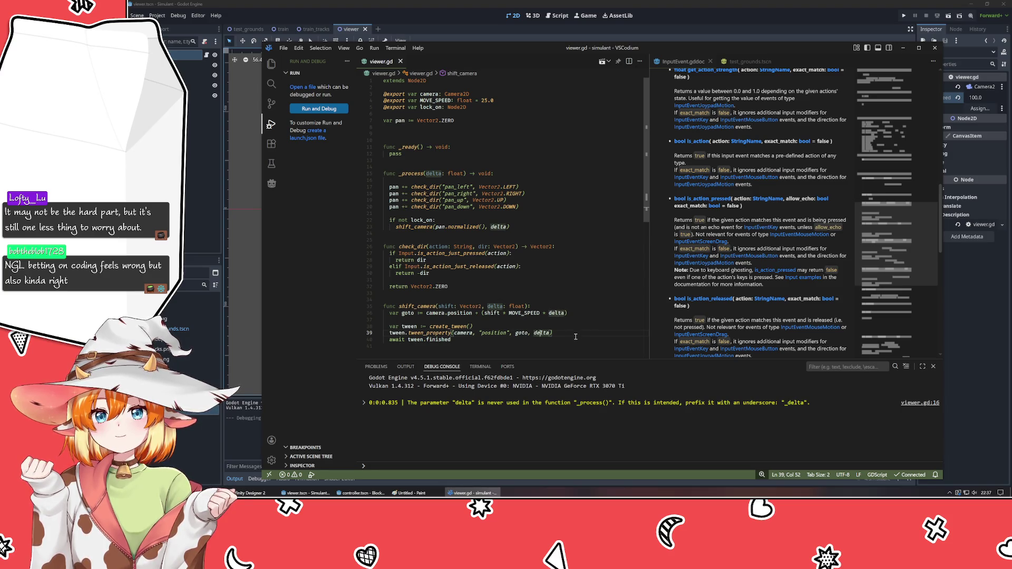
{"action": "scroll", "coordinate": [576, 336], "scroll_direction": "down", "scroll_amount": 2}
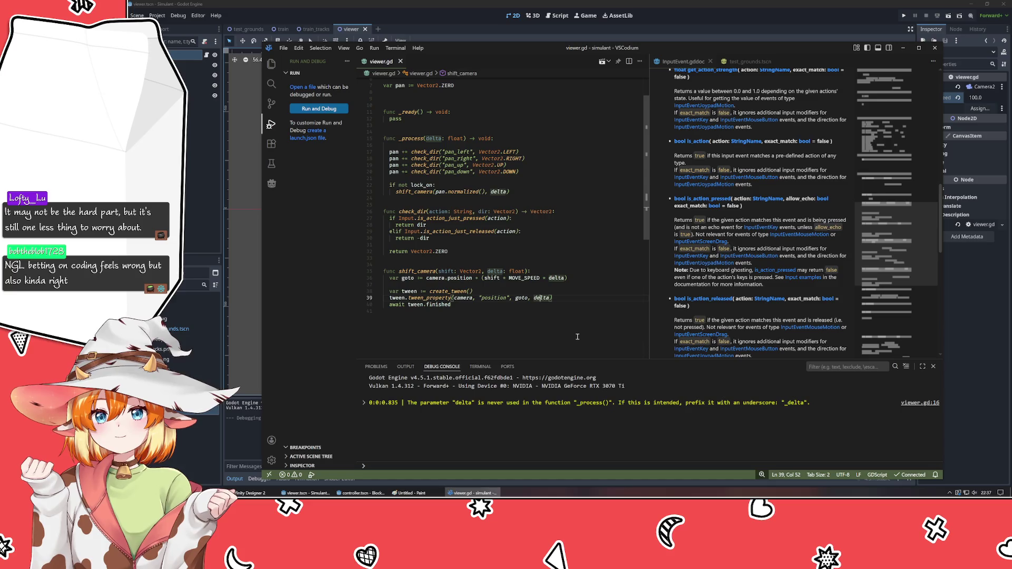
- Delete ' * delta' from the goto offset on line 36, save, and rerun the game
{"action": "left_click", "coordinate": [562, 278]}
{"action": "key", "text": "BackSpace"}
{"action": "key", "text": "BackSpace"}
{"action": "key", "text": "BackSpace"}
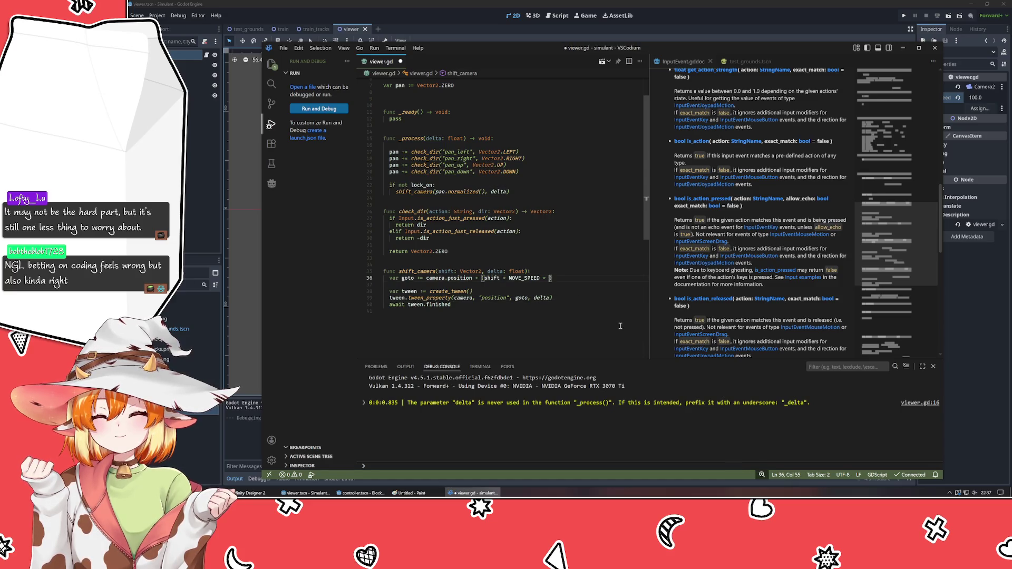
{"action": "key", "text": "ctrl+s"}
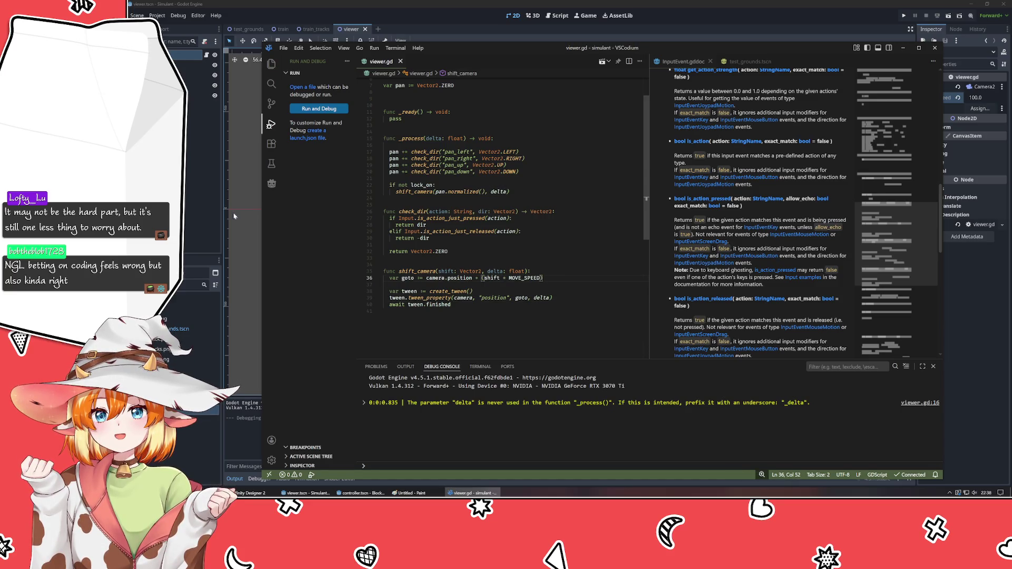
{"action": "left_click", "coordinate": [197, 186]}
{"action": "key", "text": "F5"}
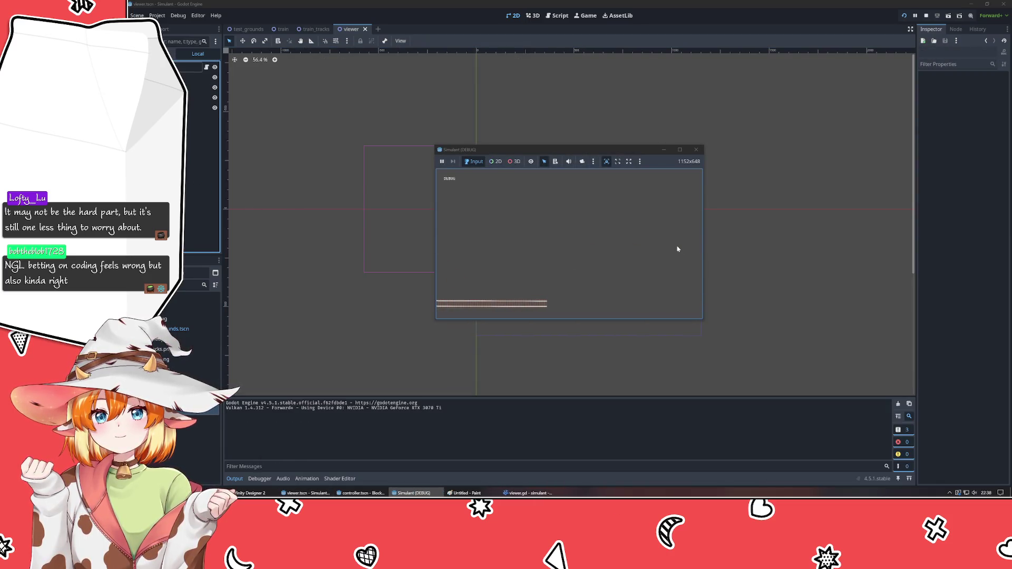
- Close the game, relaunch it to watch the train on its track, then return to viewer.gd
{"action": "left_click", "coordinate": [695, 150]}
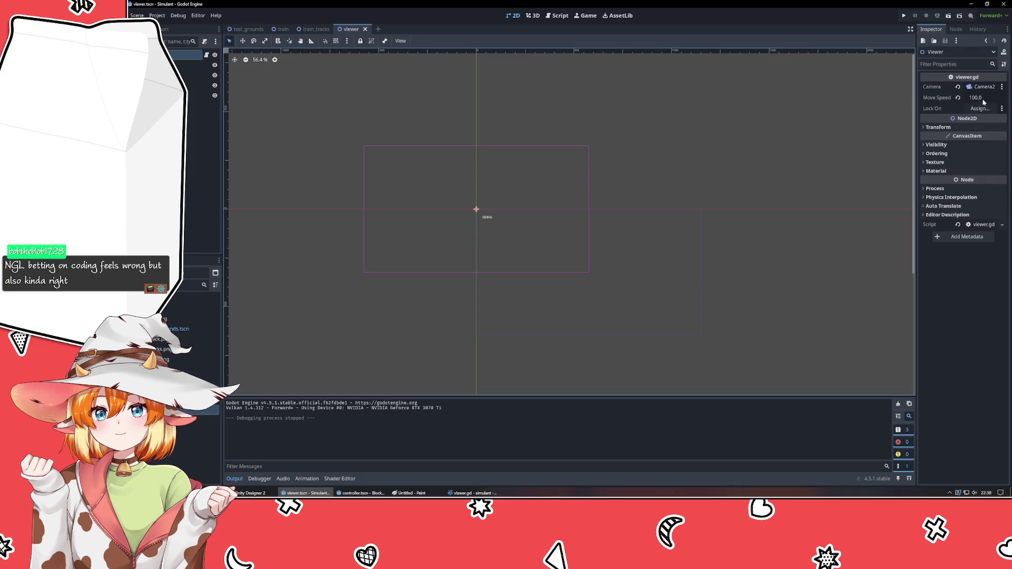
{"action": "left_click", "coordinate": [983, 97]}
{"action": "key", "text": "F5"}
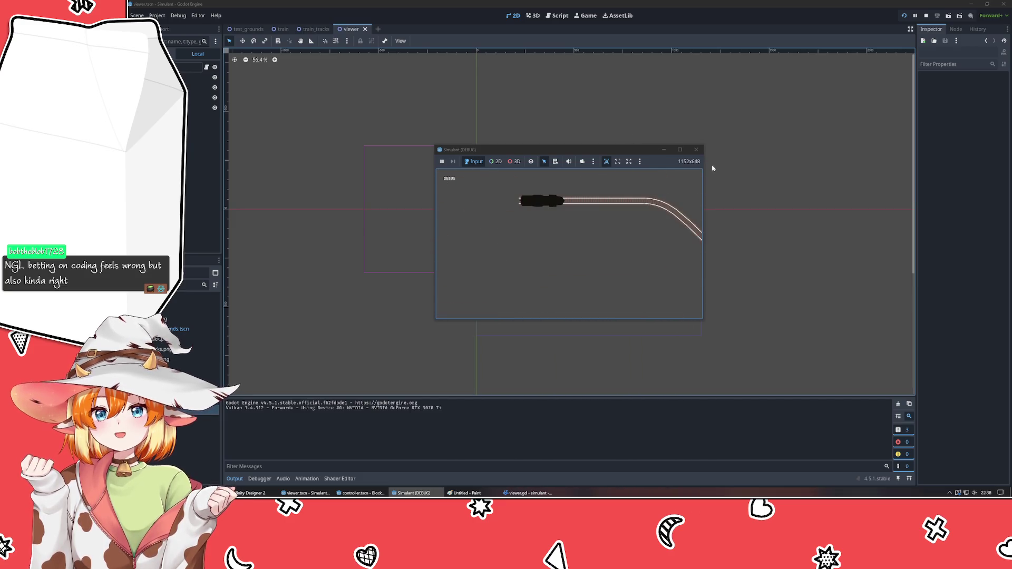
{"action": "left_click", "coordinate": [695, 150]}
{"action": "key", "text": "alt+Tab"}
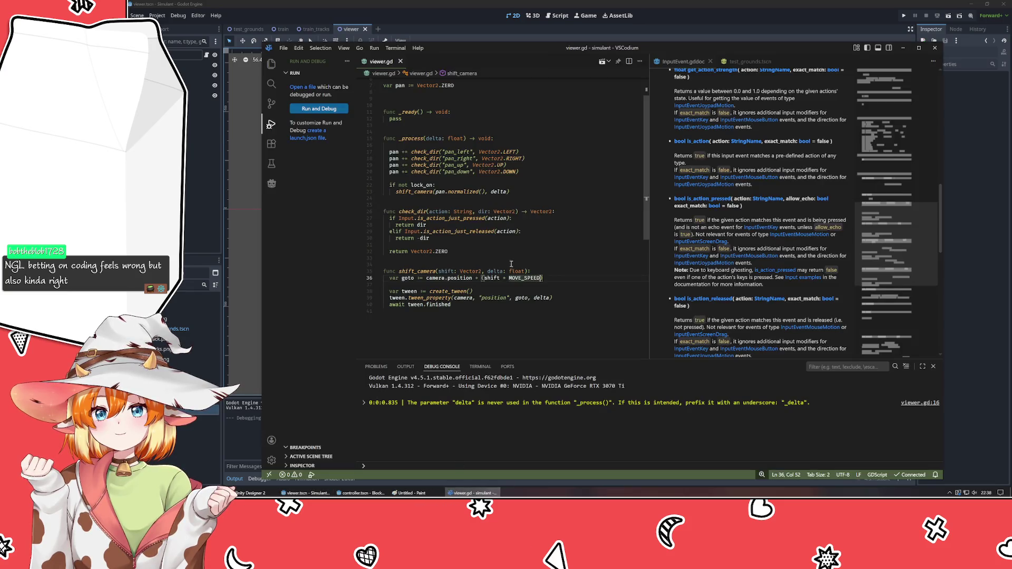
- Inspect the empty line below the goto calculation in shift_camera, then go back to Godot
{"action": "left_click", "coordinate": [531, 283]}
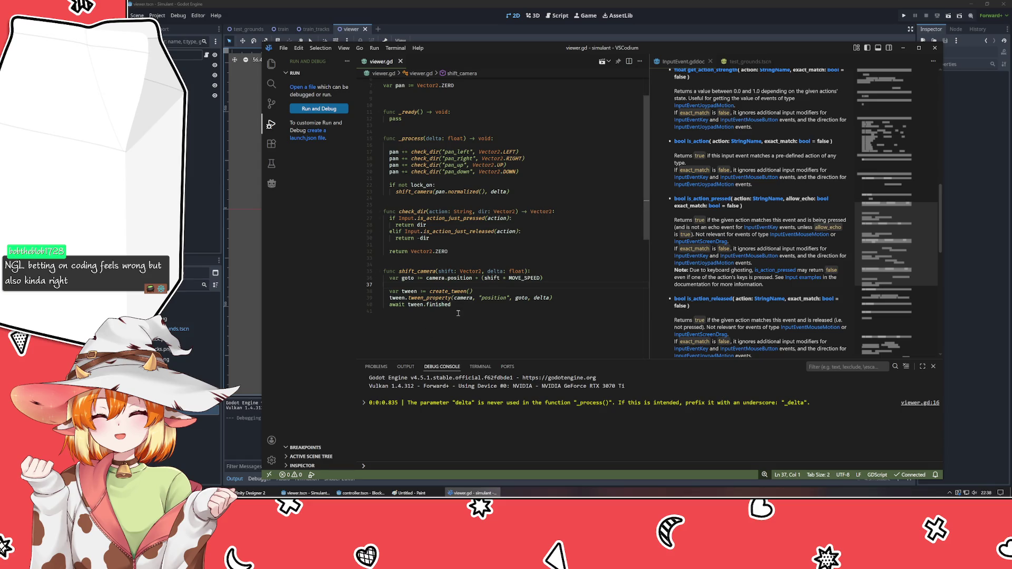
{"action": "key", "text": "alt+Tab"}
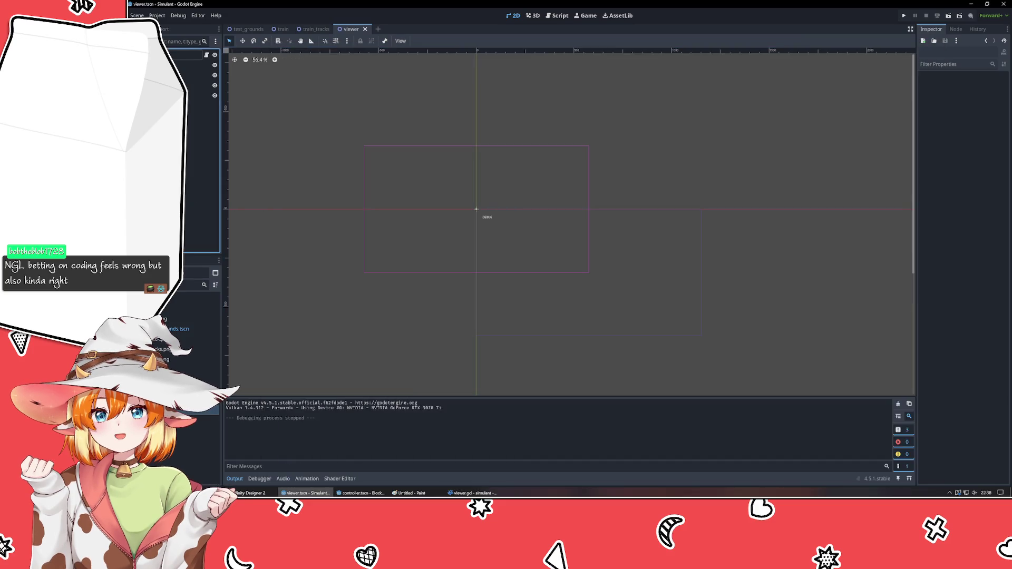
- Lower the Viewer's Move Speed in the Inspector and do a quick test run
{"action": "left_click", "coordinate": [185, 55]}
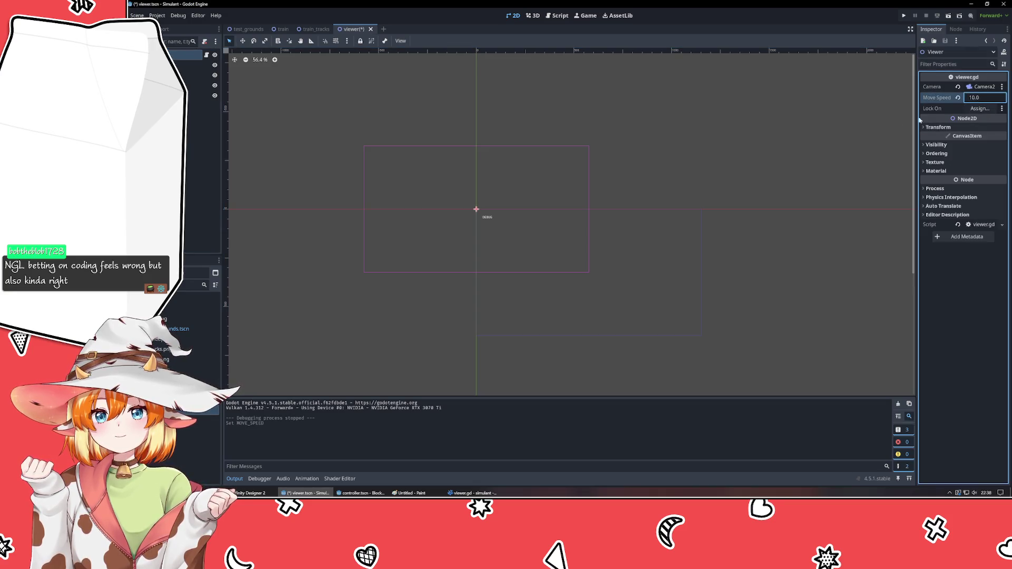
{"action": "left_click", "coordinate": [757, 169]}
{"action": "key", "text": "F5"}
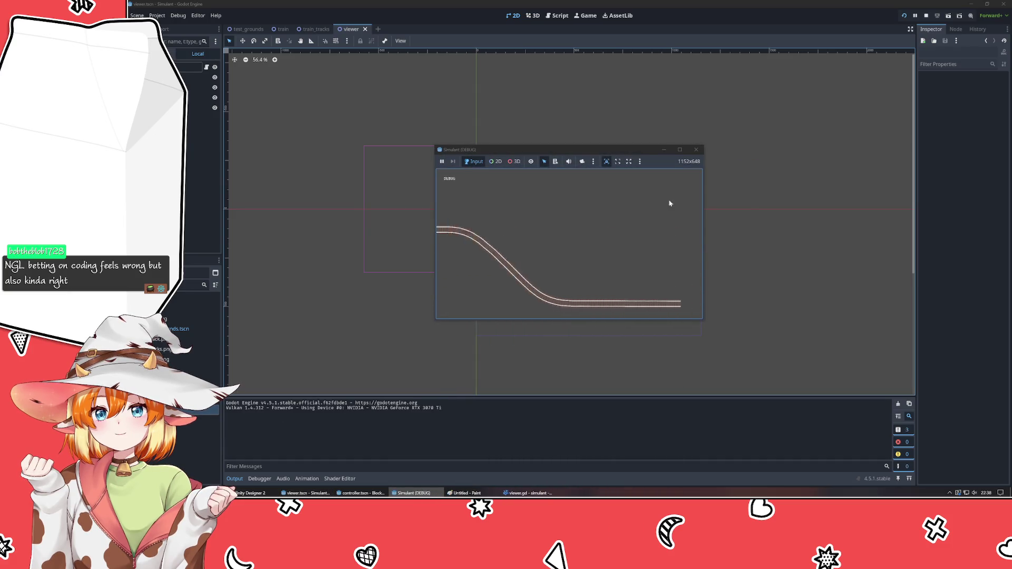
{"action": "left_click", "coordinate": [696, 149]}
{"action": "left_click", "coordinate": [473, 492]}
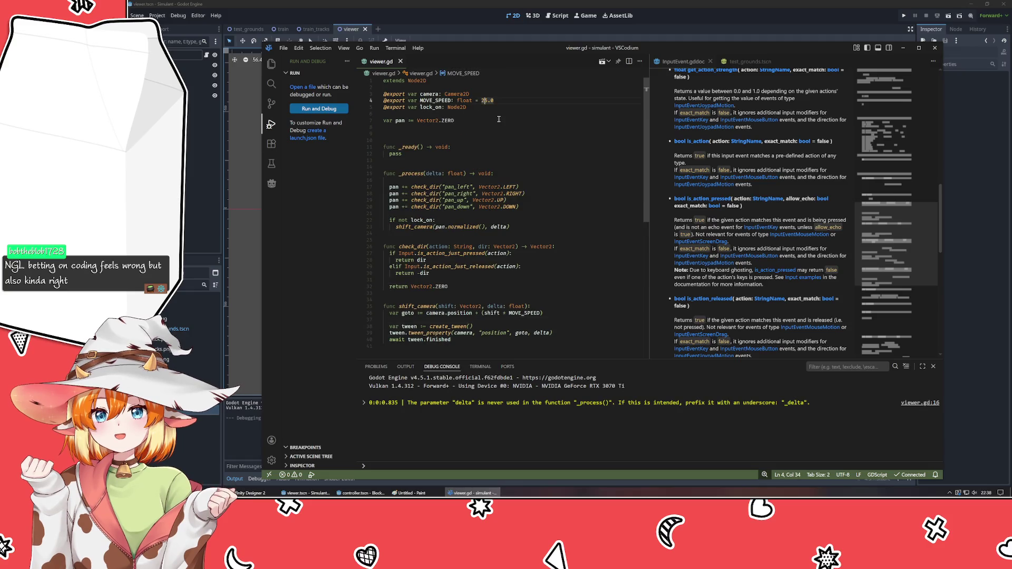
{"action": "key", "text": "alt+Tab"}
- Run the scene and pan the camera with W/A/S/D along the train track, then close it
{"action": "left_click", "coordinate": [187, 55]}
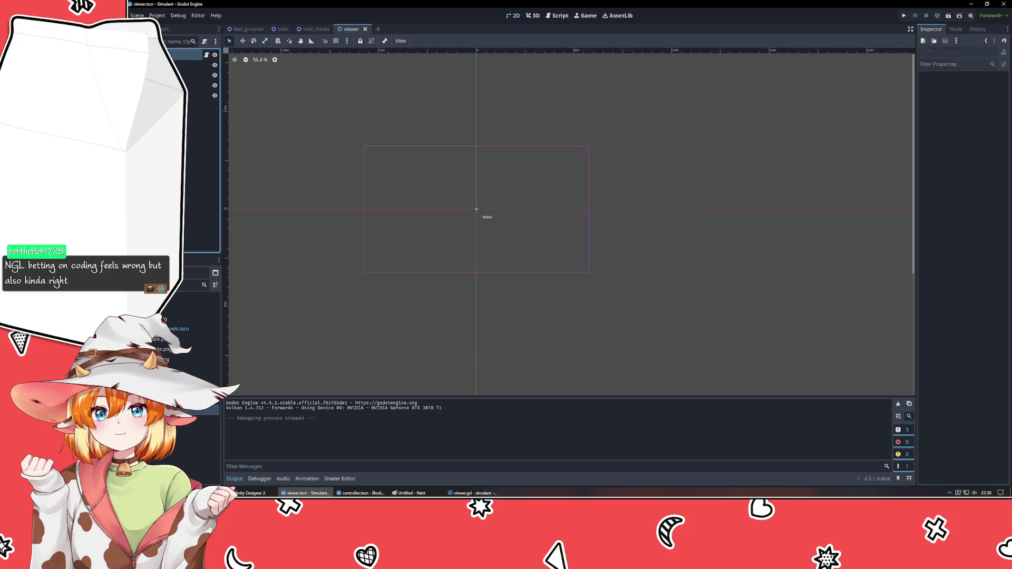
{"action": "key", "text": "F6"}
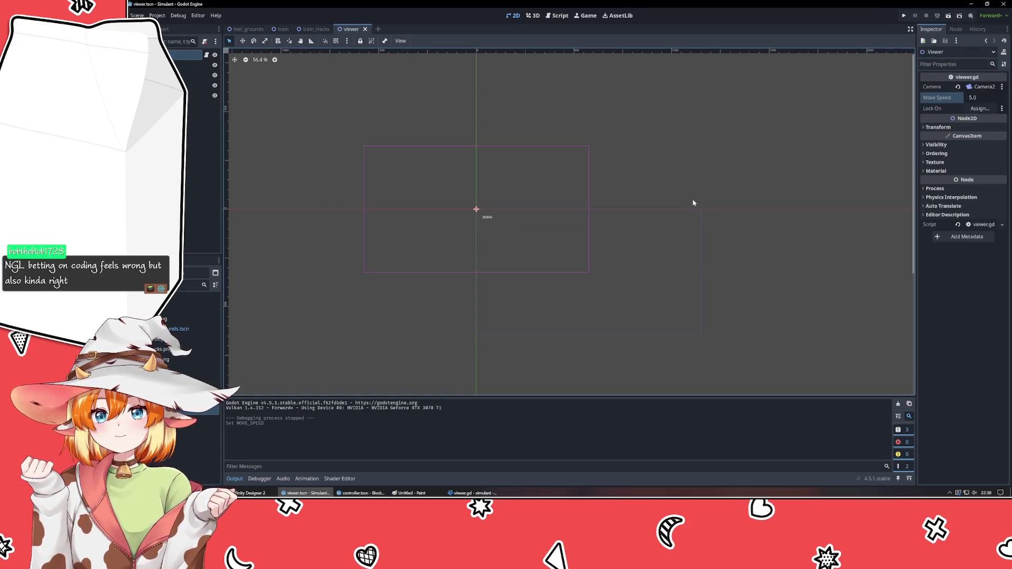
{"action": "key", "text": "d"}
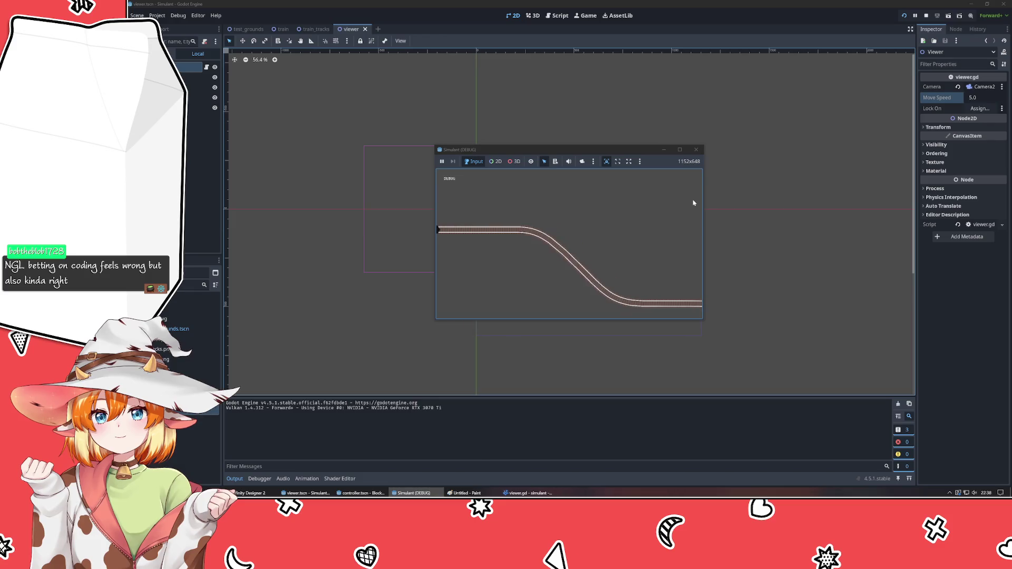
{"action": "key", "text": "a"}
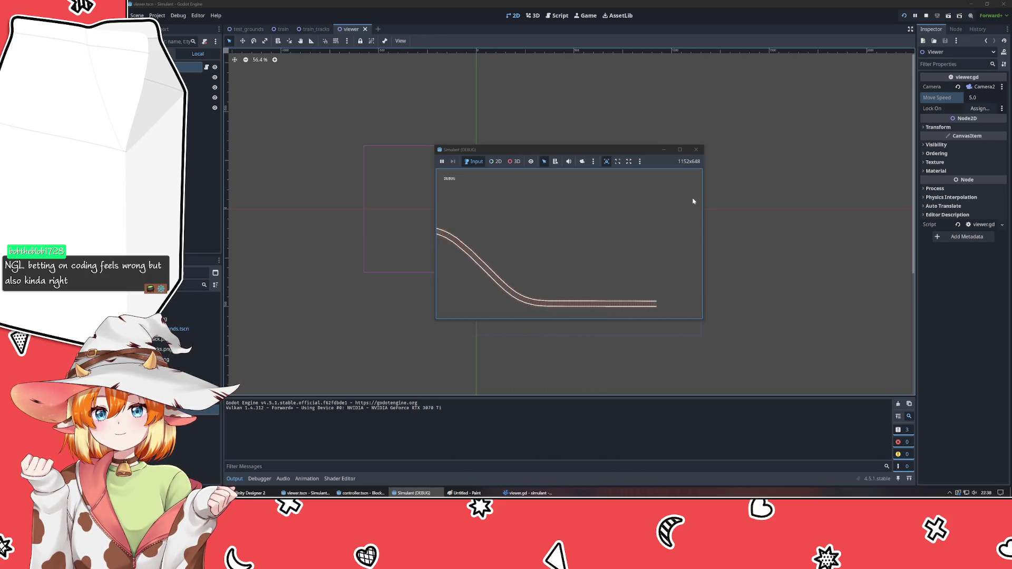
{"action": "key", "text": "s"}
{"action": "key", "text": "d"}
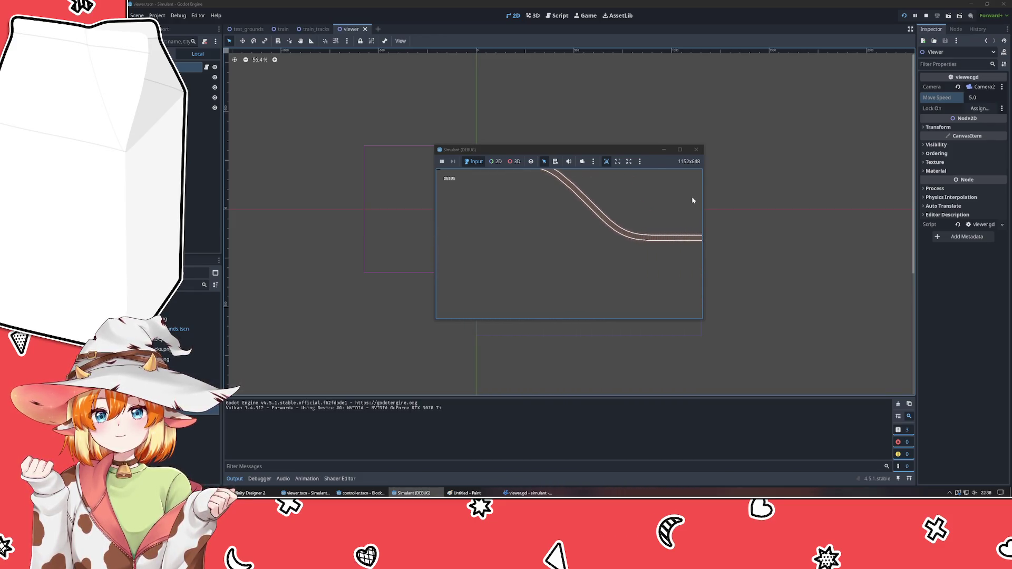
{"action": "key", "text": "w"}
{"action": "key", "text": "a"}
{"action": "key", "text": "w"}
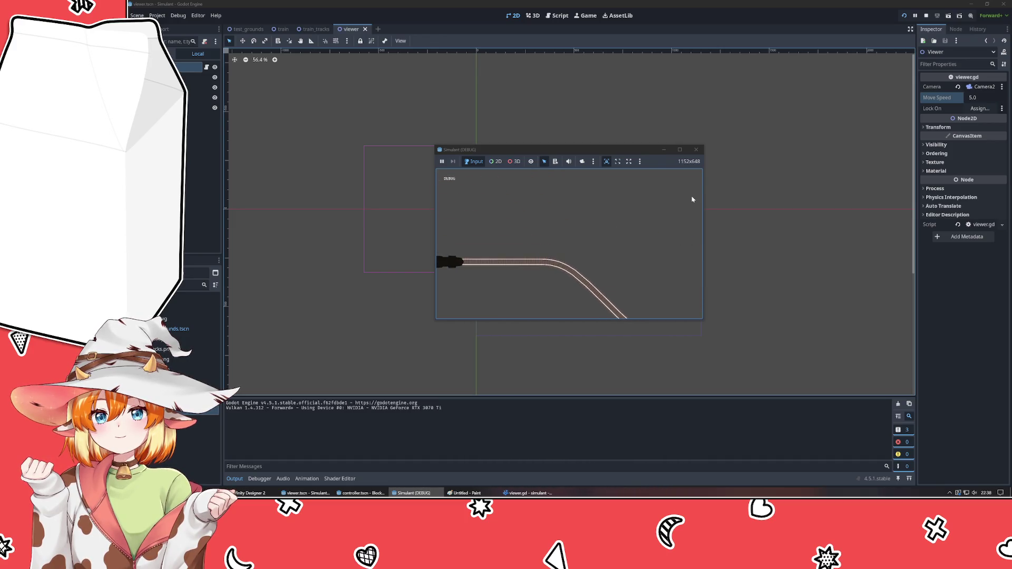
{"action": "key", "text": "d"}
{"action": "key", "text": "s"}
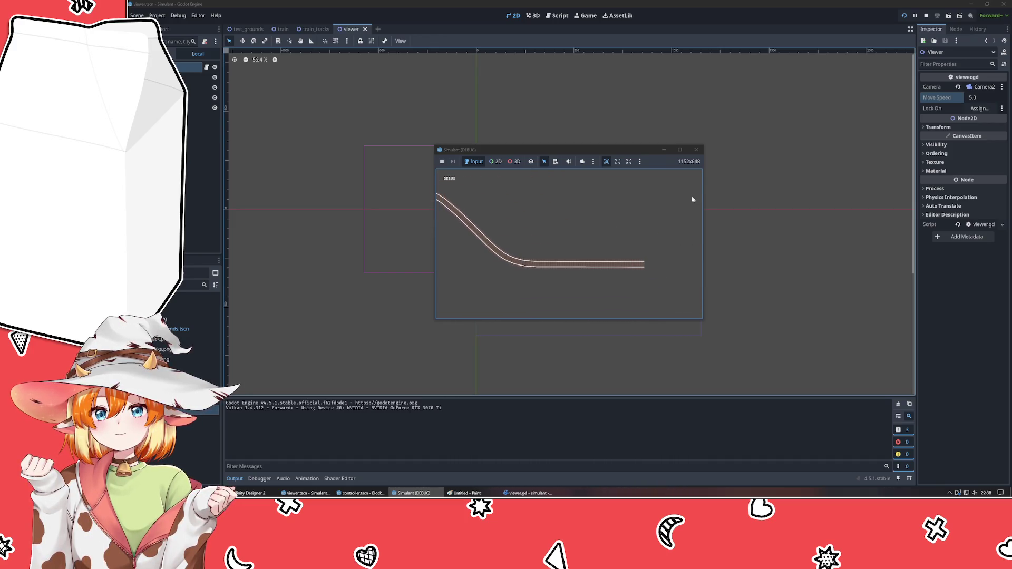
{"action": "key", "text": "a"}
{"action": "key", "text": "w"}
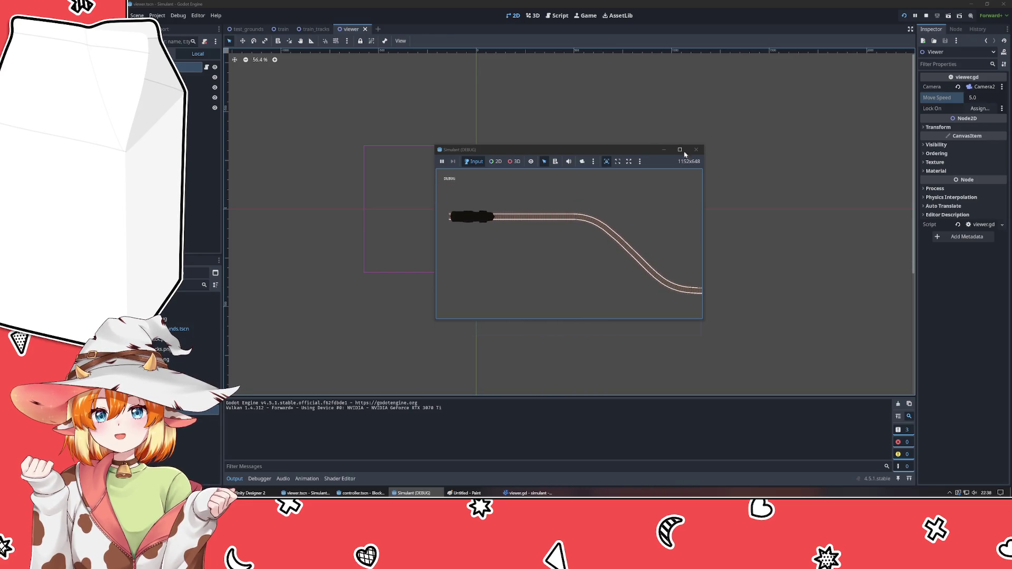
{"action": "left_click", "coordinate": [696, 149]}
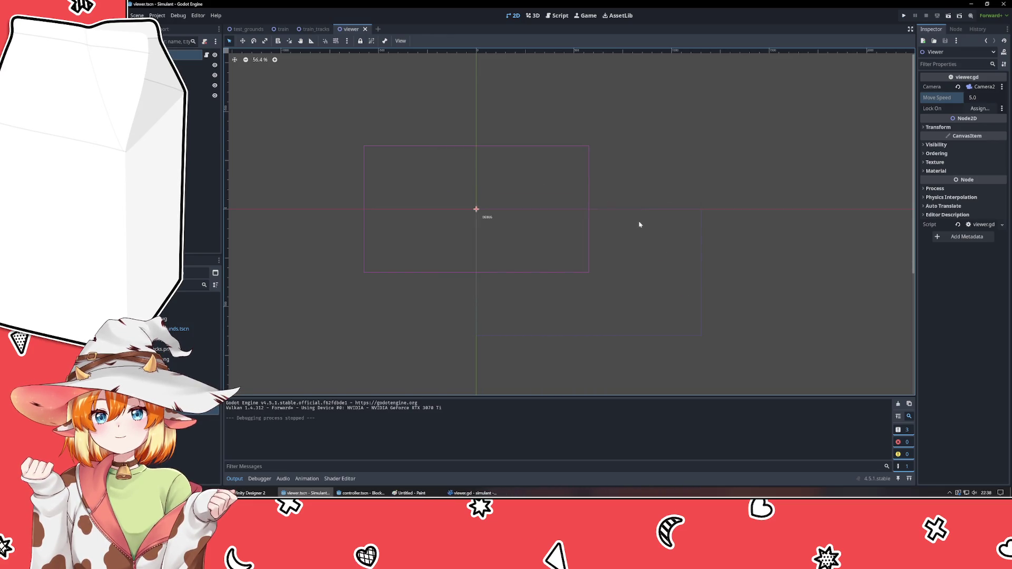
- Glance at viewer.gd, then open the train_tracks scene in Godot
{"action": "left_click", "coordinate": [471, 493]}
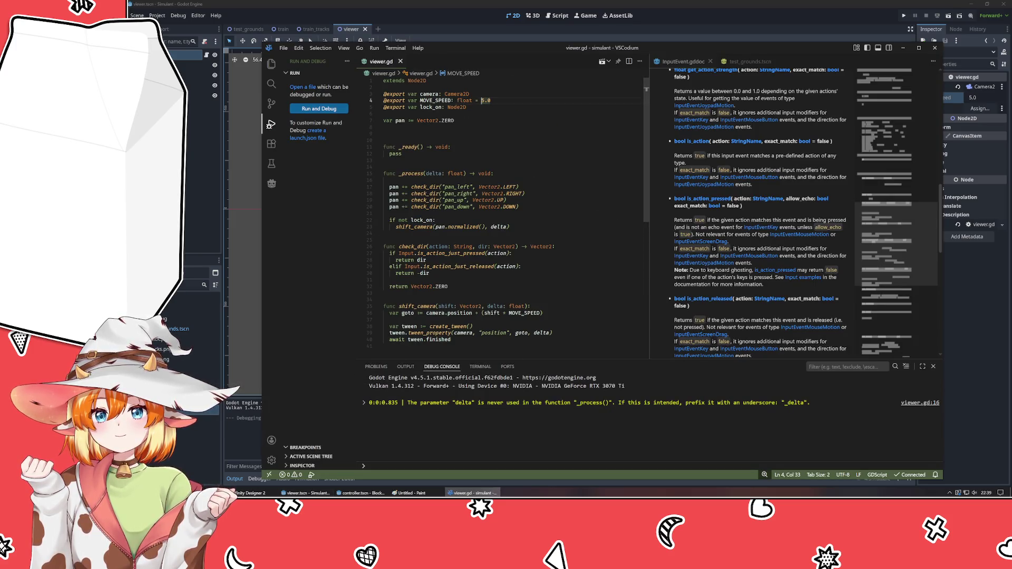
{"action": "key", "text": "alt+Tab"}
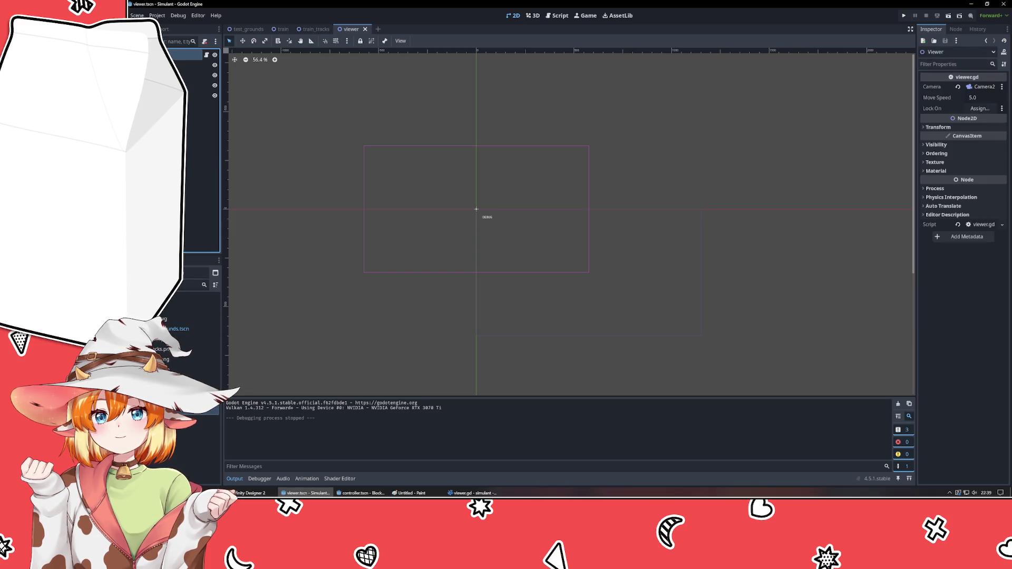
{"action": "left_click", "coordinate": [314, 29]}
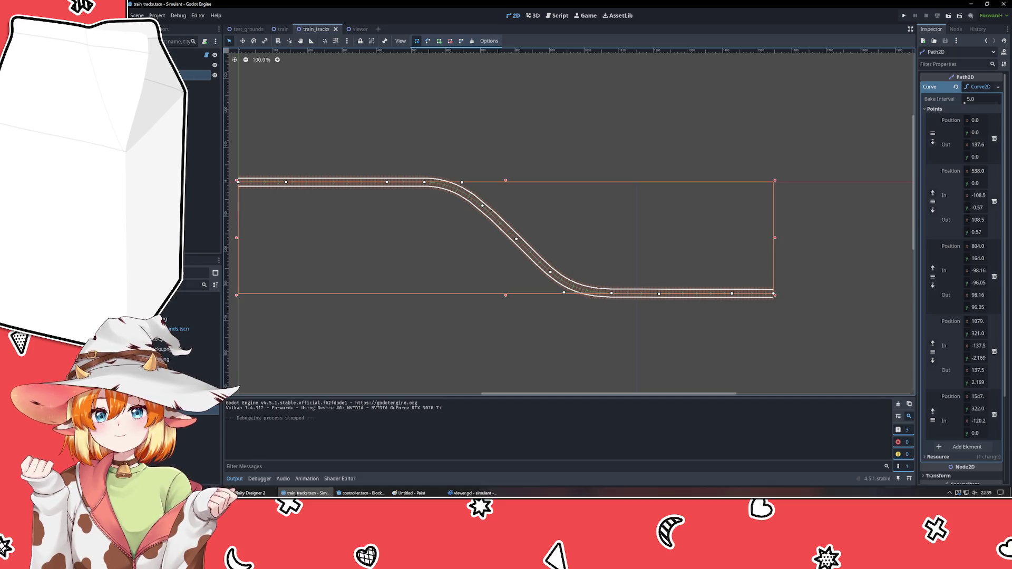
- View the test_grounds scene, then tag the lock_on export in viewer.gd with '#TODO - handle' and save
{"action": "left_click", "coordinate": [248, 29]}
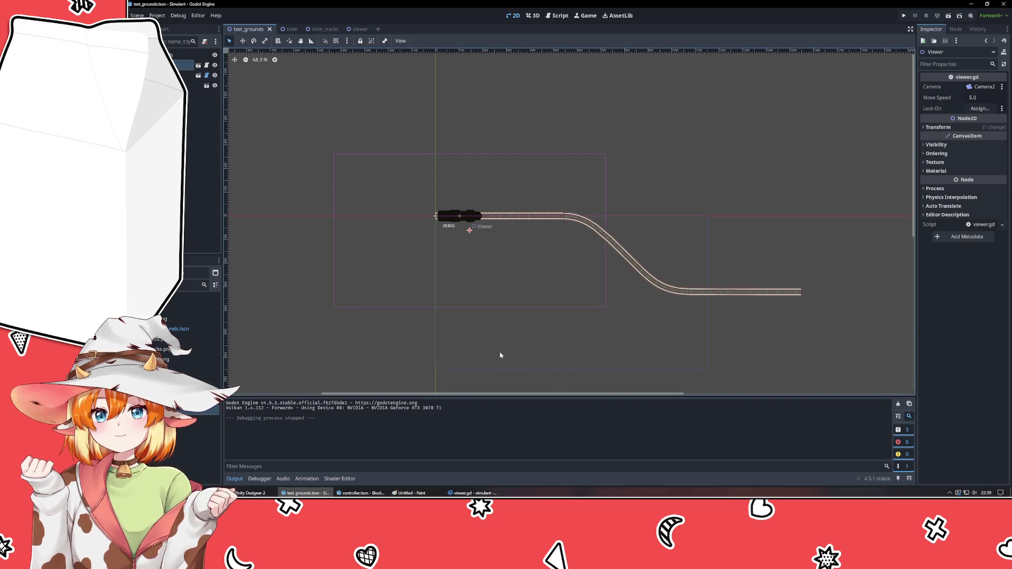
{"action": "left_click_drag", "start_coordinate": [498, 353], "coordinate": [588, 366]}
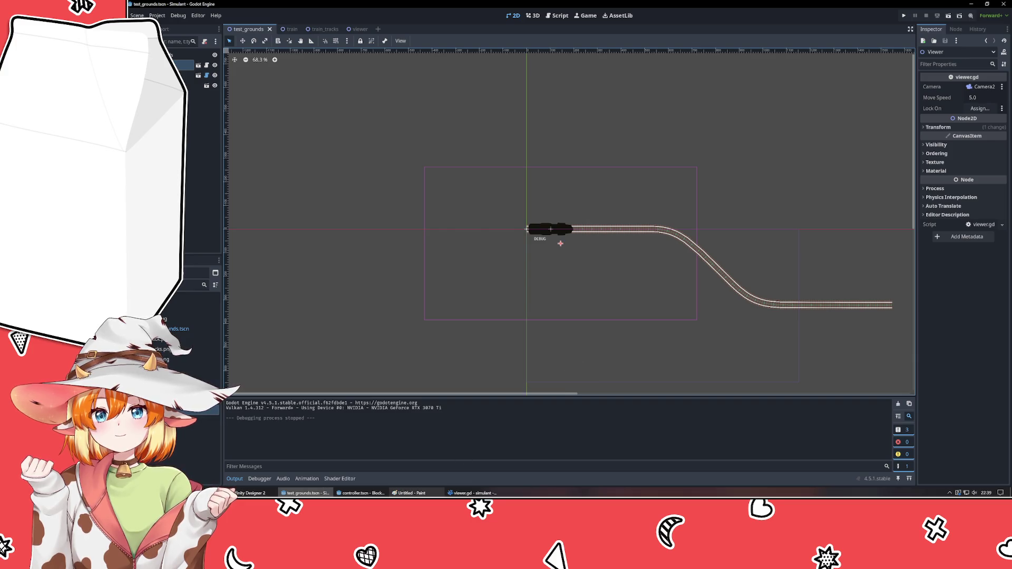
{"action": "left_click", "coordinate": [473, 493]}
{"action": "left_click", "coordinate": [494, 108]}
{"action": "type", "text": "#TODO - chan"}
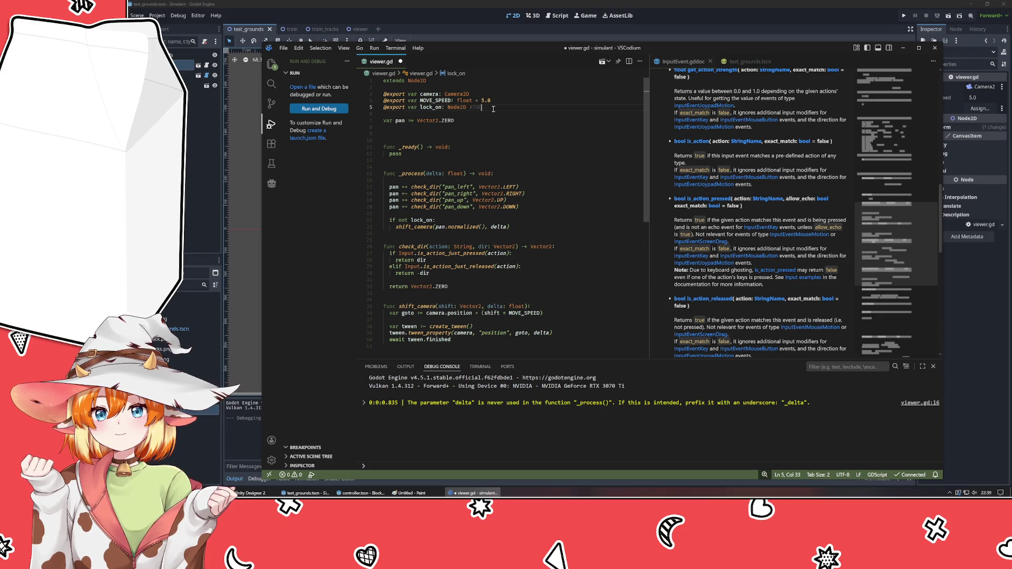
{"action": "type", "text": "dle"}
{"action": "key", "text": "Down"}
{"action": "key", "text": "Down"}
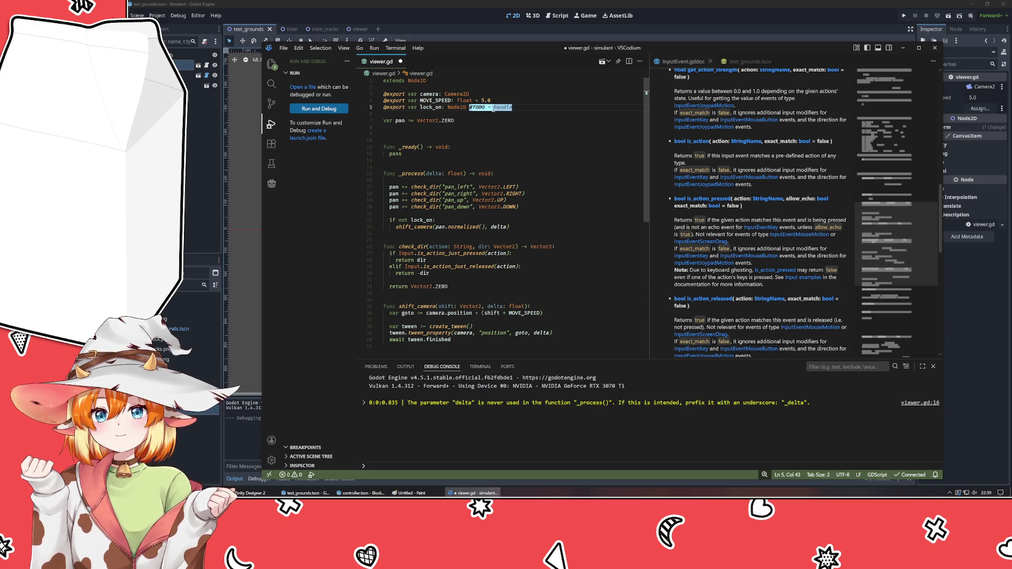
{"action": "key", "text": "ctrl+s"}
- Back in Godot, reframe the canvas around the train and track and open the train scene
{"action": "left_click", "coordinate": [506, 147]}
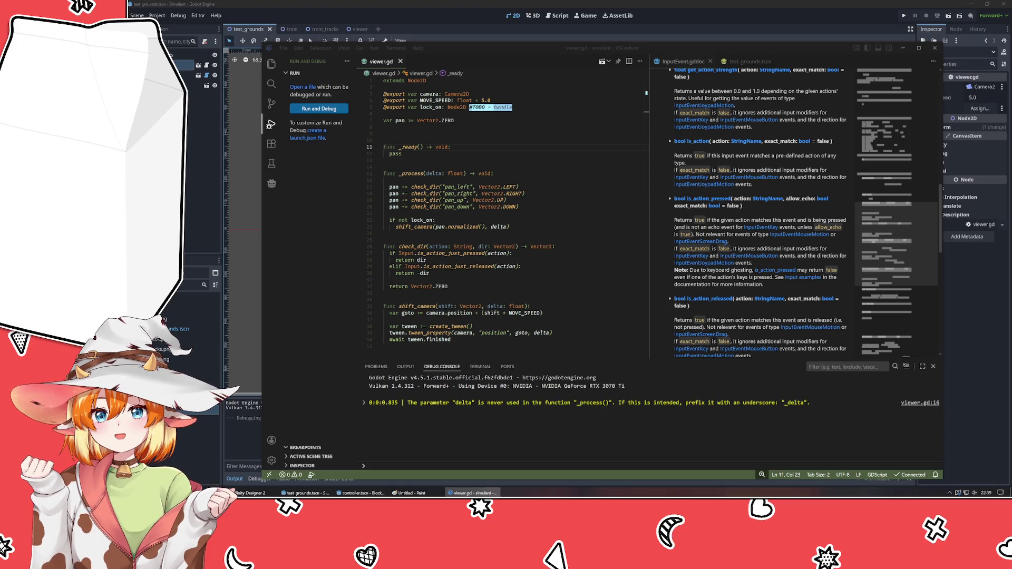
{"action": "left_click", "coordinate": [200, 213]}
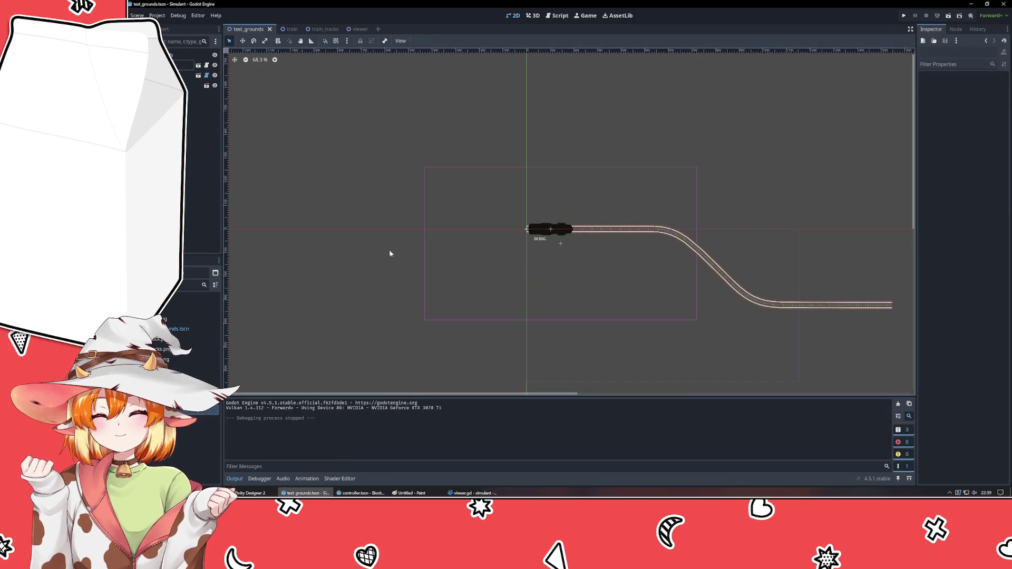
{"action": "scroll", "coordinate": [520, 264], "scroll_direction": "up", "scroll_amount": 3}
{"action": "left_click_drag", "start_coordinate": [520, 264], "coordinate": [393, 281]}
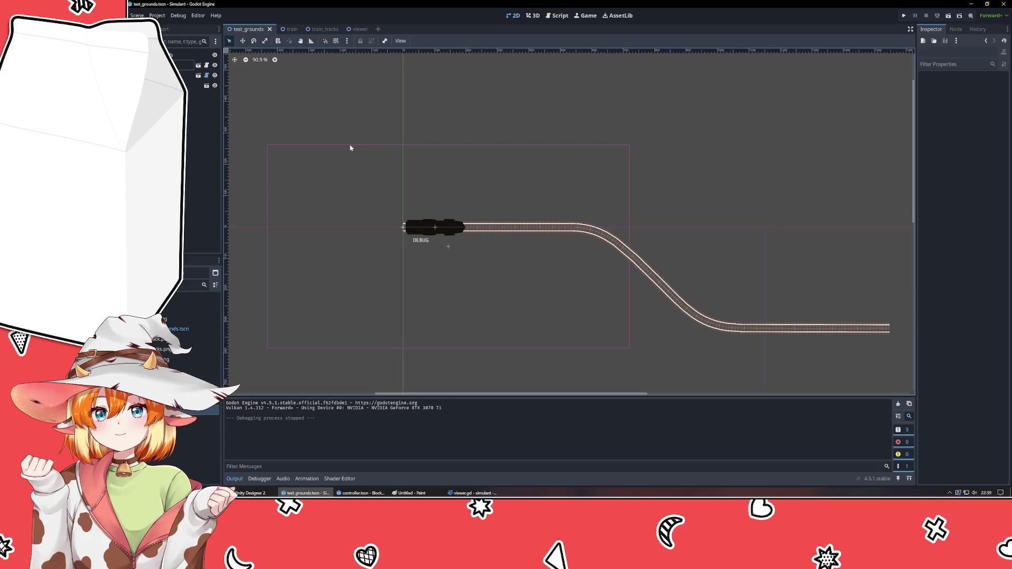
{"action": "left_click", "coordinate": [284, 29]}
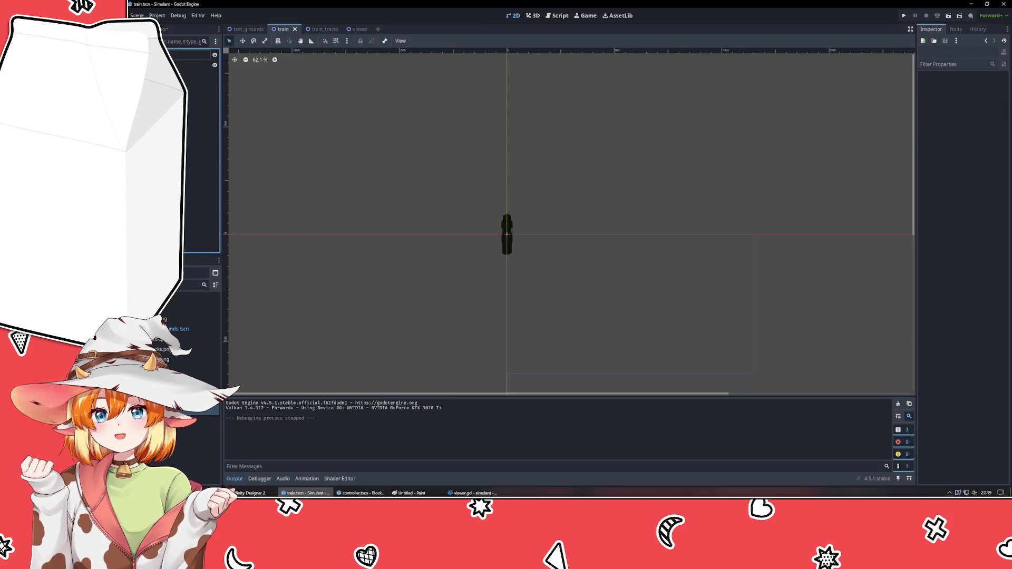
- Search the new-node types for 'point', then clear the search text
{"action": "key", "text": "ctrl+a"}
{"action": "type", "text": "point"}
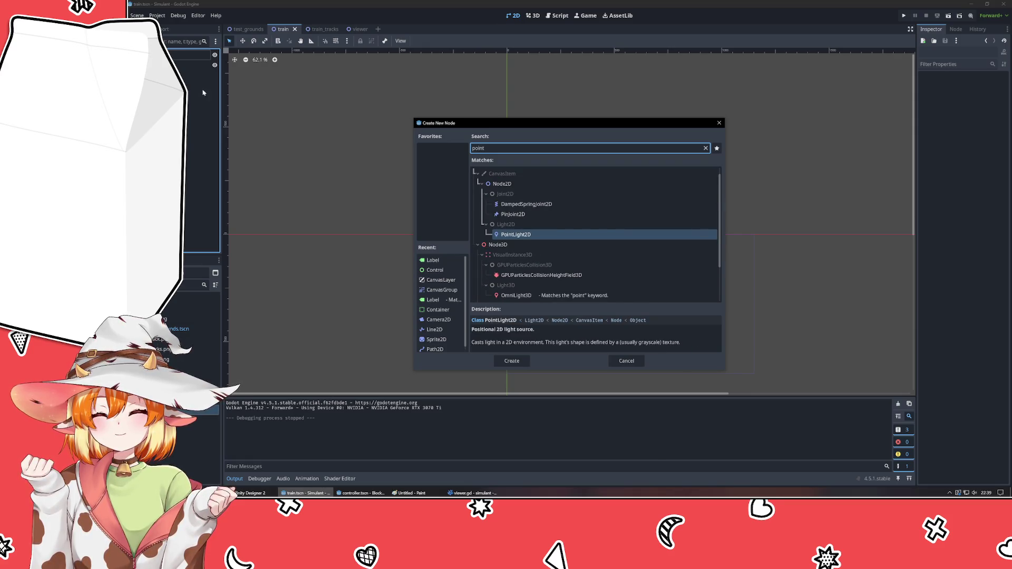
{"action": "scroll", "coordinate": [517, 216], "scroll_direction": "up", "scroll_amount": 1}
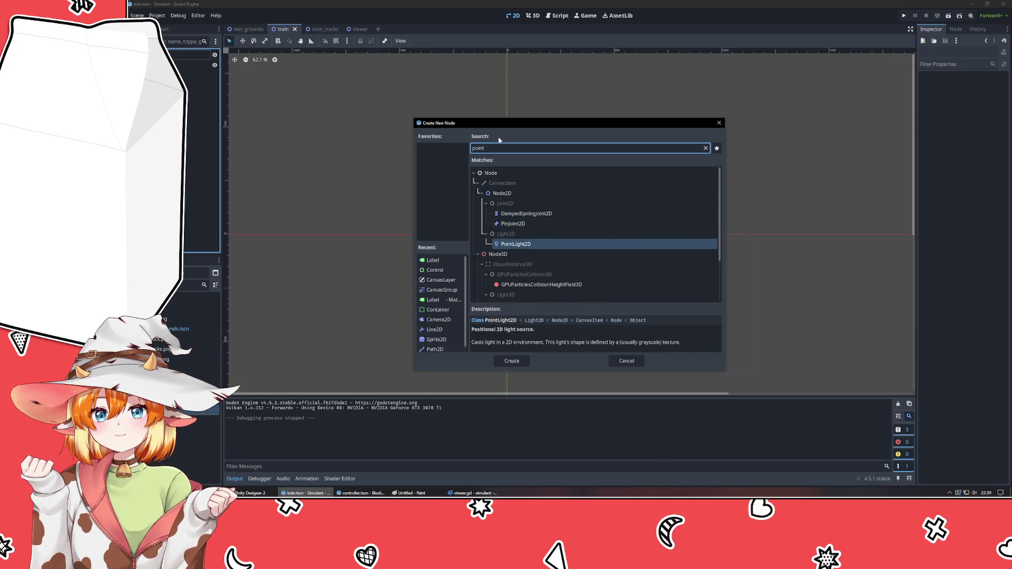
{"action": "key", "text": "ctrl+a"}
{"action": "key", "text": "BackSpace"}
- Browse the full node type list, reading the Marker2D and Tracks descriptions
{"action": "left_click", "coordinate": [502, 237]}
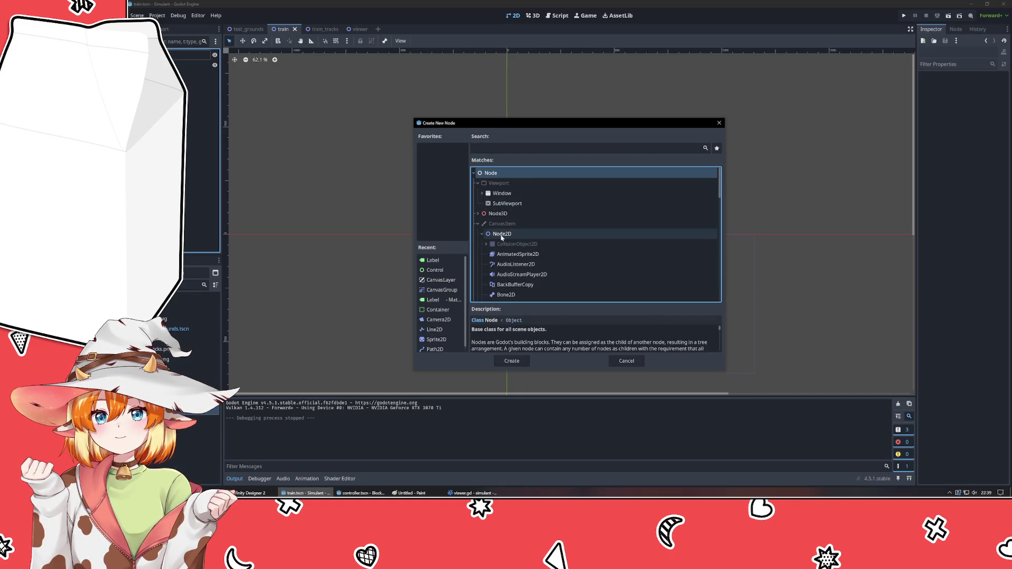
{"action": "scroll", "coordinate": [540, 220], "scroll_direction": "down", "scroll_amount": 3}
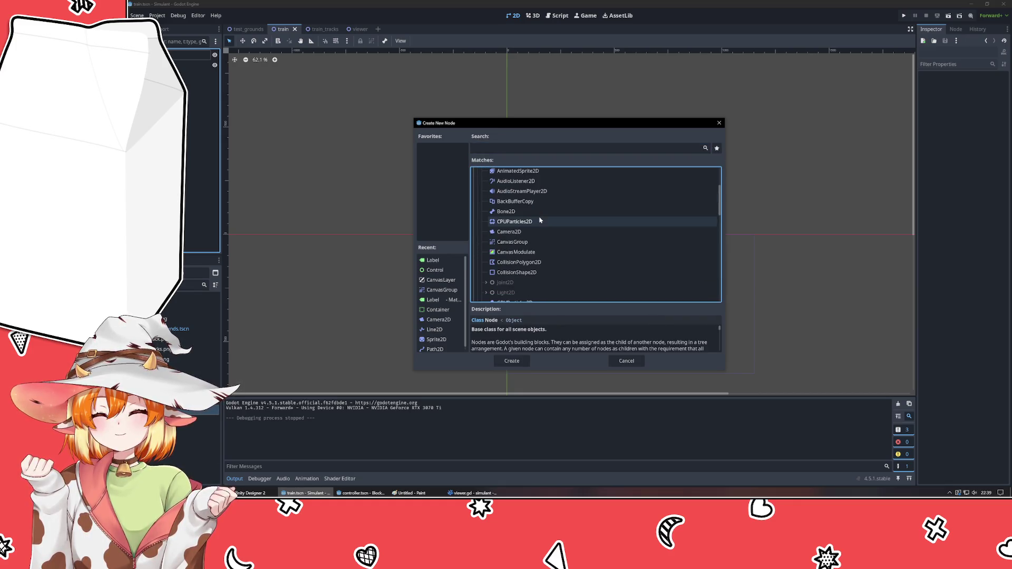
{"action": "scroll", "coordinate": [541, 224], "scroll_direction": "down", "scroll_amount": 1}
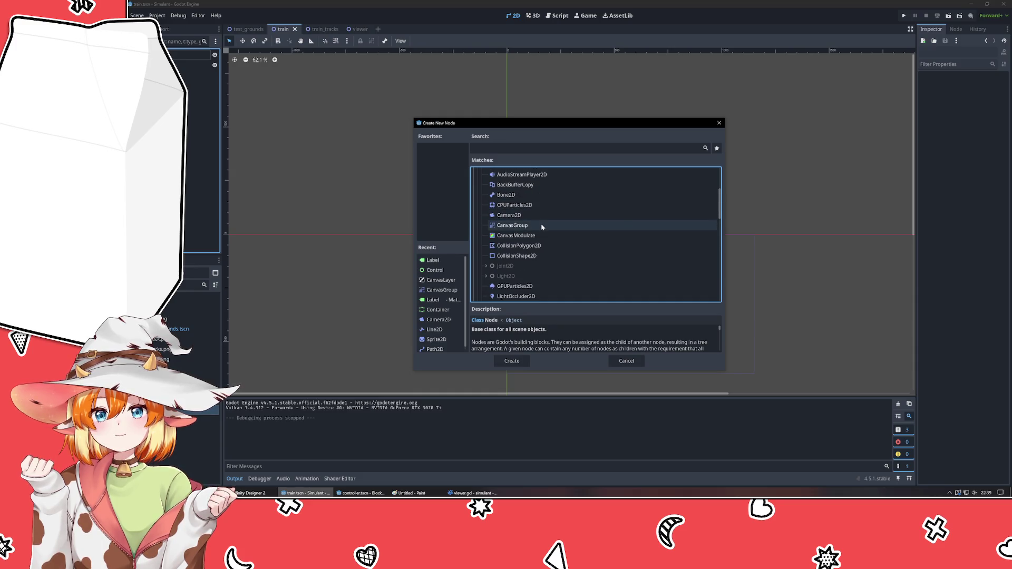
{"action": "scroll", "coordinate": [543, 234], "scroll_direction": "down", "scroll_amount": 3}
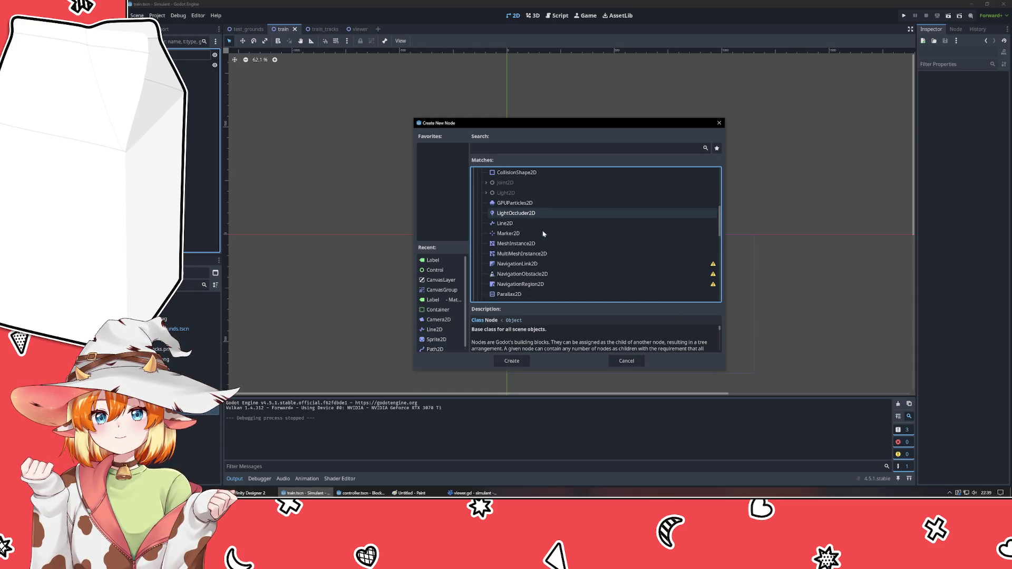
{"action": "left_click", "coordinate": [543, 233]}
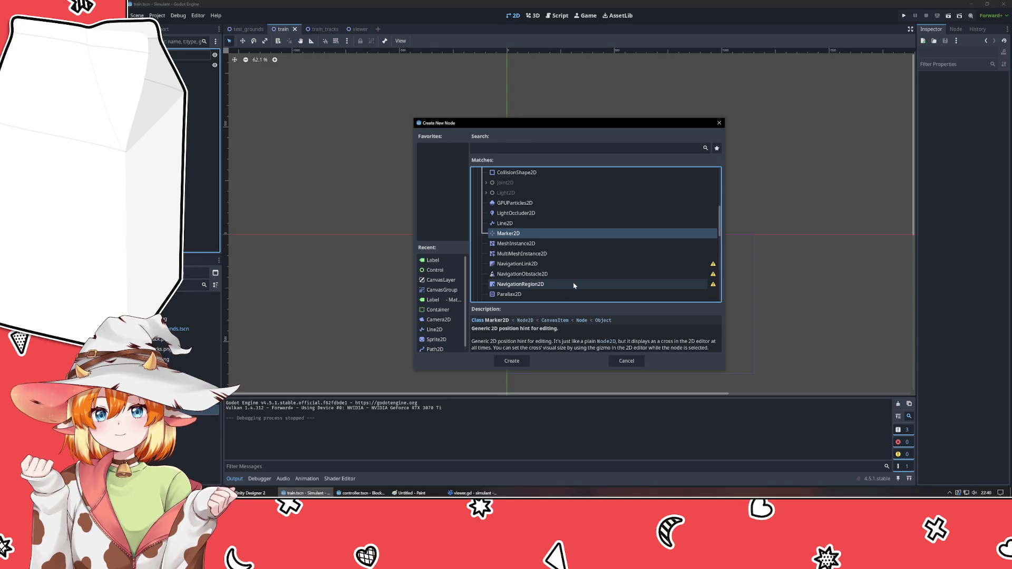
{"action": "scroll", "coordinate": [568, 278], "scroll_direction": "down", "scroll_amount": 2}
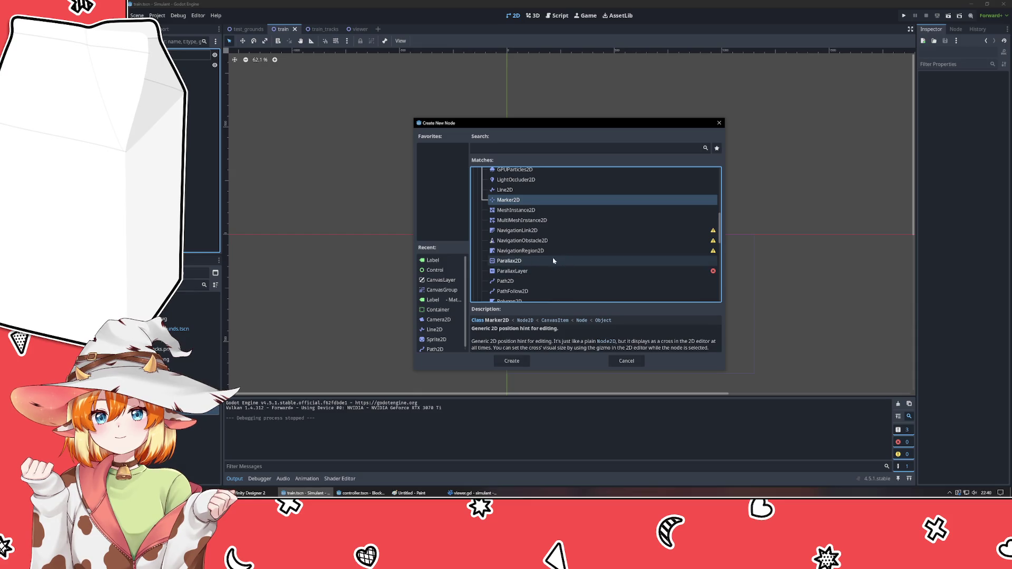
{"action": "scroll", "coordinate": [538, 245], "scroll_direction": "down", "scroll_amount": 4}
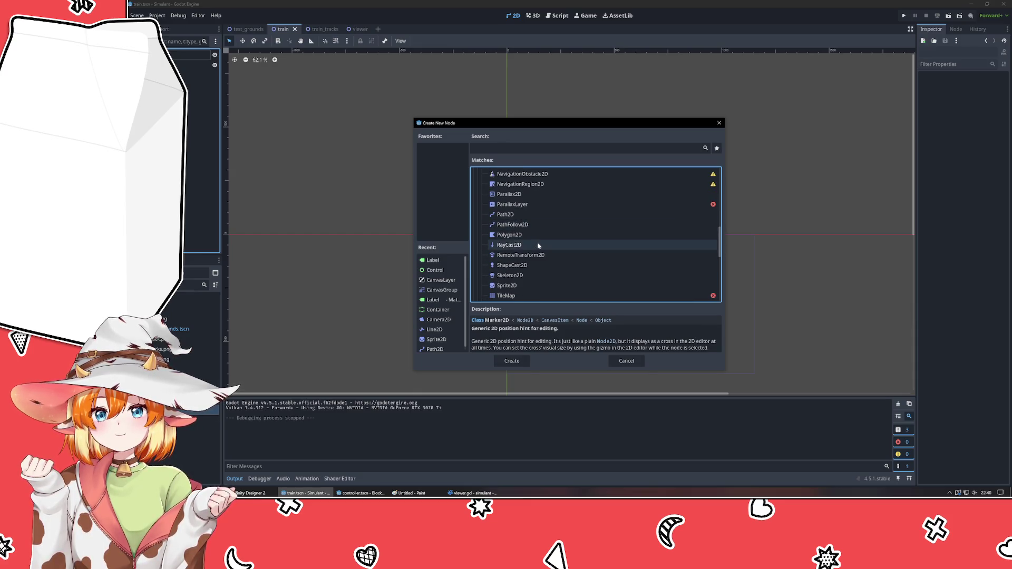
{"action": "scroll", "coordinate": [522, 285], "scroll_direction": "down", "scroll_amount": 3}
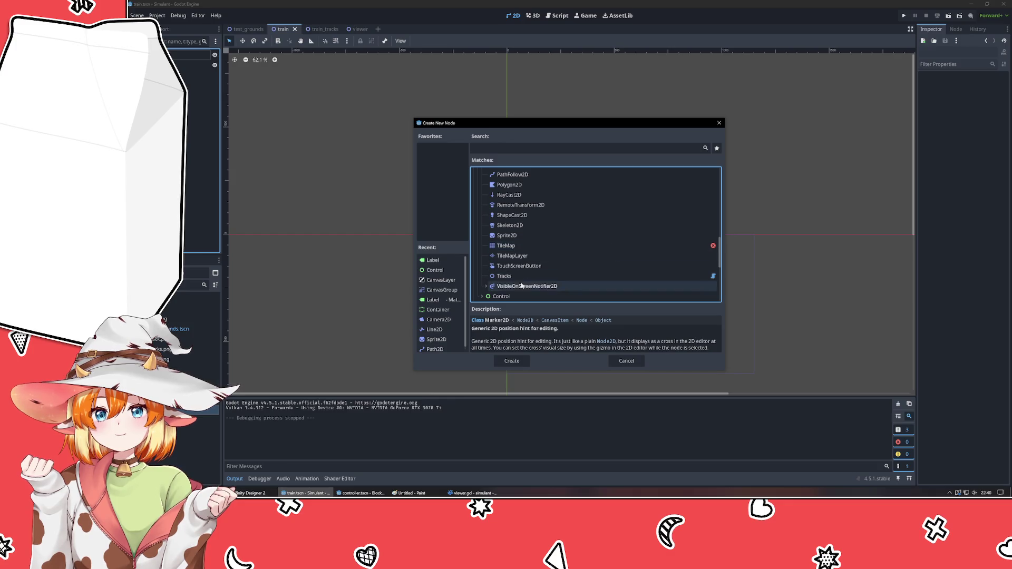
{"action": "left_click", "coordinate": [517, 276]}
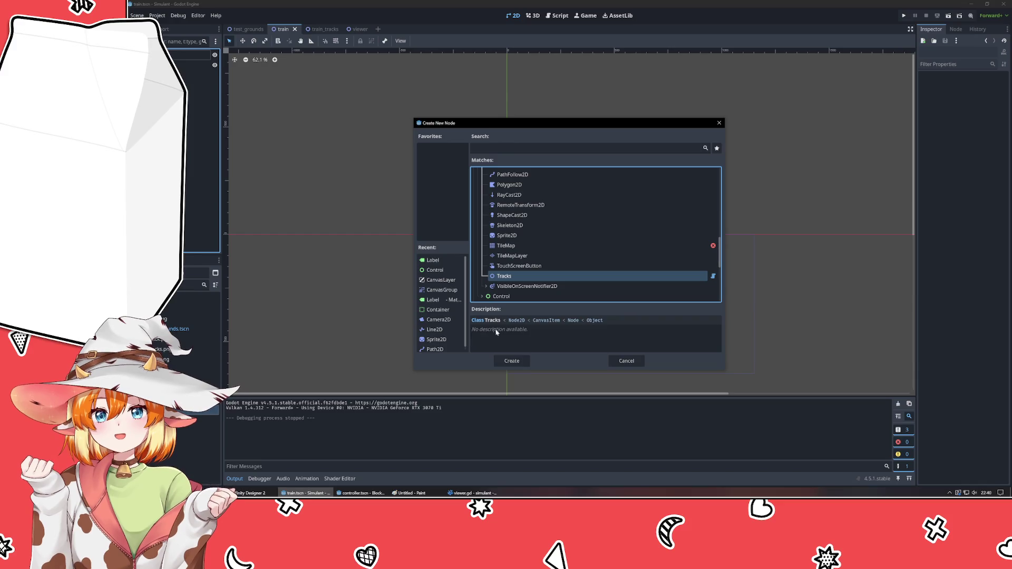
- Check the Parallax2D description, then add a Marker2D node to the train scene
{"action": "mouse_move", "coordinate": [713, 279]}
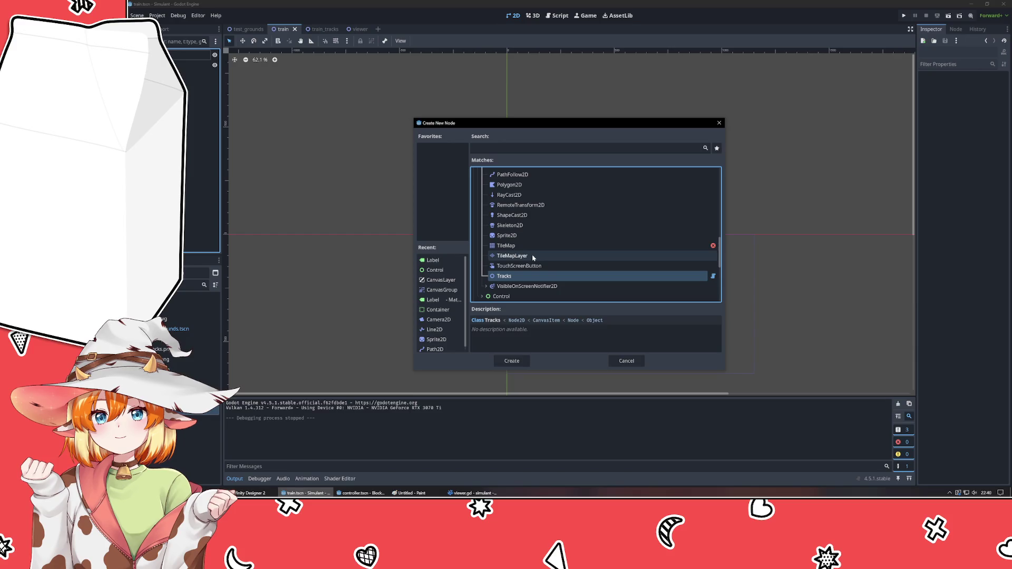
{"action": "scroll", "coordinate": [533, 256], "scroll_direction": "up", "scroll_amount": 4}
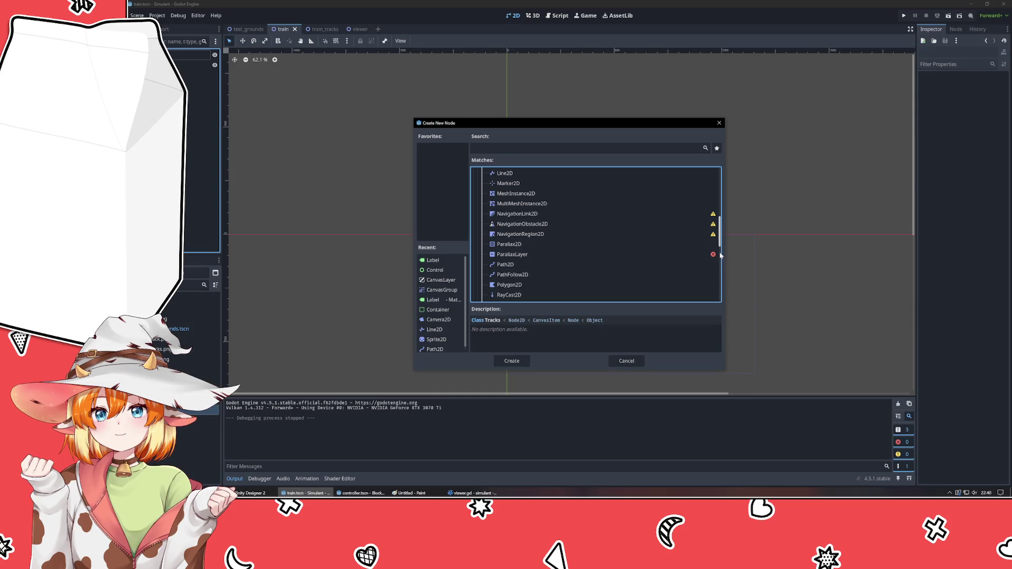
{"action": "mouse_move", "coordinate": [714, 257]}
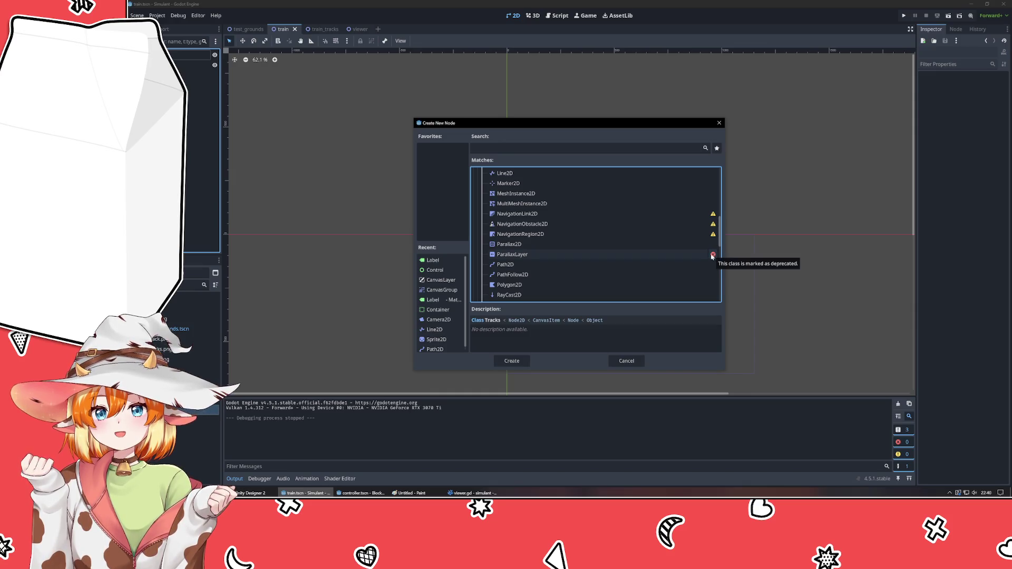
{"action": "left_click", "coordinate": [529, 245]}
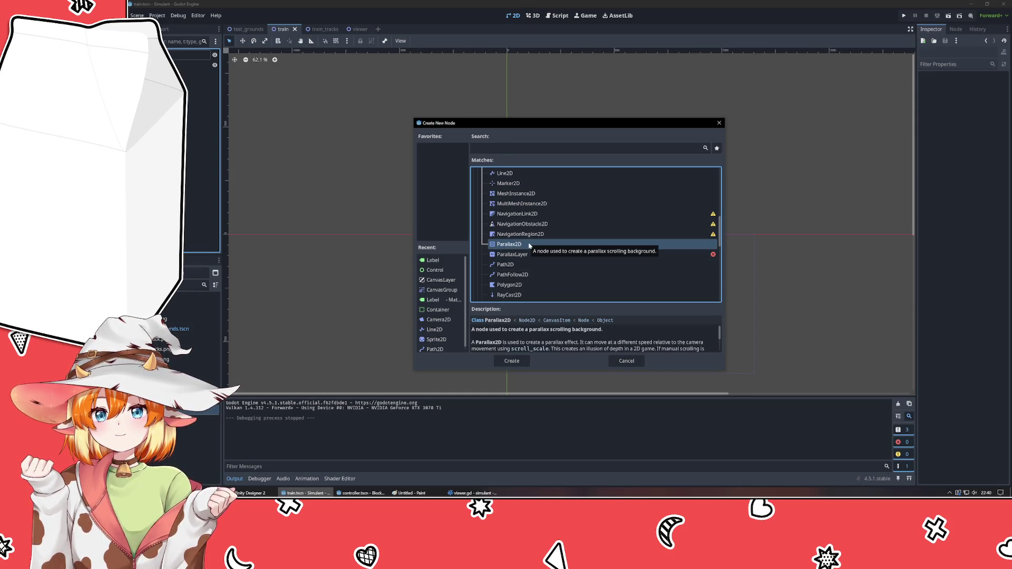
{"action": "scroll", "coordinate": [530, 245], "scroll_direction": "up", "scroll_amount": 3}
{"action": "left_click", "coordinate": [524, 219]}
{"action": "double_click", "coordinate": [524, 219]}
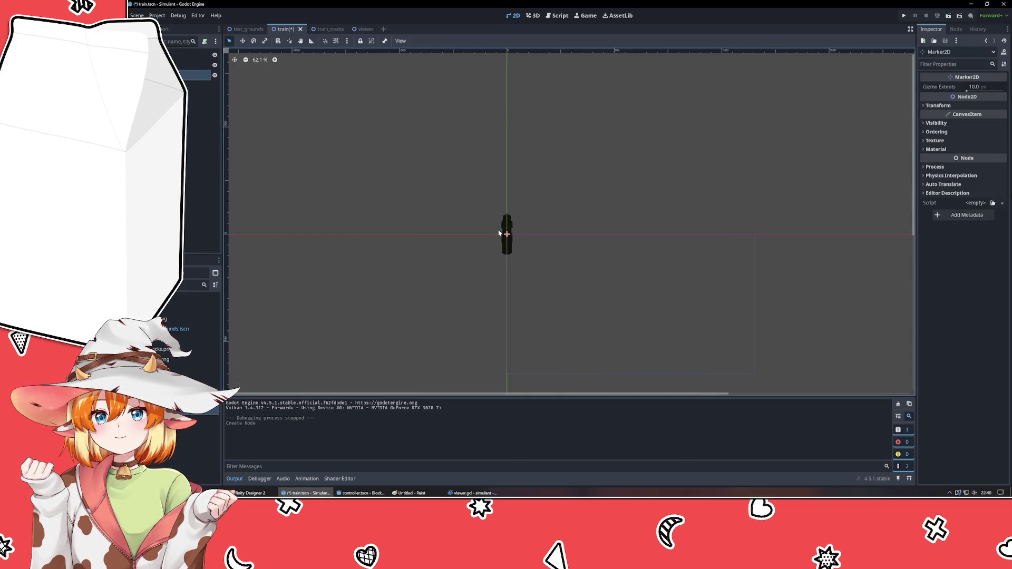
{"action": "scroll", "coordinate": [499, 233], "scroll_direction": "up", "scroll_amount": 5}
{"action": "mouse_move", "coordinate": [513, 239]}
{"action": "left_mouse_down"}
{"action": "mouse_move", "coordinate": [578, 230]}
{"action": "mouse_move", "coordinate": [507, 216]}
{"action": "mouse_move", "coordinate": [545, 212]}
{"action": "left_mouse_up"}
{"action": "left_click", "coordinate": [555, 235]}
{"action": "scroll", "coordinate": [552, 244], "scroll_direction": "up", "scroll_amount": 4}
{"action": "scroll", "coordinate": [548, 244], "scroll_direction": "down", "scroll_amount": 3}
{"action": "left_click", "coordinate": [546, 211]}
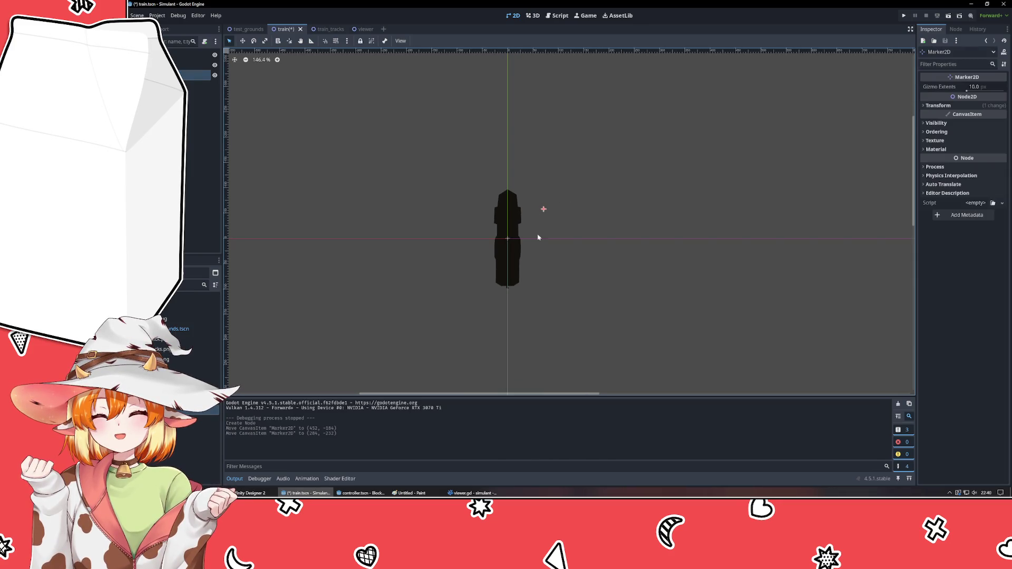
{"action": "key", "text": "Delete"}
{"action": "key", "text": "Return"}
{"action": "right_click", "coordinate": [187, 128]}
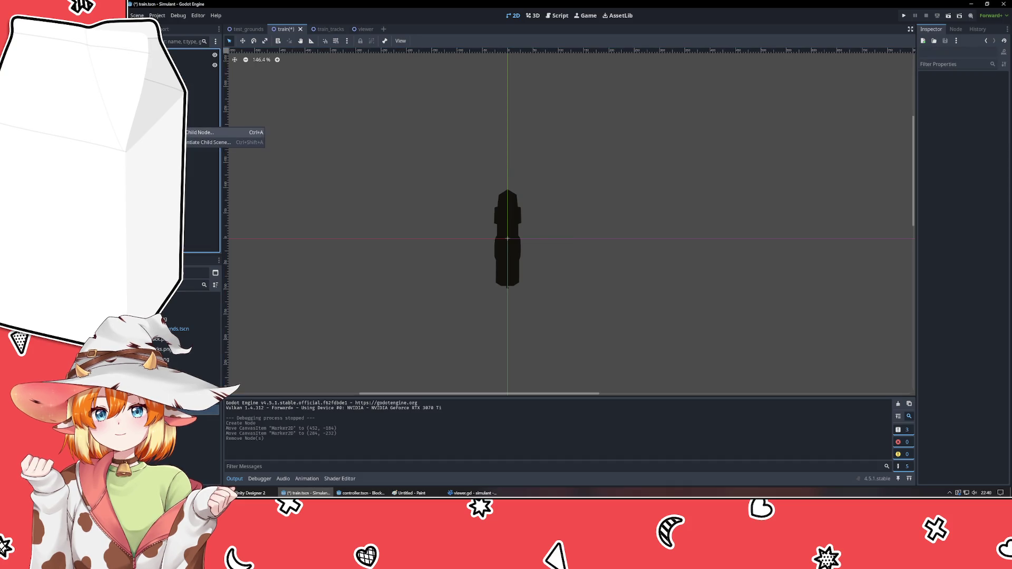
{"action": "left_click", "coordinate": [211, 133]}
{"action": "double_click", "coordinate": [508, 234]}
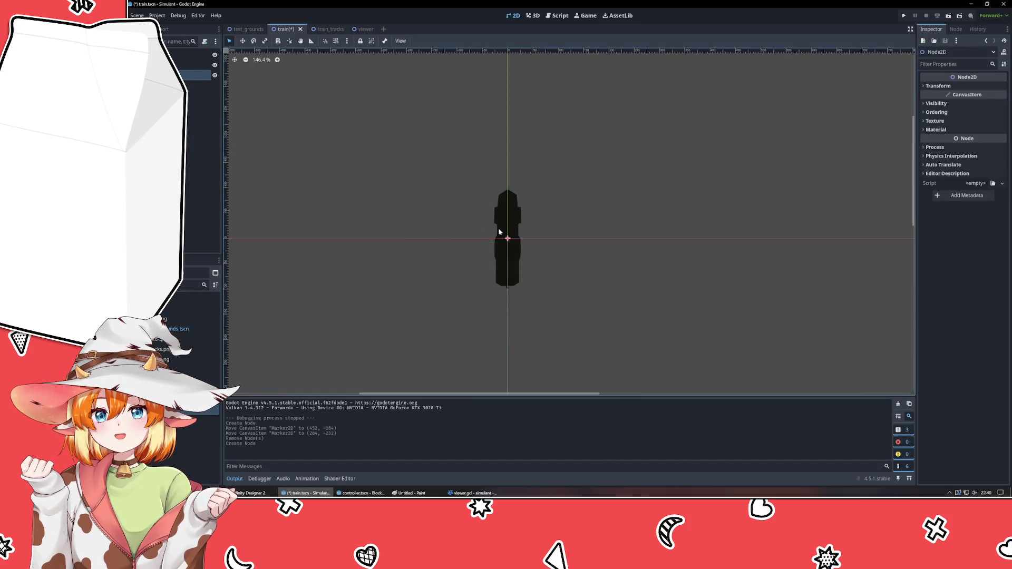
{"action": "left_click", "coordinate": [504, 240]}
{"action": "mouse_move", "coordinate": [508, 240]}
{"action": "left_mouse_down"}
{"action": "mouse_move", "coordinate": [537, 226]}
{"action": "mouse_move", "coordinate": [465, 190]}
{"action": "left_mouse_up"}
{"action": "left_click", "coordinate": [509, 242]}
{"action": "left_click", "coordinate": [509, 239]}
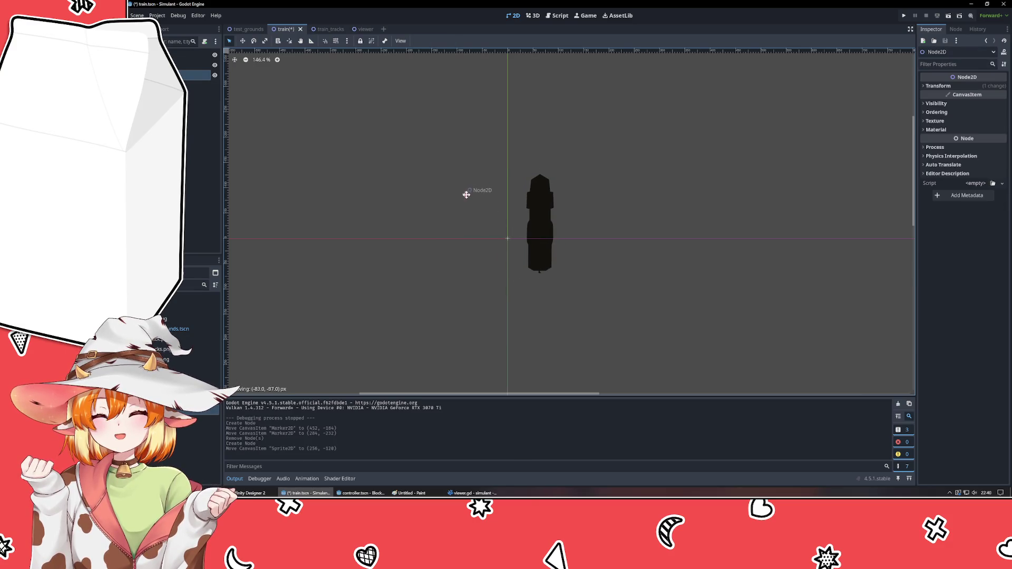
{"action": "left_click", "coordinate": [541, 230]}
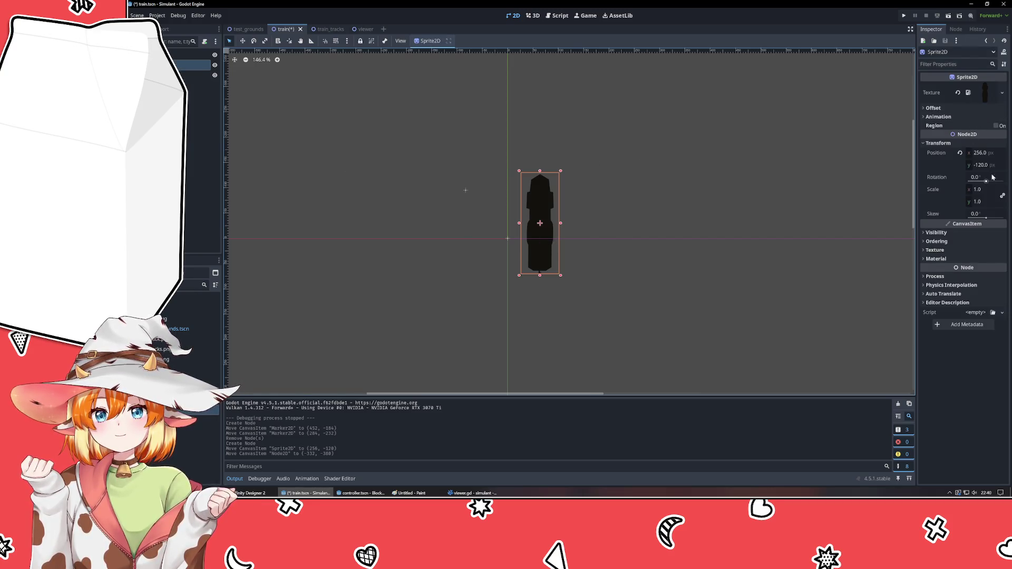
{"action": "left_click", "coordinate": [959, 153]}
{"action": "left_click", "coordinate": [451, 200]}
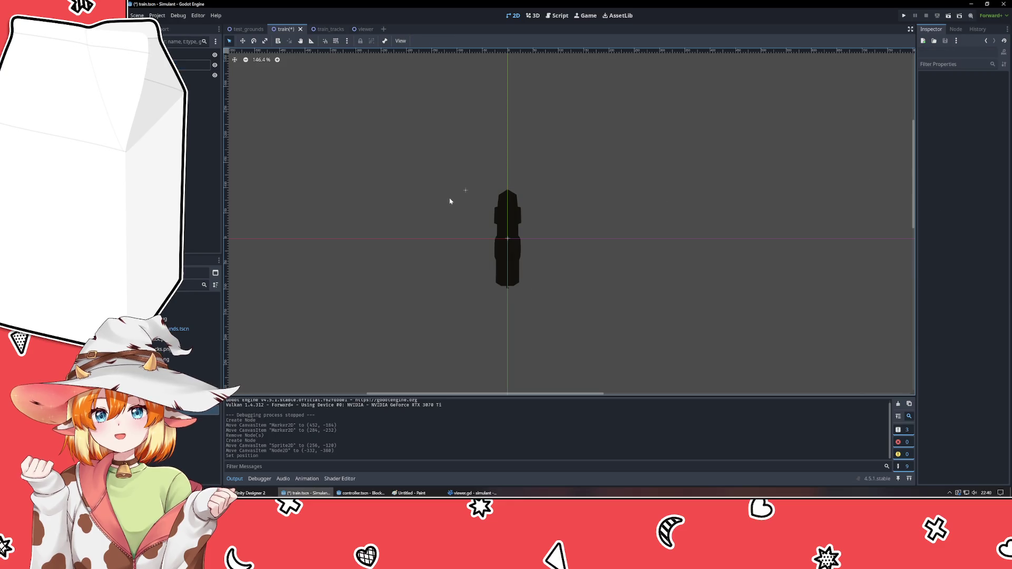
{"action": "left_click", "coordinate": [466, 193]}
{"action": "mouse_move", "coordinate": [463, 191]}
{"action": "left_mouse_down"}
{"action": "mouse_move", "coordinate": [500, 220]}
{"action": "mouse_move", "coordinate": [463, 193]}
{"action": "mouse_move", "coordinate": [507, 209]}
{"action": "left_mouse_up"}
{"action": "left_click", "coordinate": [465, 193]}
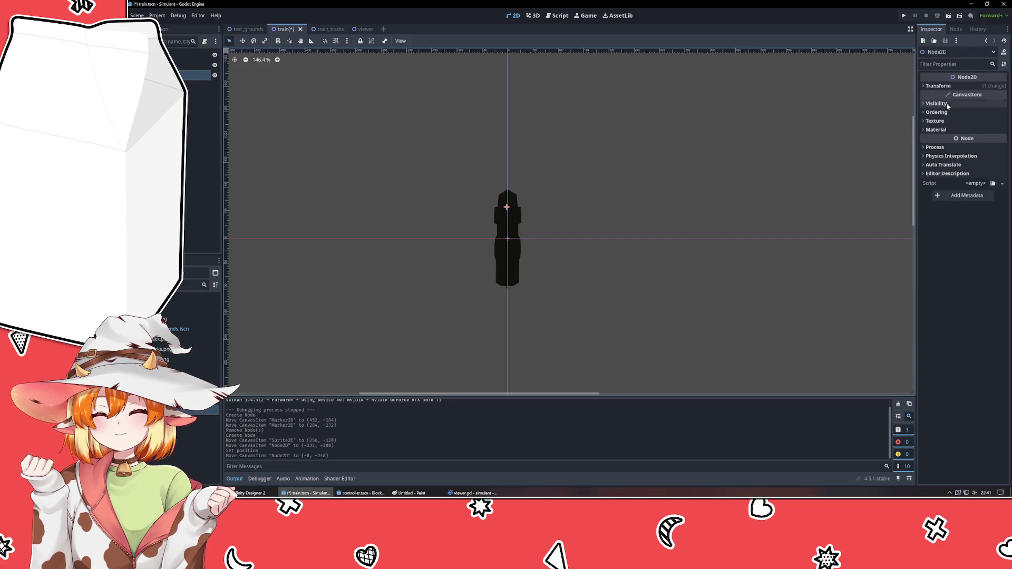
{"action": "left_click", "coordinate": [939, 86]}
{"action": "left_click", "coordinate": [985, 98]}
{"action": "type", "text": "0"}
{"action": "key", "text": "Return"}
{"action": "left_click", "coordinate": [990, 108]}
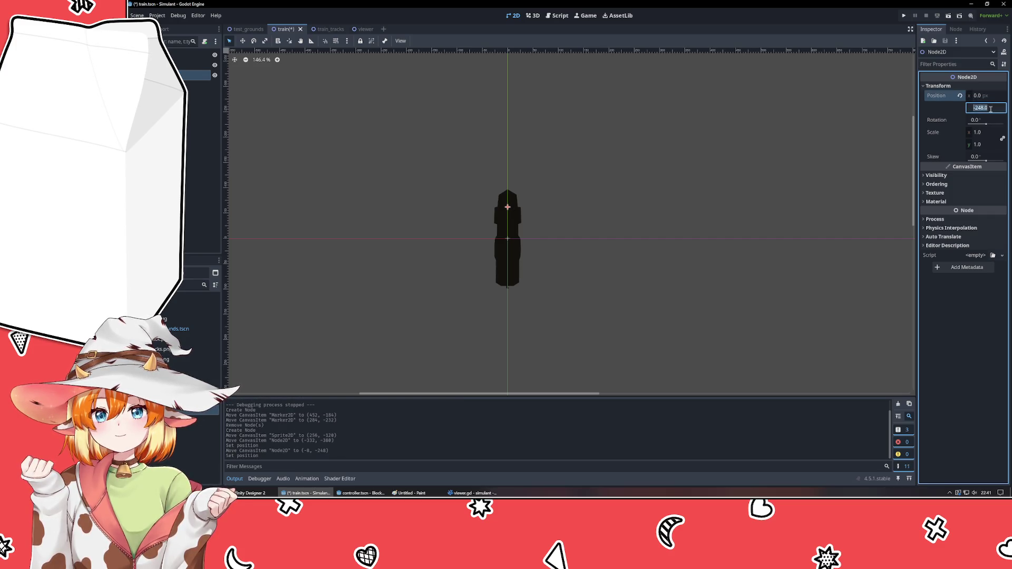
{"action": "key", "text": "BackSpace"}
{"action": "type", "text": "40"}
{"action": "key", "text": "Return"}
{"action": "key", "text": "ctrl+d"}
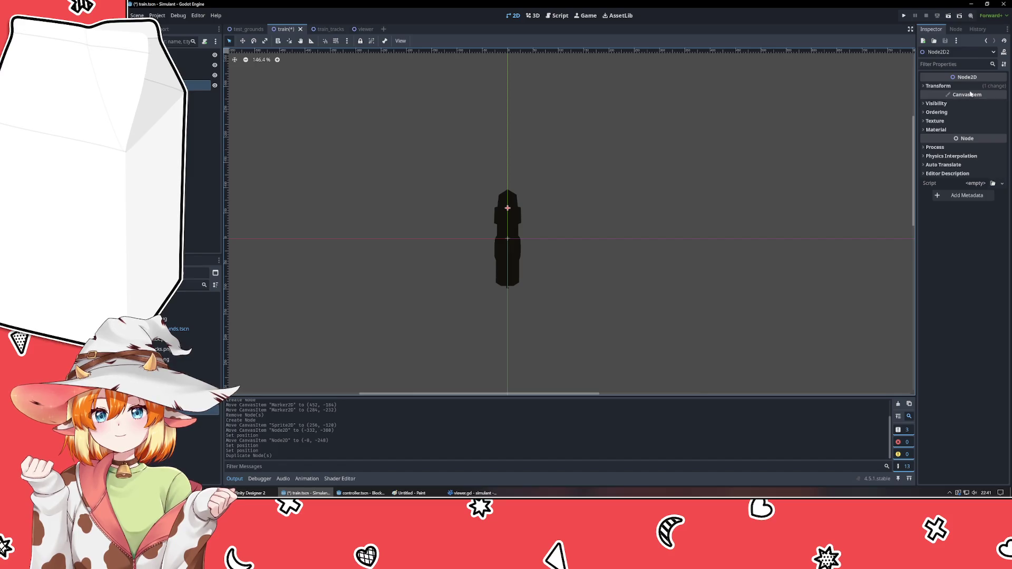
{"action": "left_click", "coordinate": [970, 86]}
{"action": "left_click", "coordinate": [979, 108]}
{"action": "type", "text": "240"}
{"action": "key", "text": "Return"}
{"action": "left_click", "coordinate": [561, 280]}
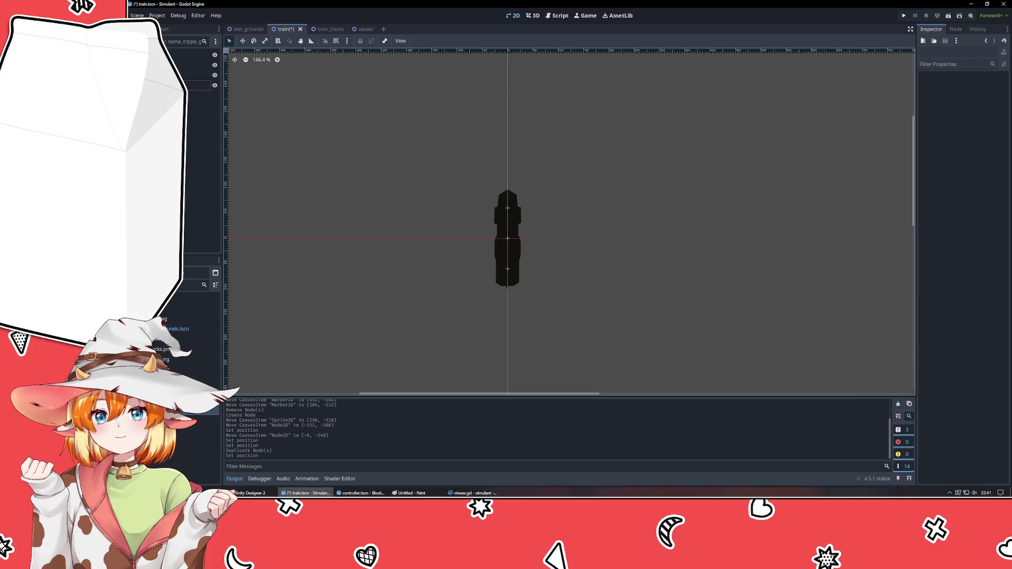
{"action": "left_click", "coordinate": [196, 74]}
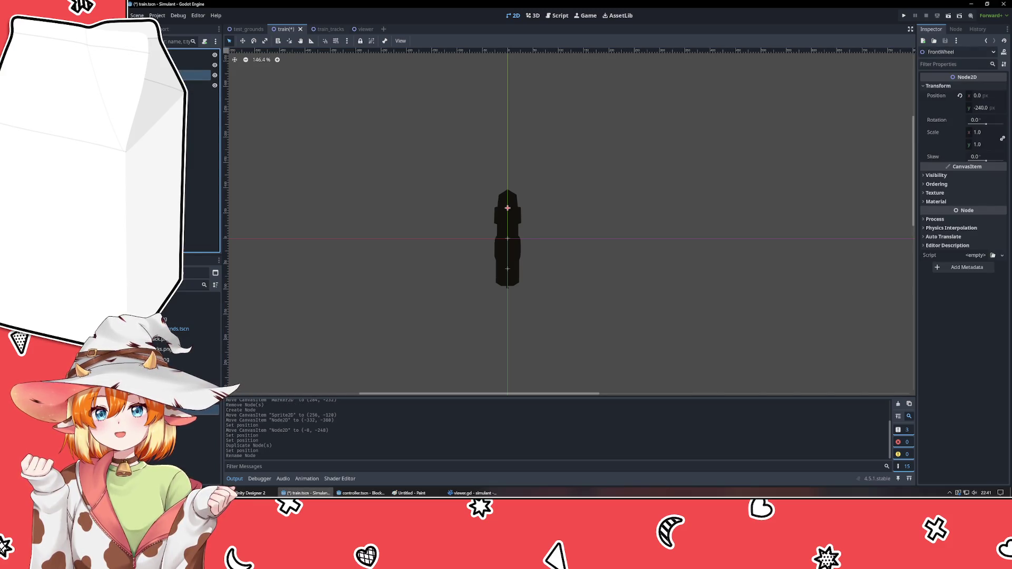
{"action": "left_click", "coordinate": [196, 85]}
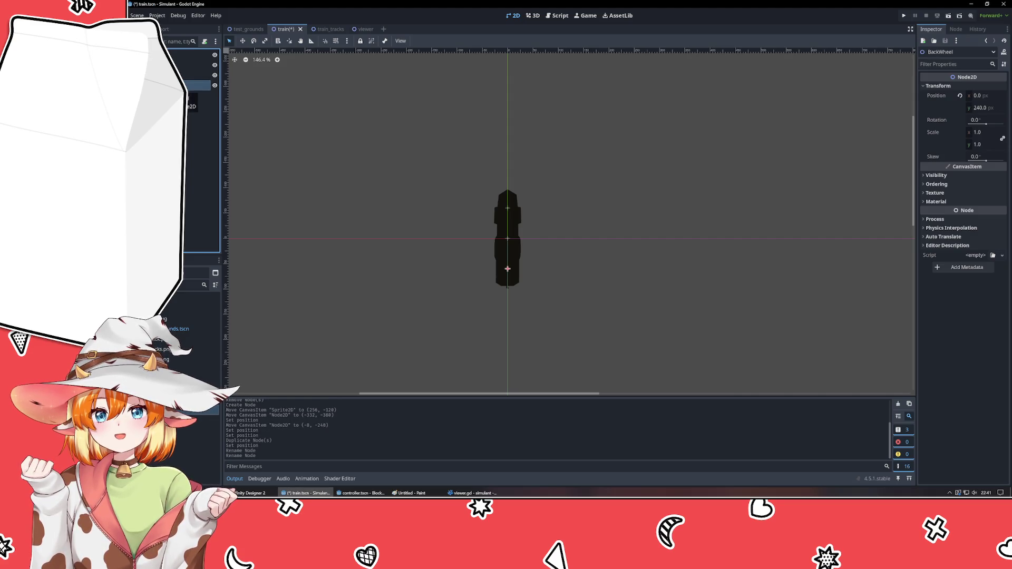
{"action": "left_click", "coordinate": [192, 103]}
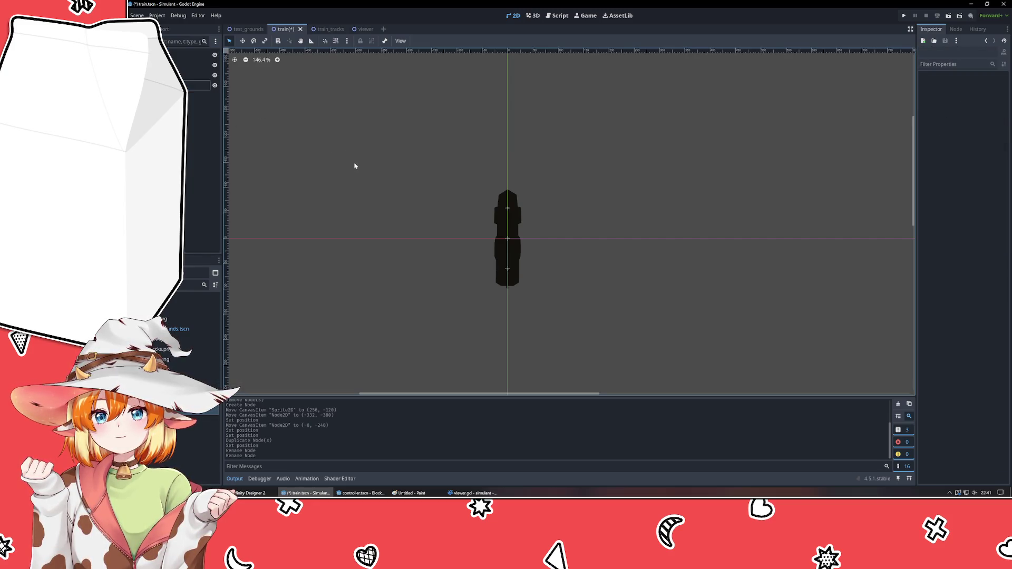
{"action": "key", "text": "ctrl+s"}
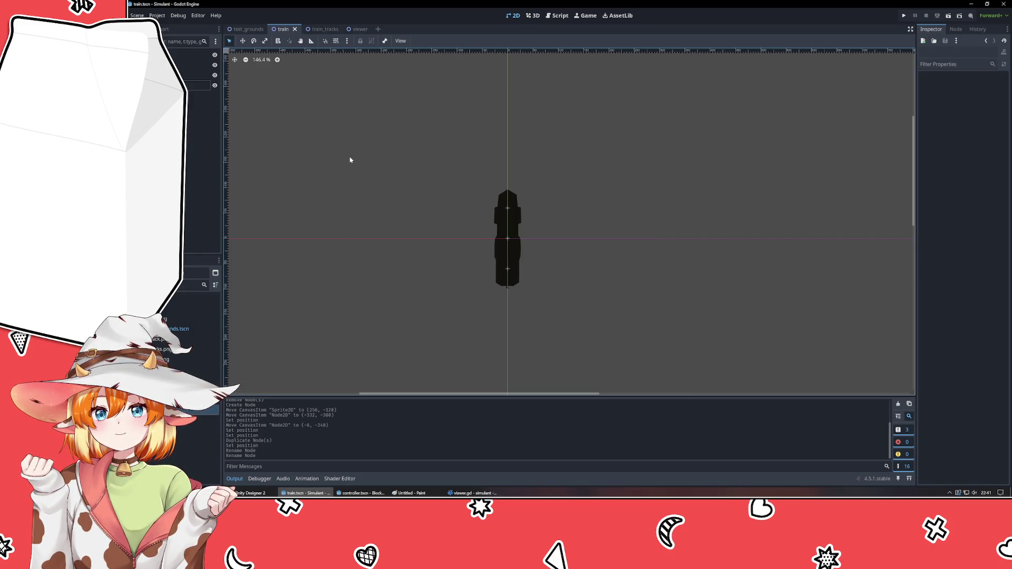
{"action": "left_click", "coordinate": [246, 29]}
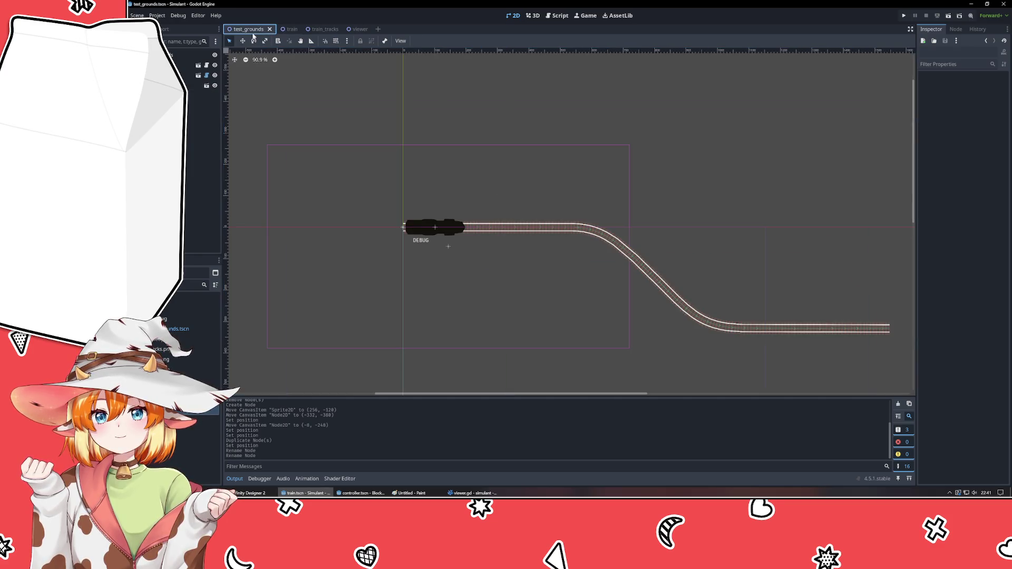
{"action": "scroll", "coordinate": [406, 227], "scroll_direction": "up", "scroll_amount": 4}
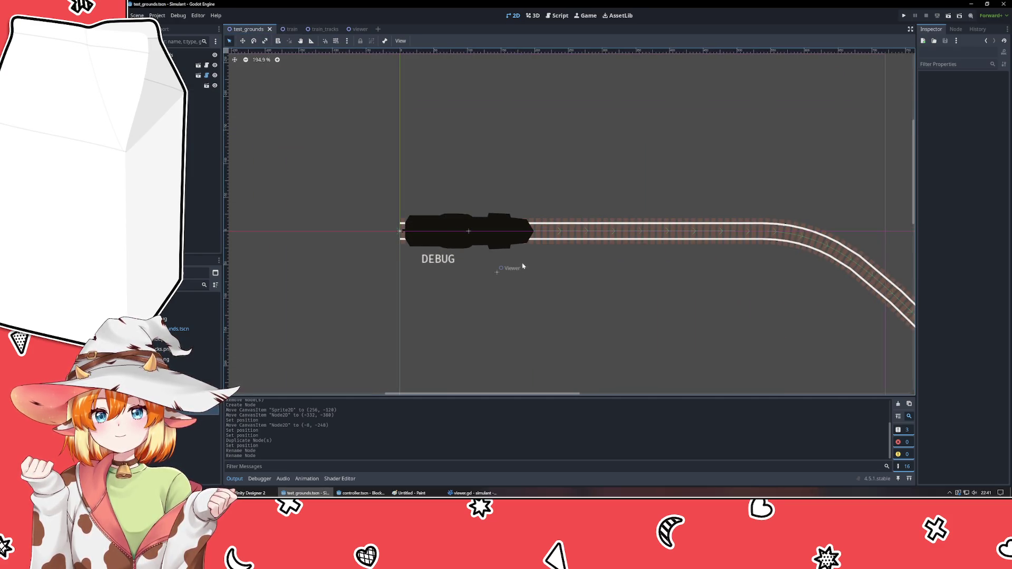
{"action": "left_click", "coordinate": [505, 272]}
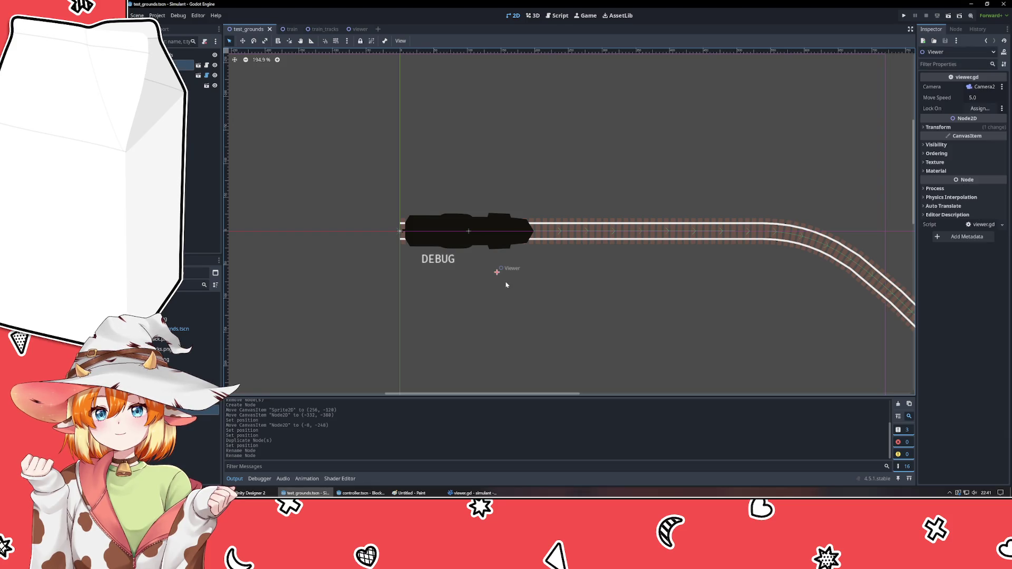
{"action": "left_click", "coordinate": [341, 164]}
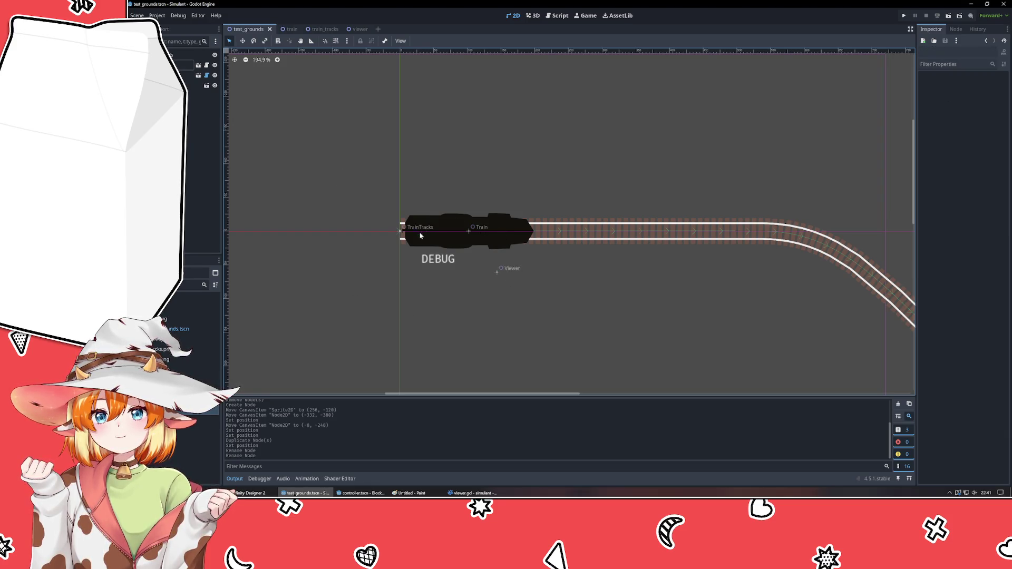
{"action": "left_click", "coordinate": [291, 29]}
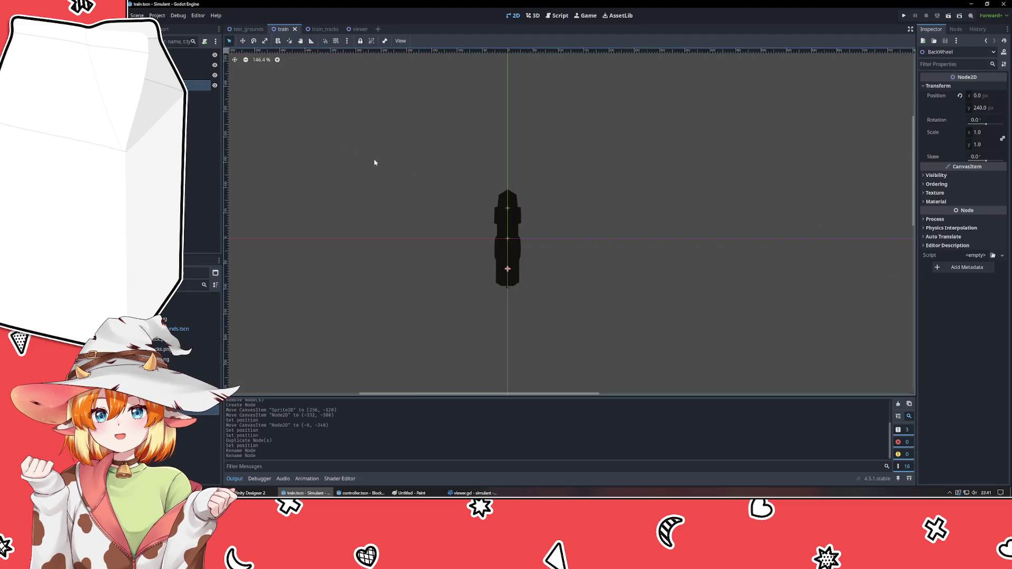
- Add a Marker2D node to the train scene
{"action": "key", "text": "ctrl+a"}
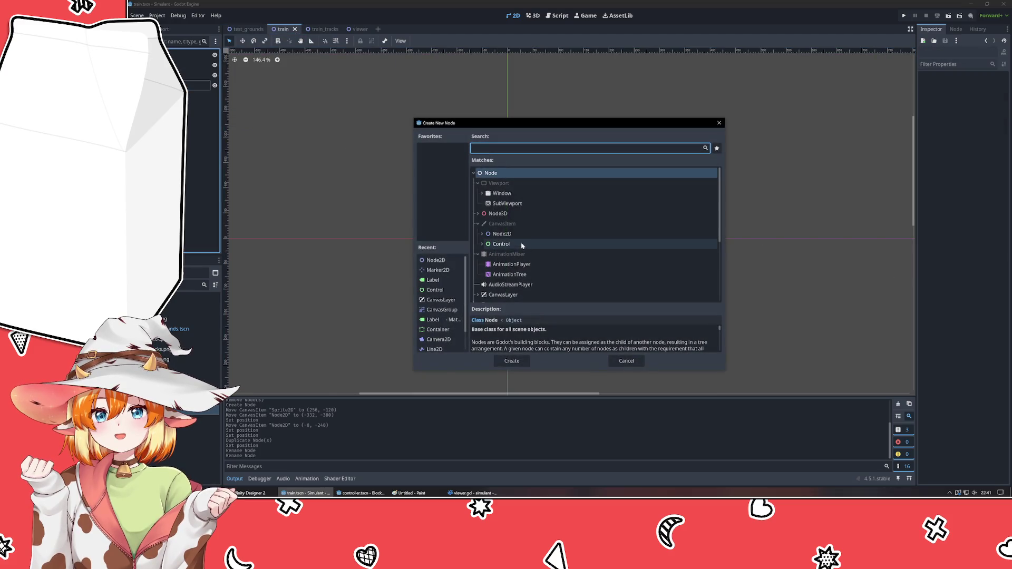
{"action": "left_click", "coordinate": [482, 234]}
{"action": "scroll", "coordinate": [522, 248], "scroll_direction": "down", "scroll_amount": 3}
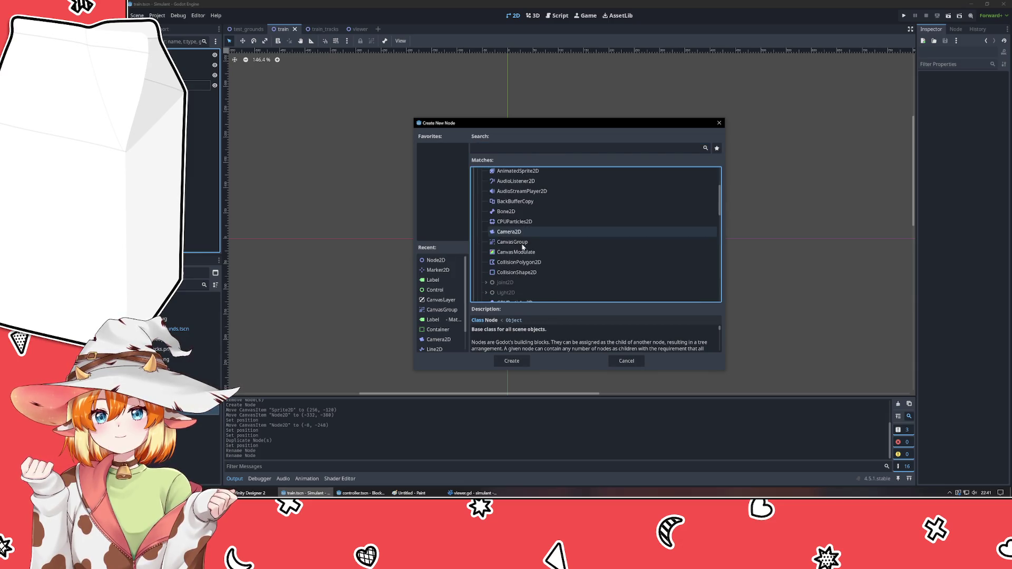
{"action": "scroll", "coordinate": [522, 254], "scroll_direction": "down", "scroll_amount": 5}
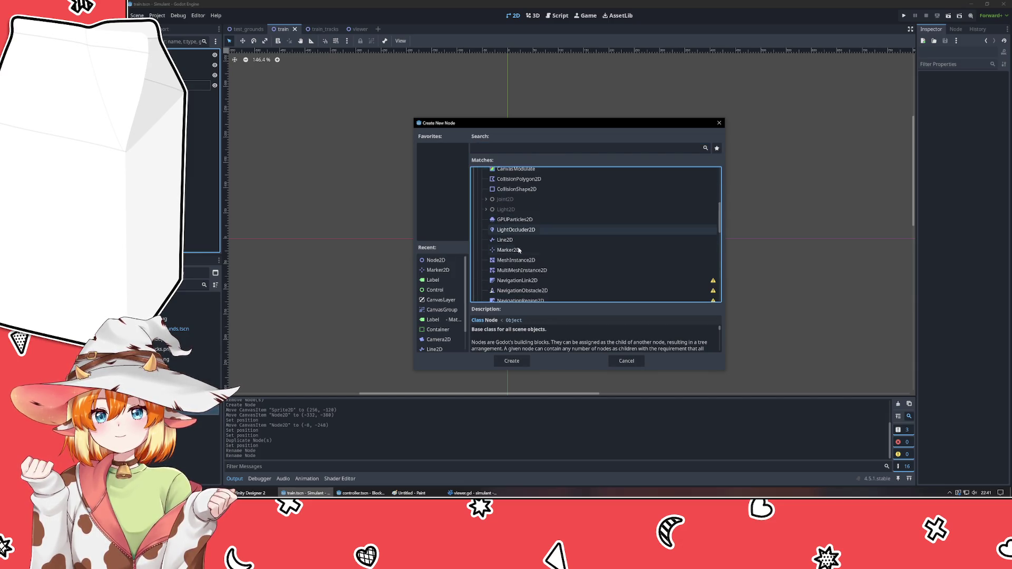
{"action": "left_click", "coordinate": [519, 251]}
{"action": "left_click", "coordinate": [507, 361]}
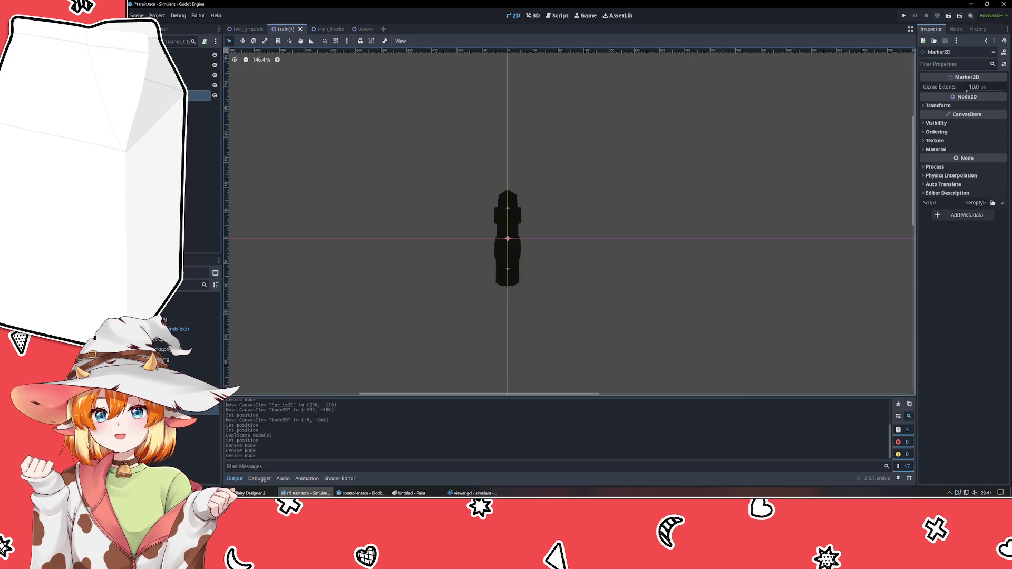
- Reset the train sprite's position to the origin and save the train scene
{"action": "mouse_move", "coordinate": [506, 244]}
{"action": "left_mouse_down"}
{"action": "mouse_move", "coordinate": [532, 241]}
{"action": "mouse_move", "coordinate": [496, 223]}
{"action": "mouse_move", "coordinate": [512, 240]}
{"action": "left_mouse_up"}
{"action": "left_click", "coordinate": [504, 238]}
{"action": "left_click", "coordinate": [961, 153]}
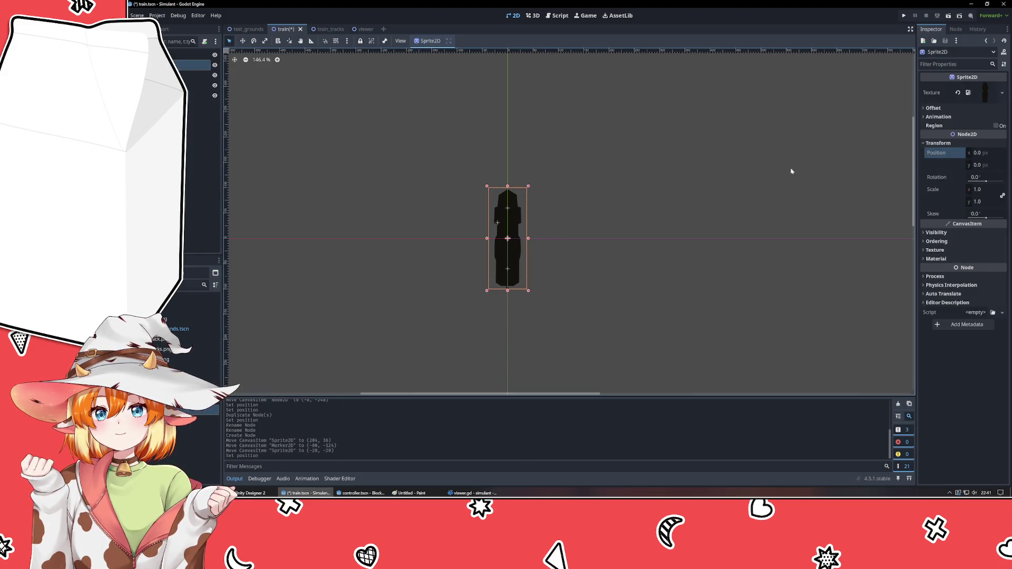
{"action": "left_click", "coordinate": [425, 193]}
{"action": "key", "text": "ctrl+s"}
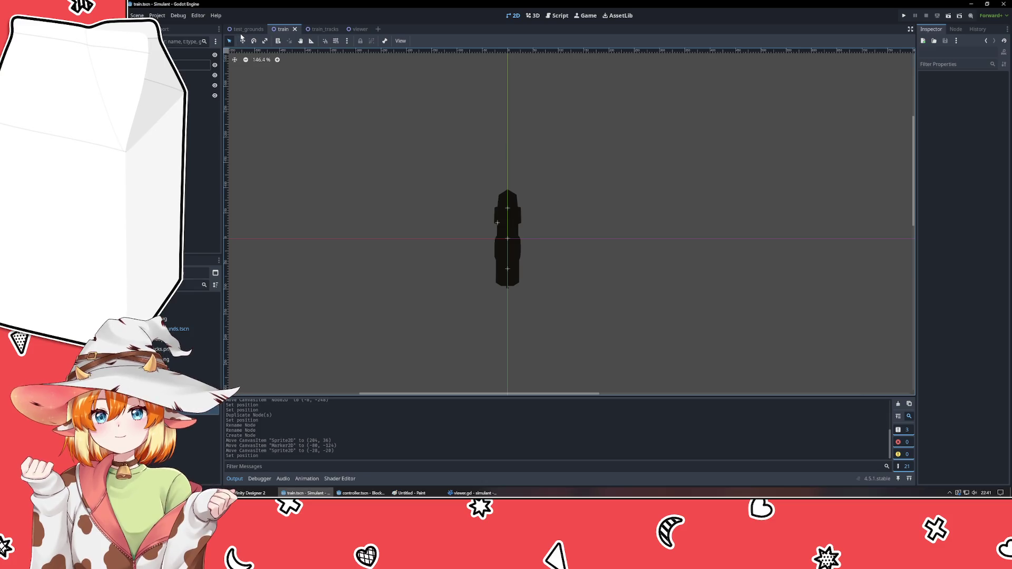
{"action": "left_click", "coordinate": [245, 29]}
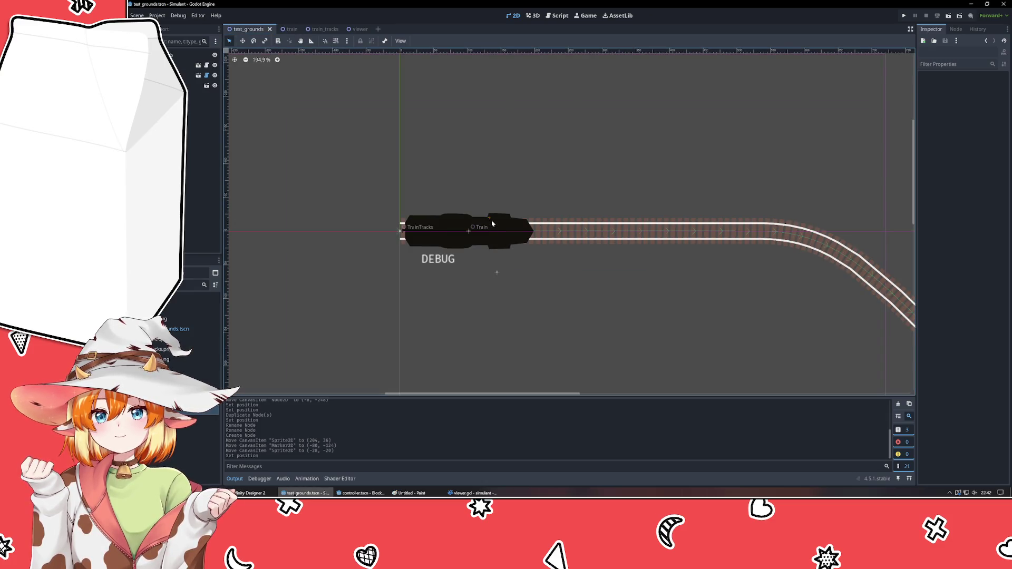
{"action": "left_click", "coordinate": [283, 29]}
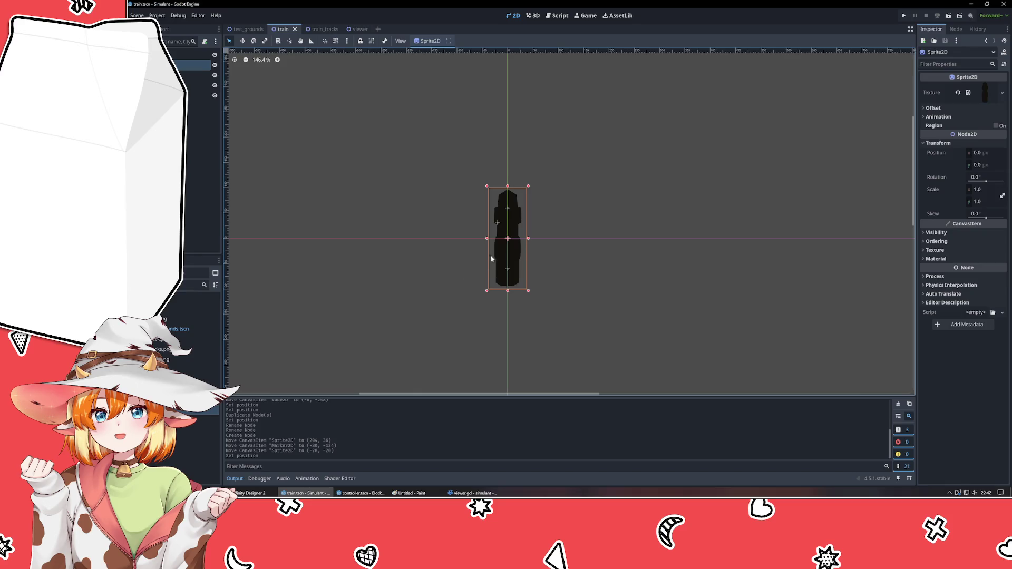
{"action": "scroll", "coordinate": [506, 213], "scroll_direction": "up", "scroll_amount": 3}
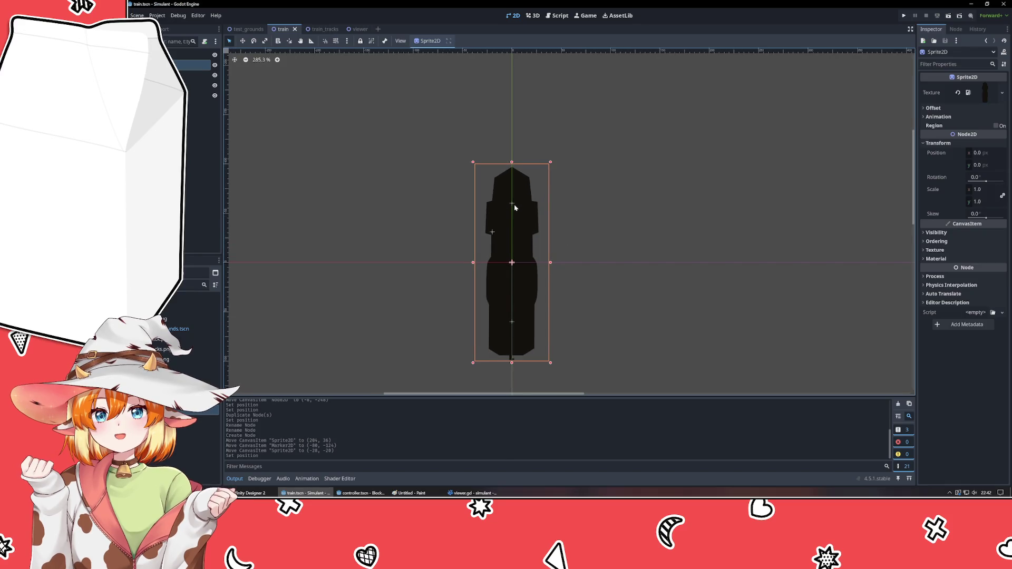
- Delete the FrontWheel and BackWheel nodes
{"action": "left_click", "coordinate": [512, 205]}
{"action": "key", "text": "Delete"}
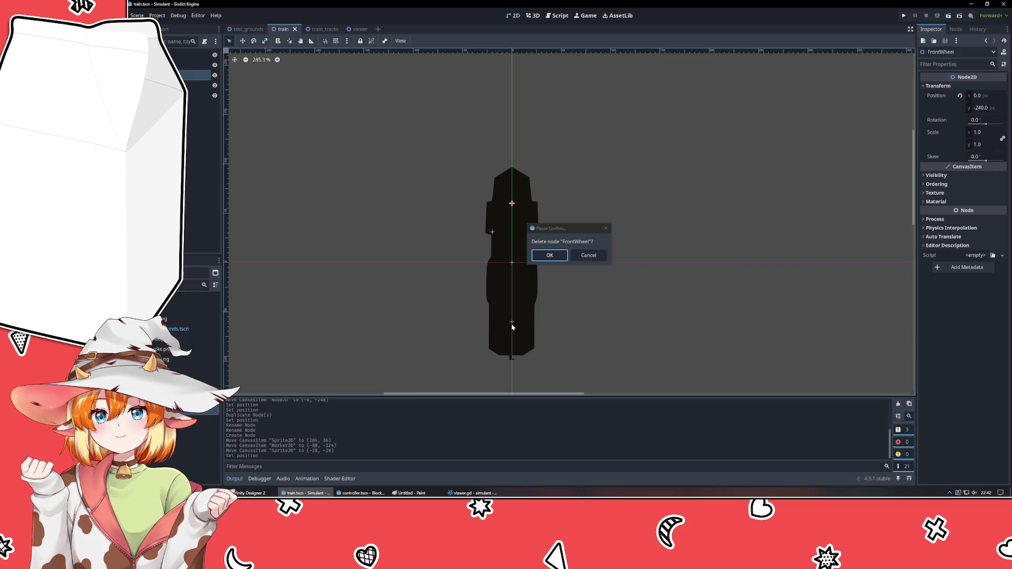
{"action": "left_click", "coordinate": [548, 255]}
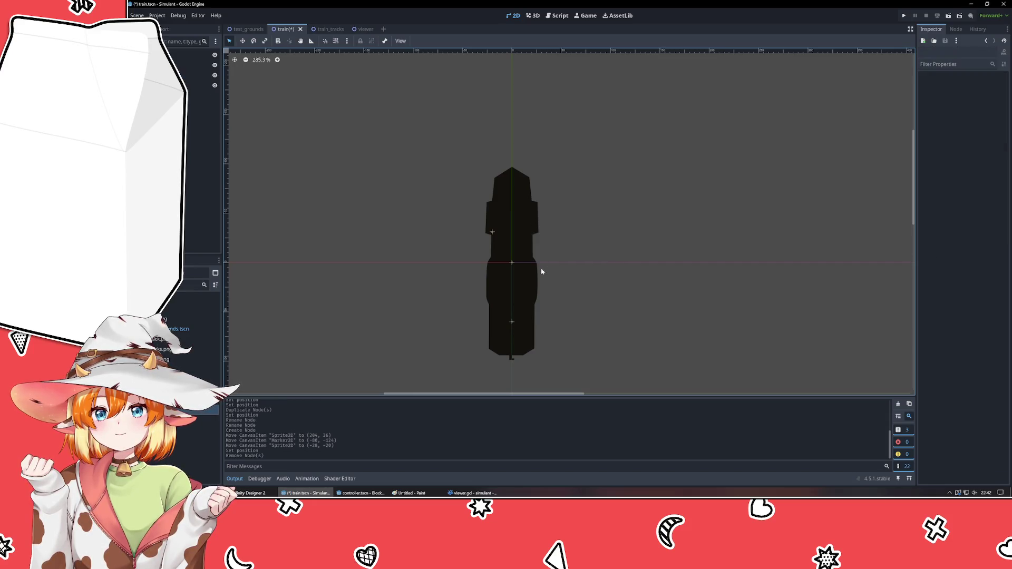
{"action": "left_click", "coordinate": [512, 321]}
{"action": "key", "text": "Delete"}
{"action": "key", "text": "Return"}
- Position the new Marker2D at (0, 240)
{"action": "left_click", "coordinate": [492, 231]}
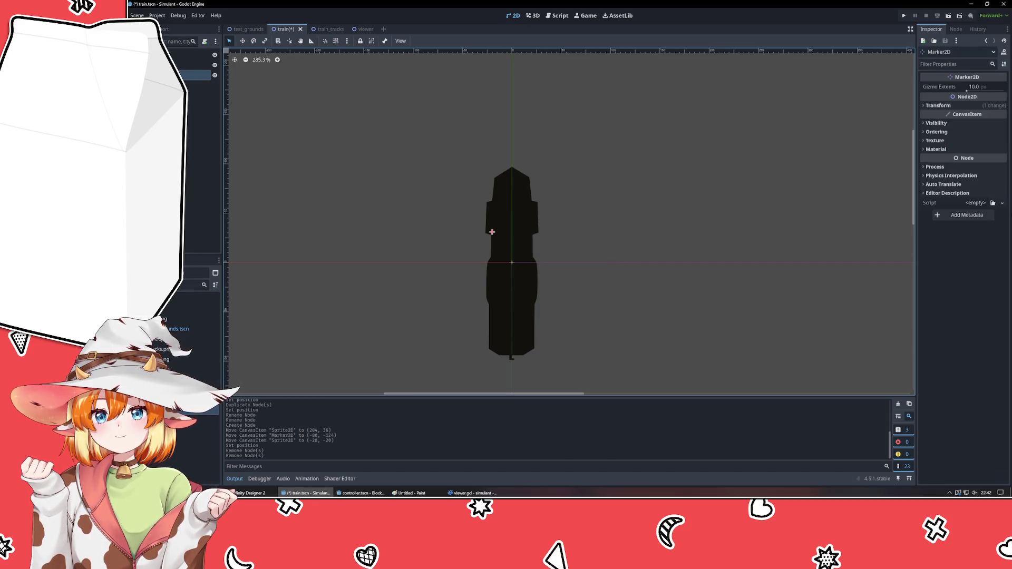
{"action": "left_click", "coordinate": [938, 106]}
{"action": "left_click", "coordinate": [984, 115]}
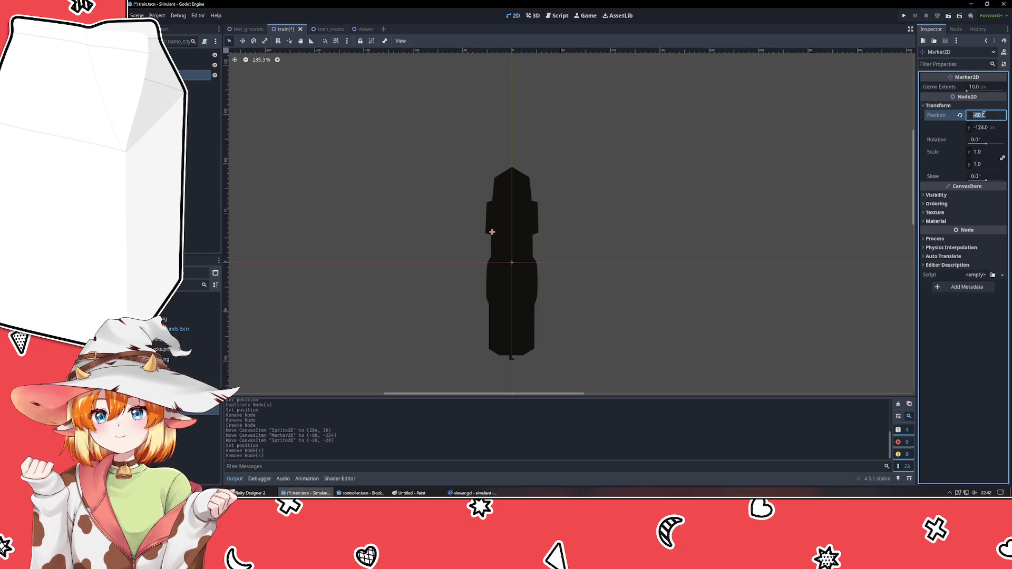
{"action": "type", "text": "0"}
{"action": "key", "text": "Tab"}
{"action": "type", "text": "240"}
{"action": "key", "text": "Return"}
- Duplicate the marker and set the copy's y position to -240
{"action": "key", "text": "ctrl+d"}
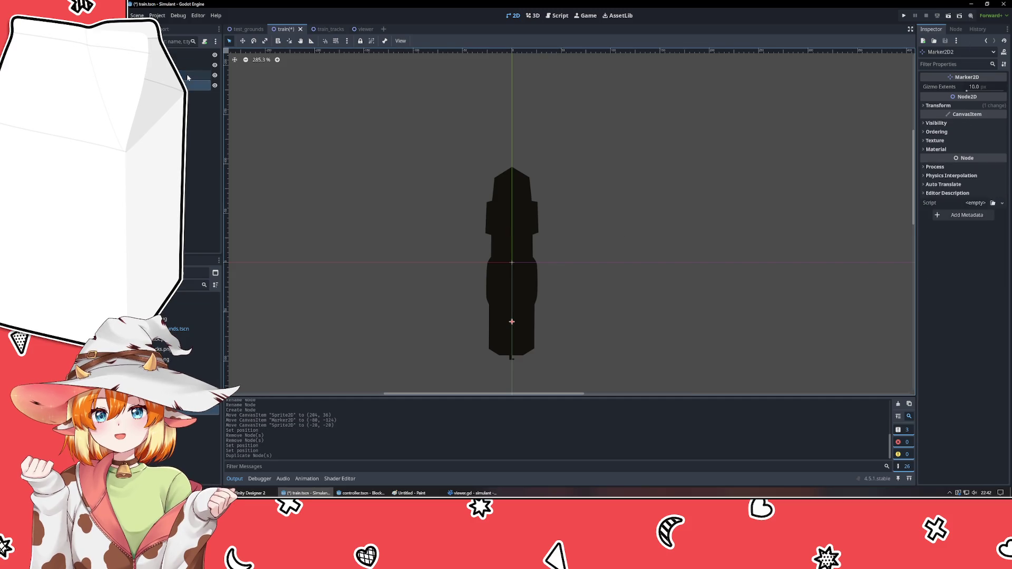
{"action": "left_click", "coordinate": [939, 105]}
{"action": "left_click", "coordinate": [991, 127]}
{"action": "type", "text": "-240"}
{"action": "key", "text": "Return"}
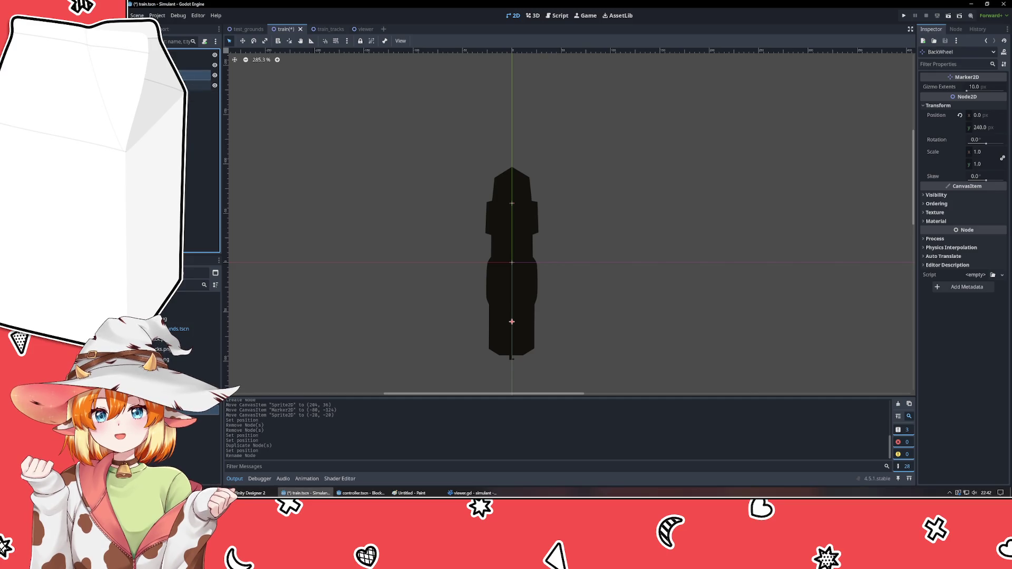
- Rearrange the wheel markers in the scene tree, save, and show test_grounds
{"action": "left_click", "coordinate": [198, 85]}
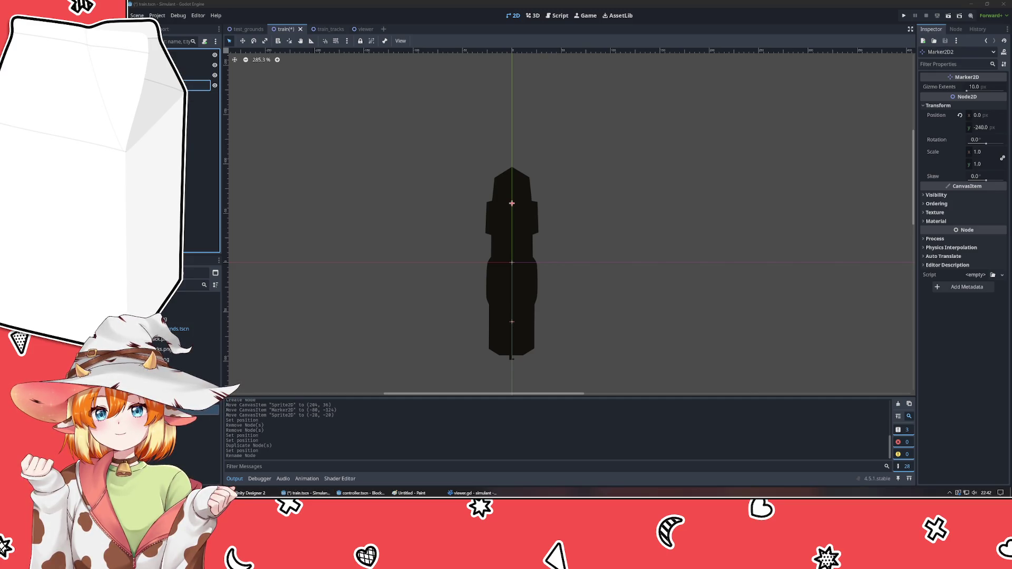
{"action": "left_click", "coordinate": [195, 75]}
{"action": "left_click_drag", "start_coordinate": [195, 74], "coordinate": [198, 84]}
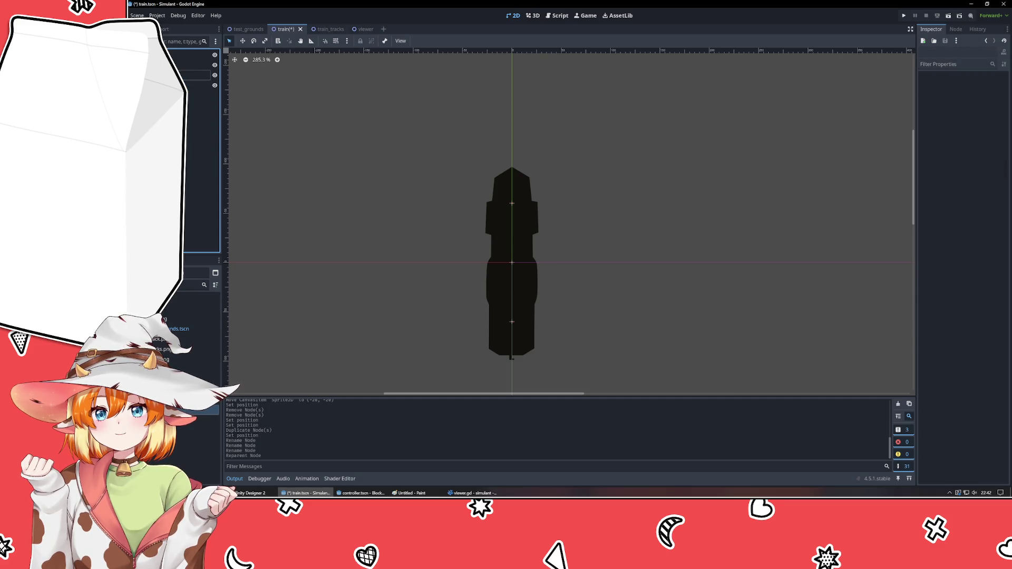
{"action": "key", "text": "ctrl+s"}
{"action": "left_click", "coordinate": [246, 29]}
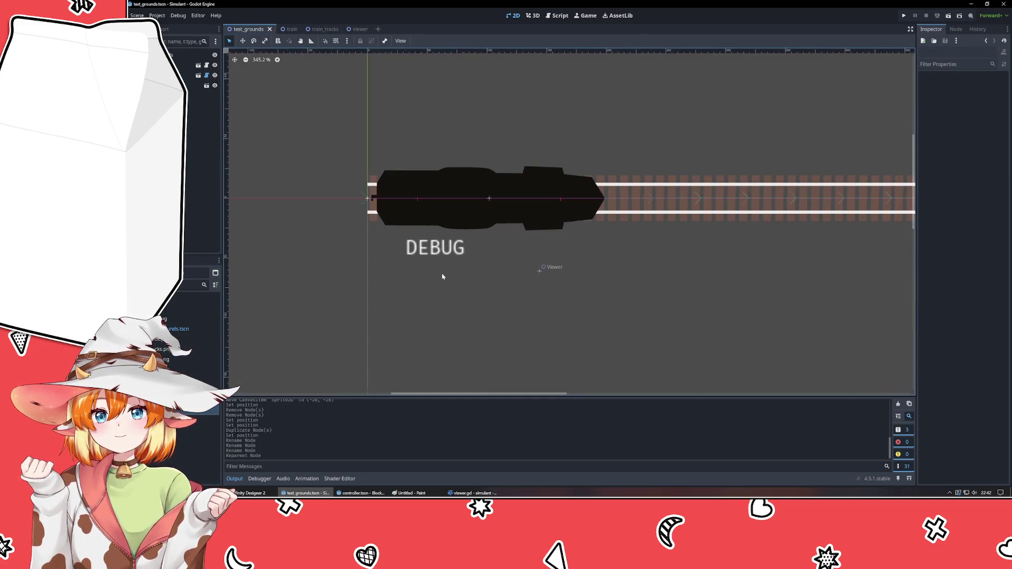
{"action": "scroll", "coordinate": [442, 276], "scroll_direction": "down", "scroll_amount": 5}
{"action": "key", "text": "F5"}
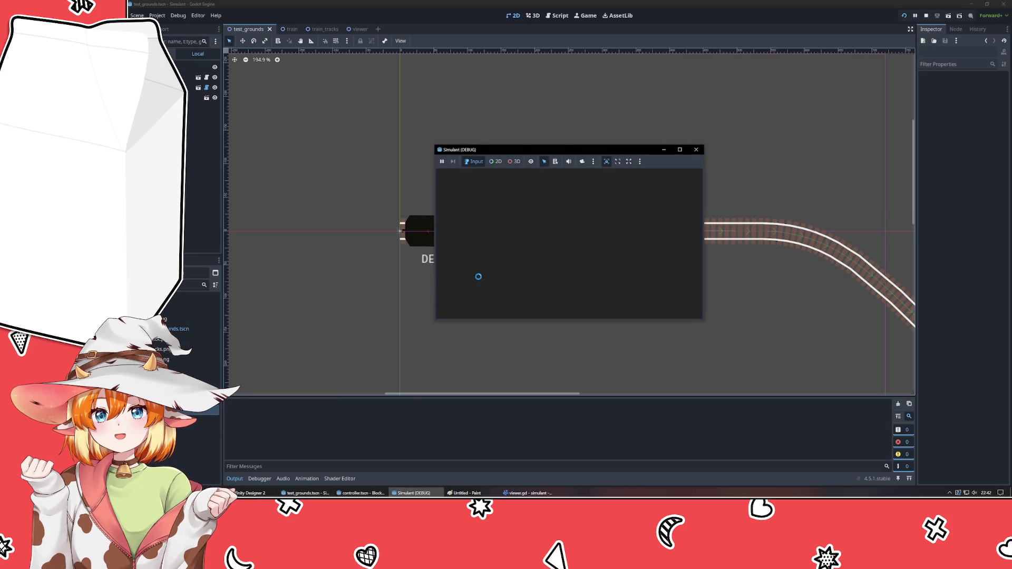
{"action": "left_click", "coordinate": [696, 149]}
{"action": "scroll", "coordinate": [438, 278], "scroll_direction": "up", "scroll_amount": 2}
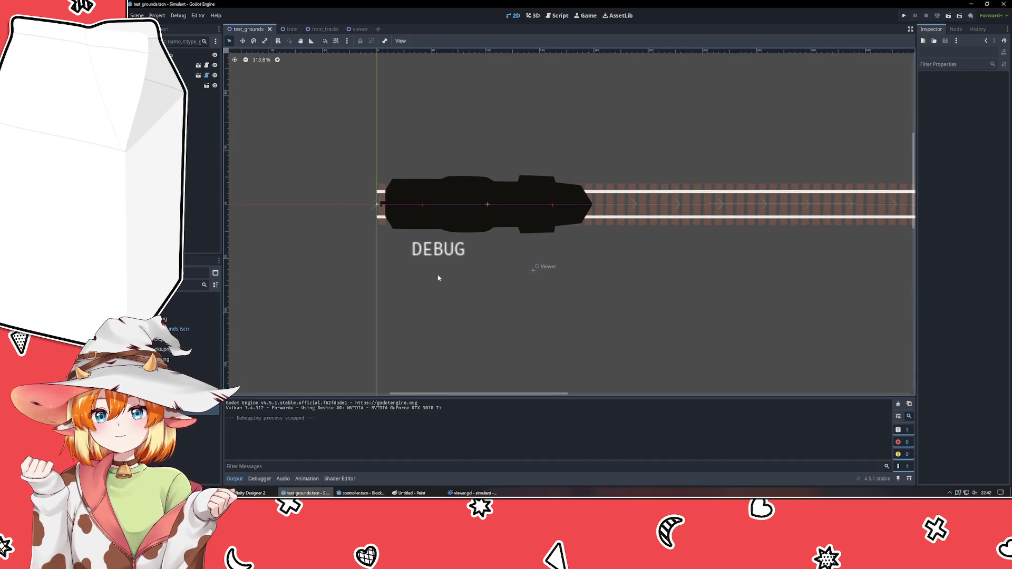
{"action": "scroll", "coordinate": [438, 278], "scroll_direction": "down", "scroll_amount": 2}
{"action": "mouse_move", "coordinate": [452, 229]}
{"action": "left_mouse_down"}
{"action": "mouse_move", "coordinate": [458, 199]}
{"action": "mouse_move", "coordinate": [456, 230]}
{"action": "left_mouse_up"}
- Fix the class_name line in train.gd so it reads Train, reverting a Chassis edit
{"action": "type", "text": "e Train"}
{"action": "key", "text": "Left"}
{"action": "key", "text": "Left"}
{"action": "key", "text": "Left"}
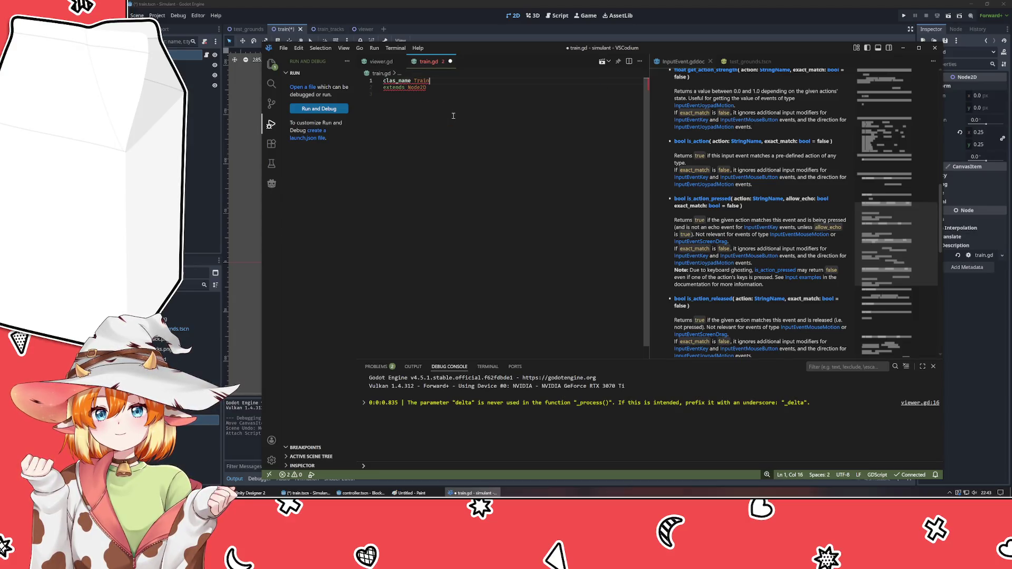
{"action": "type", "text": "s"}
{"action": "key", "text": "End"}
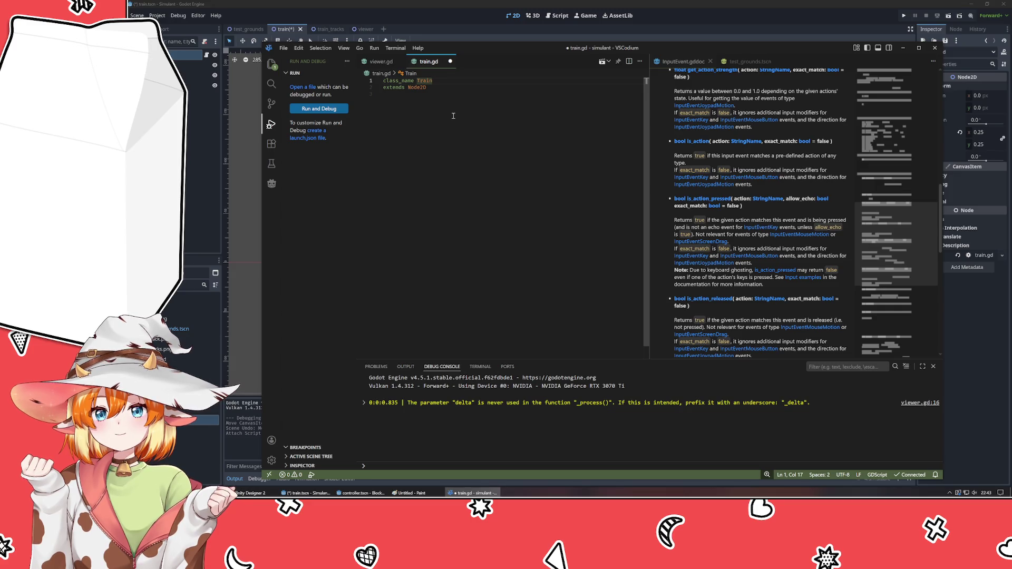
{"action": "type", "text": "Chassis"}
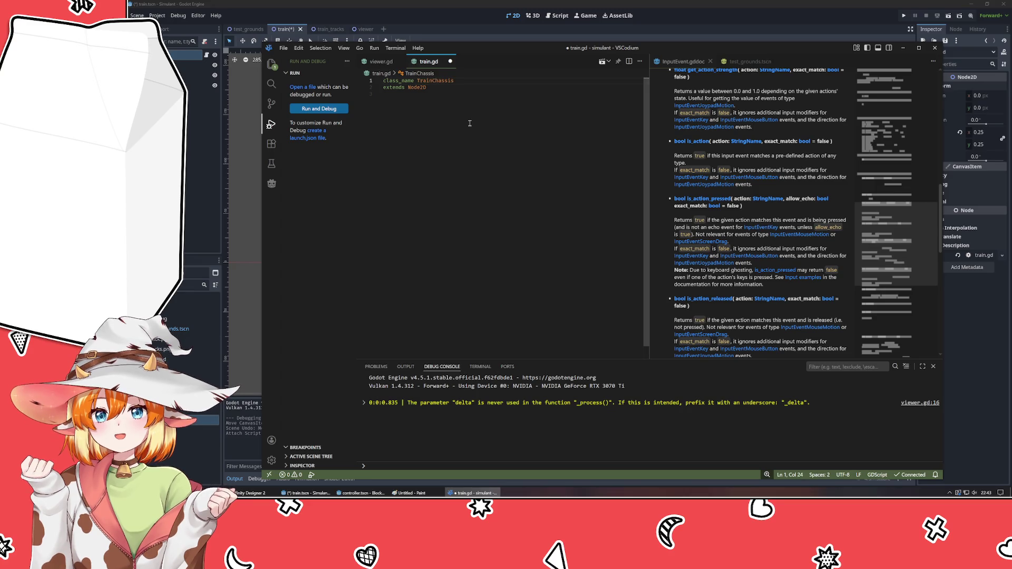
{"action": "key", "text": "BackSpace"}
{"action": "key", "text": "BackSpace"}
{"action": "key", "text": "BackSpace"}
- Add blank lines, remove a stray character on line 4, and return to Godot
{"action": "key", "text": "Down"}
{"action": "key", "text": "Down"}
{"action": "key", "text": "Return"}
{"action": "key", "text": "Return"}
{"action": "key", "text": "Return"}
{"action": "key", "text": "Up"}
{"action": "key", "text": "Up"}
{"action": "key", "text": "Up"}
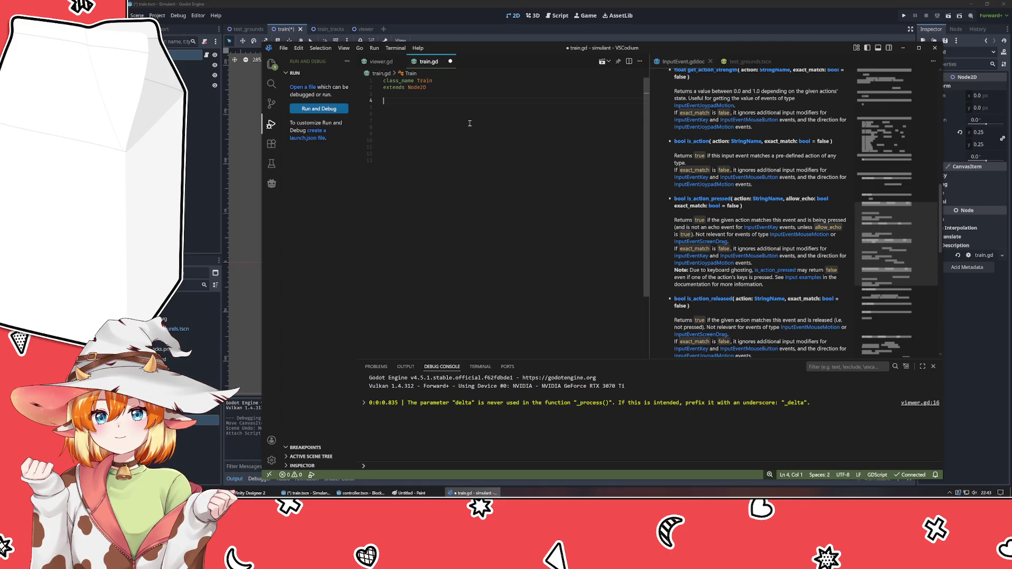
{"action": "type", "text": "a"}
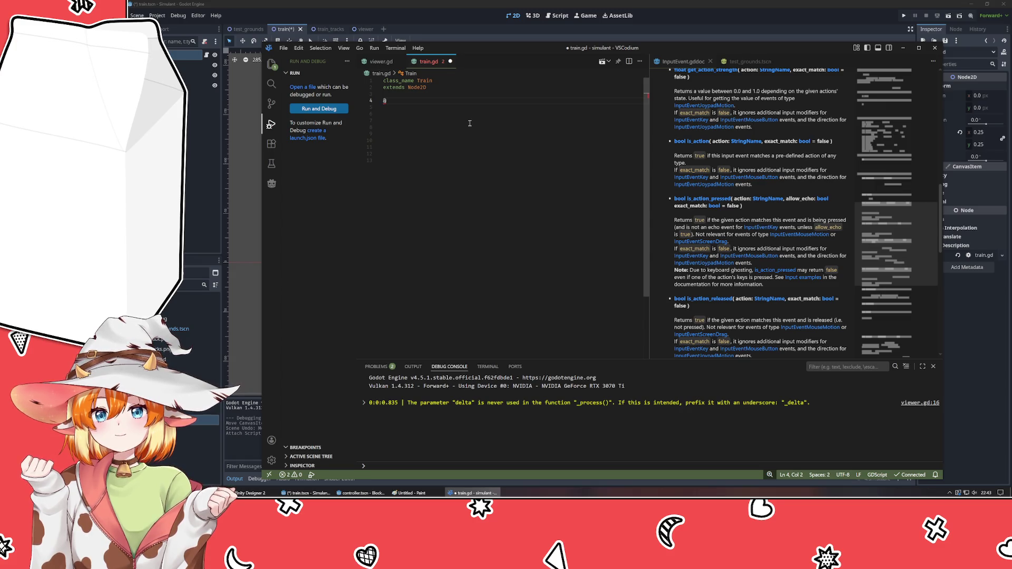
{"action": "key", "text": "BackSpace"}
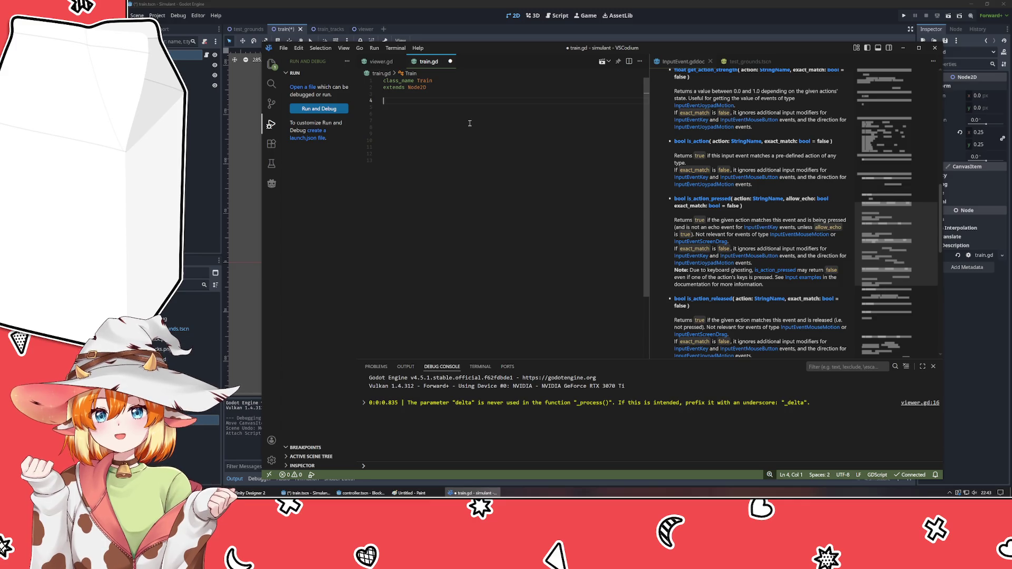
{"action": "key", "text": "alt+Tab"}
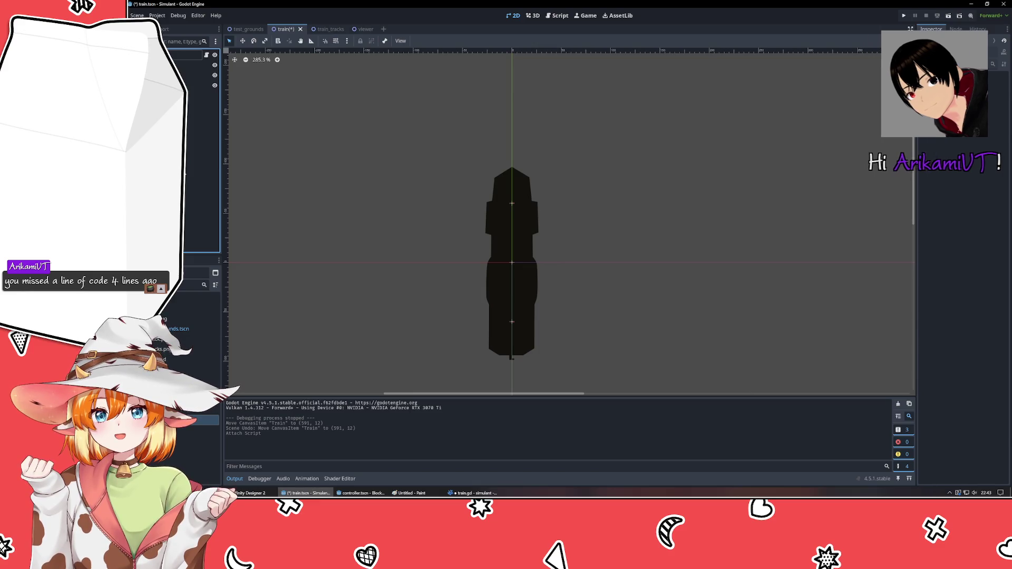
- Save the train scene and create a project folder named transport
{"action": "key", "text": "ctrl+s"}
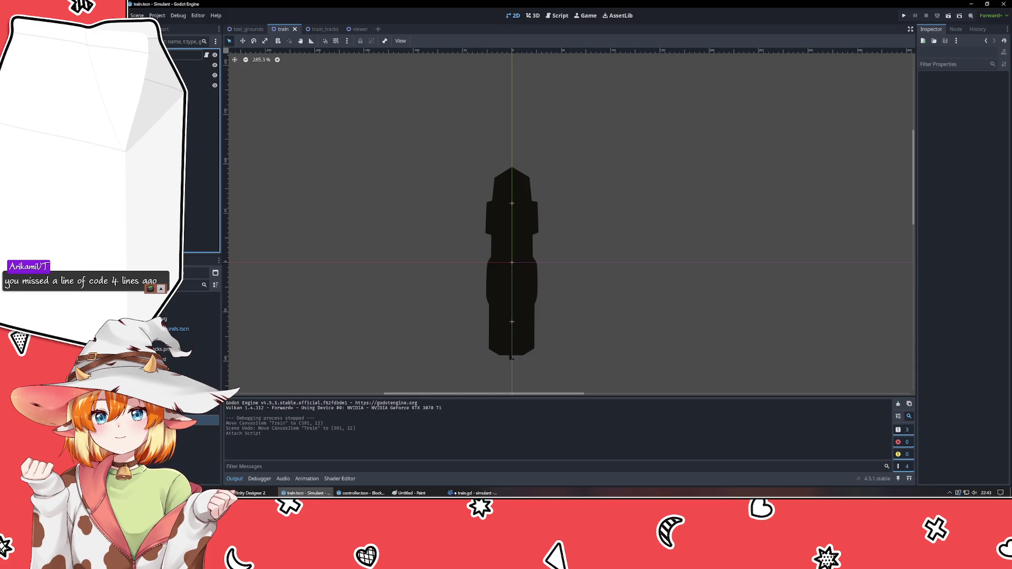
{"action": "right_click", "coordinate": [217, 309]}
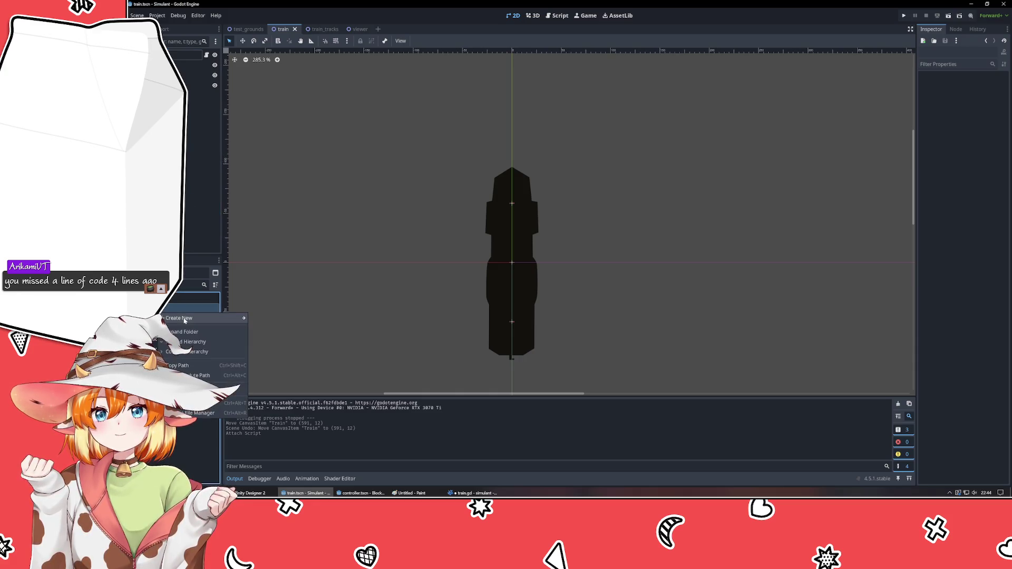
{"action": "mouse_move", "coordinate": [240, 317]}
{"action": "left_click", "coordinate": [272, 324]}
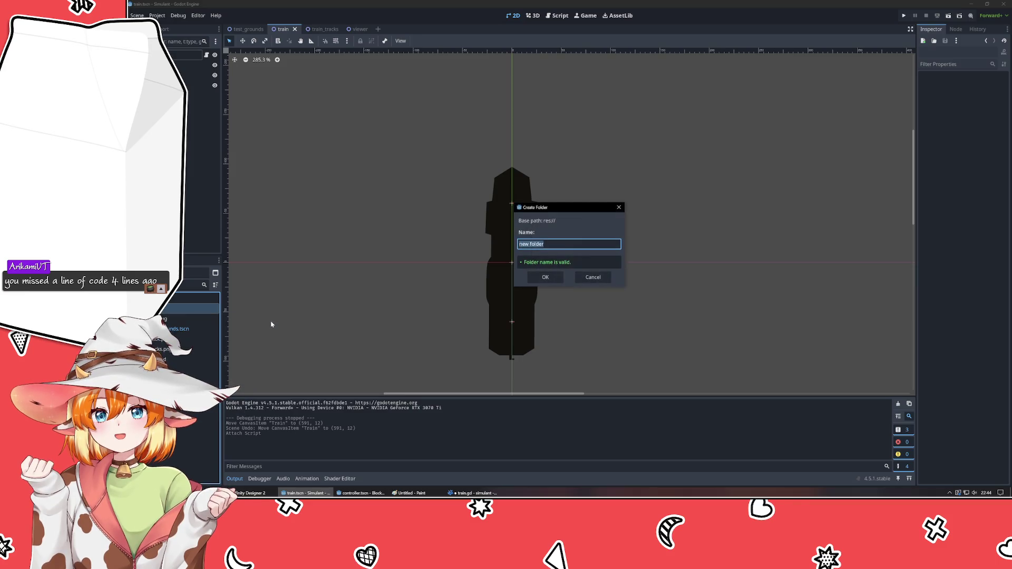
{"action": "type", "text": "transport"}
{"action": "key", "text": "Return"}
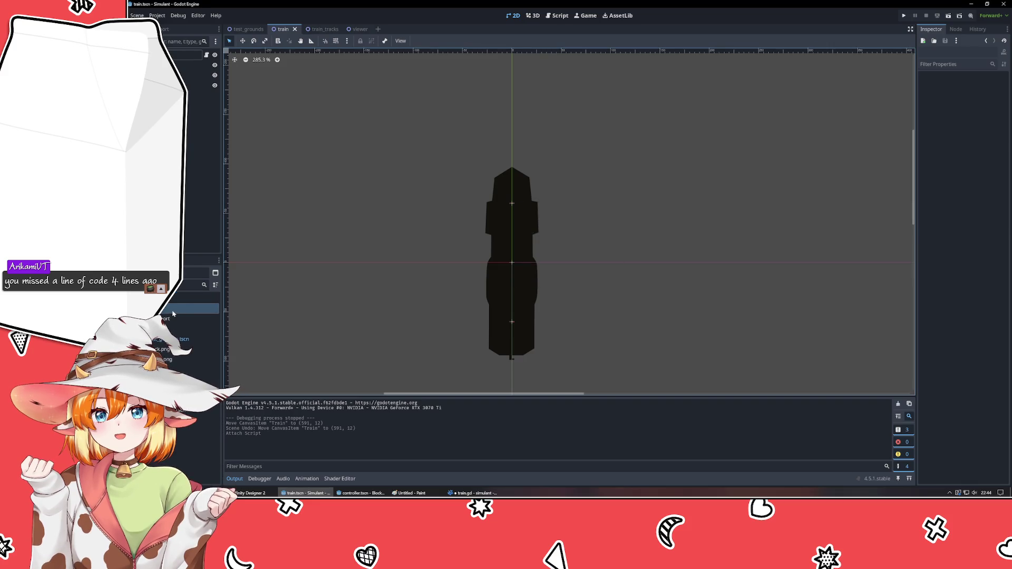
- Create a second project folder named pathways
{"action": "right_click", "coordinate": [173, 314]}
{"action": "mouse_move", "coordinate": [248, 317]}
{"action": "left_click", "coordinate": [287, 318]}
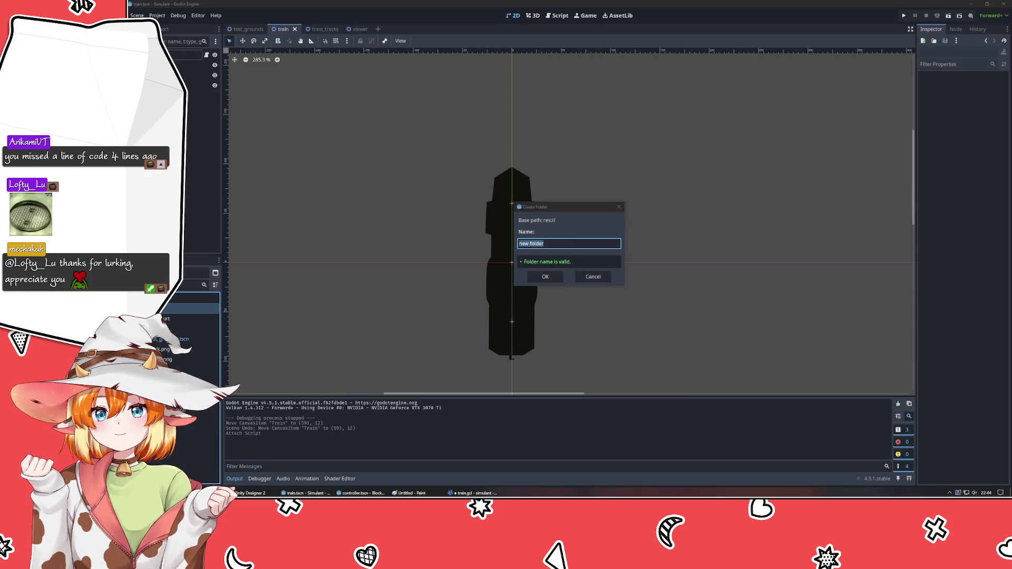
{"action": "double_click", "coordinate": [550, 245]}
{"action": "key", "text": "ctrl+a"}
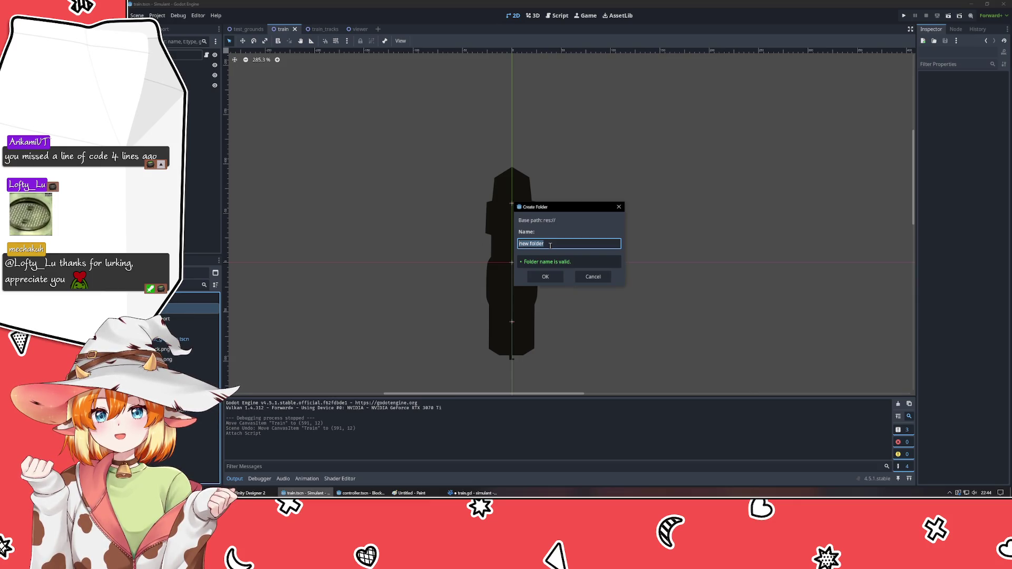
{"action": "type", "text": "pathways"}
{"action": "key", "text": "Return"}
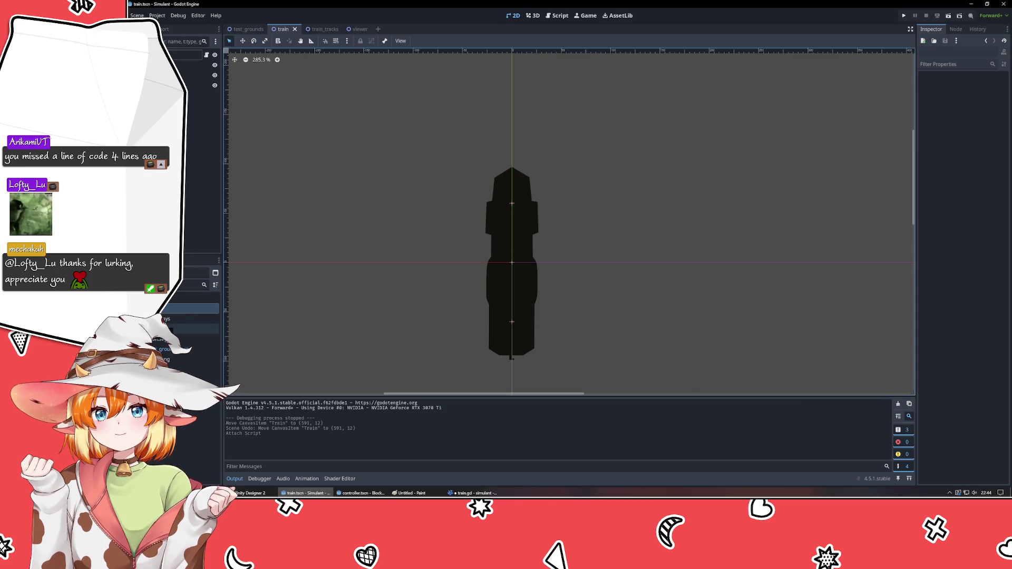
- Create a project folder named scripts
{"action": "left_click", "coordinate": [174, 368]}
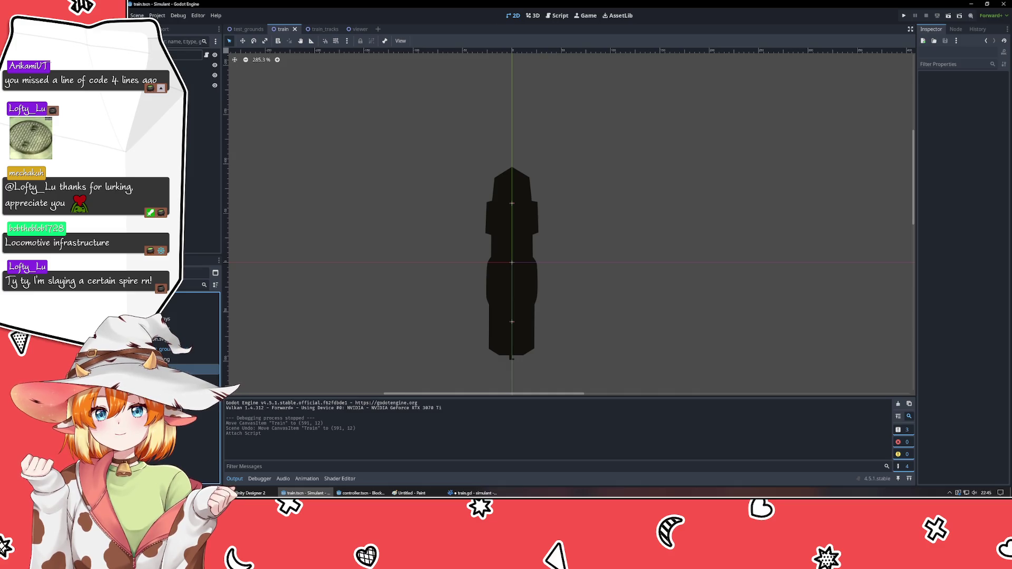
{"action": "right_click", "coordinate": [174, 310]}
{"action": "mouse_move", "coordinate": [238, 312]}
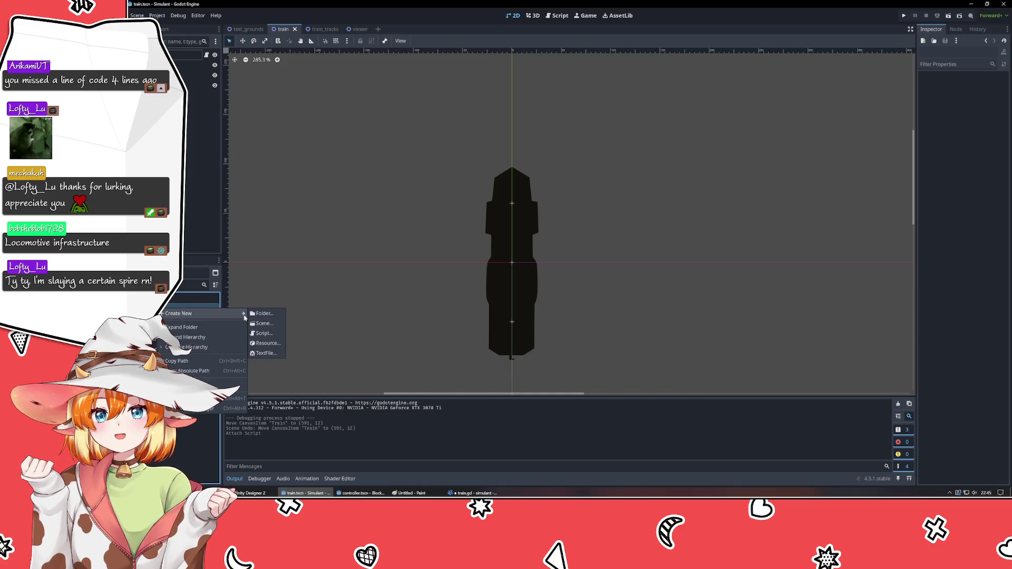
{"action": "left_click", "coordinate": [273, 317]}
{"action": "type", "text": "scripts"}
{"action": "key", "text": "Return"}
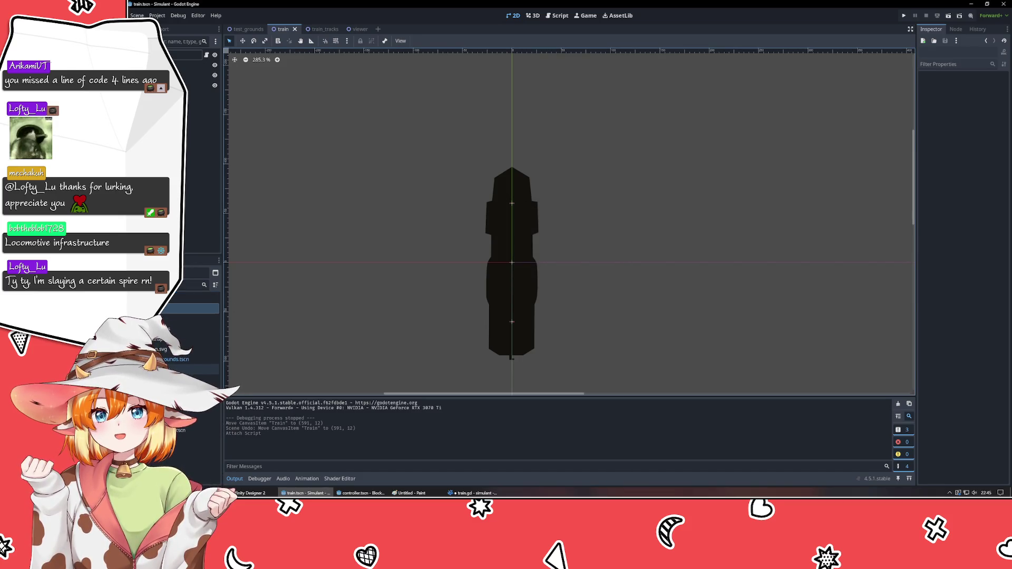
- Remove a selected file and move the track and train images into a folder
{"action": "left_click", "coordinate": [205, 381]}
{"action": "key", "text": "Delete"}
{"action": "key", "text": "Return"}
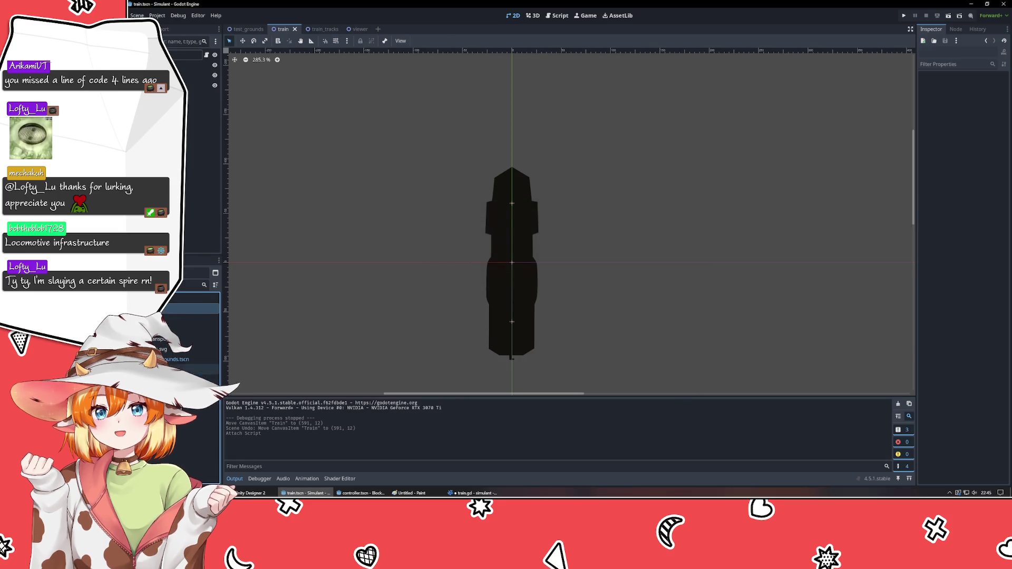
{"action": "left_click_drag", "start_coordinate": [200, 369], "coordinate": [165, 318]}
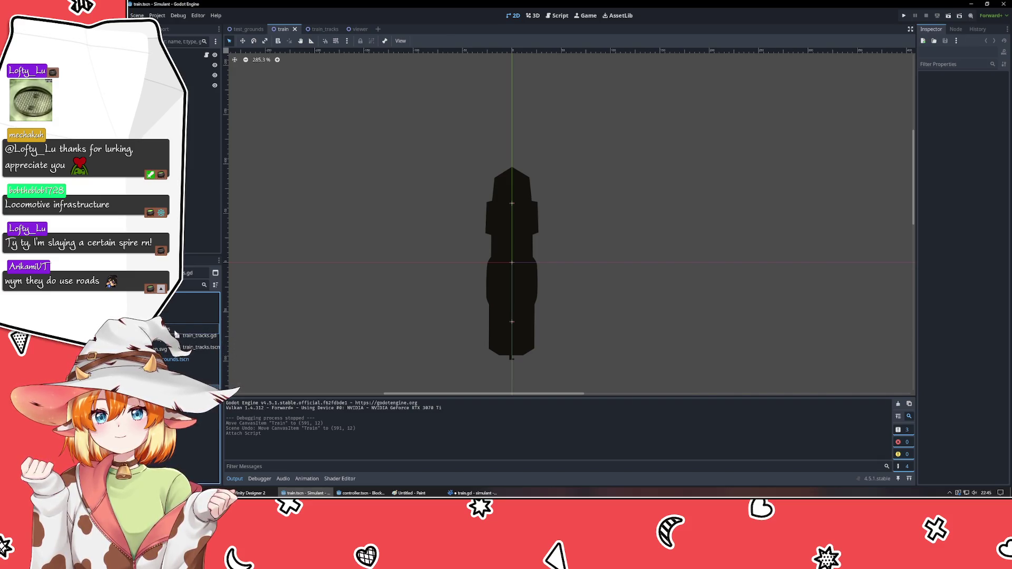
- Move train.gd and train.tscn into a folder, then bring up the Paint road sketch
{"action": "left_click", "coordinate": [173, 331]}
{"action": "left_click", "coordinate": [189, 369]}
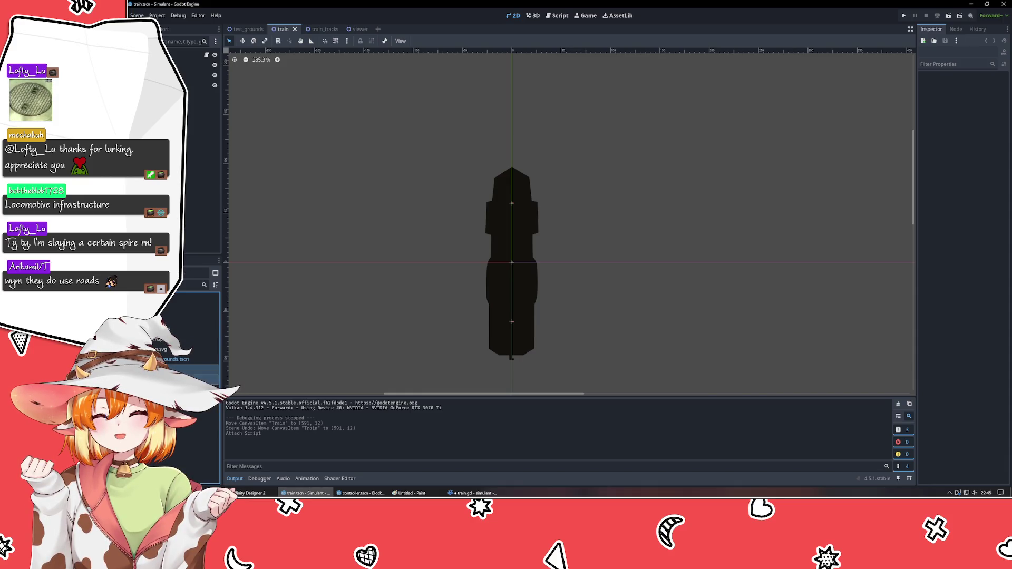
{"action": "left_click_drag", "start_coordinate": [181, 350], "coordinate": [174, 338]}
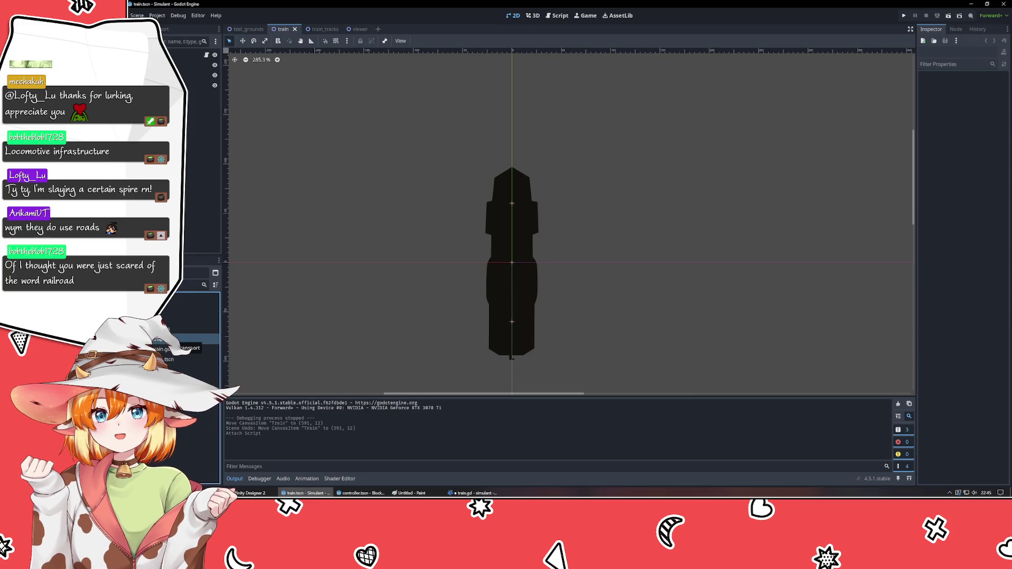
{"action": "left_click", "coordinate": [411, 493]}
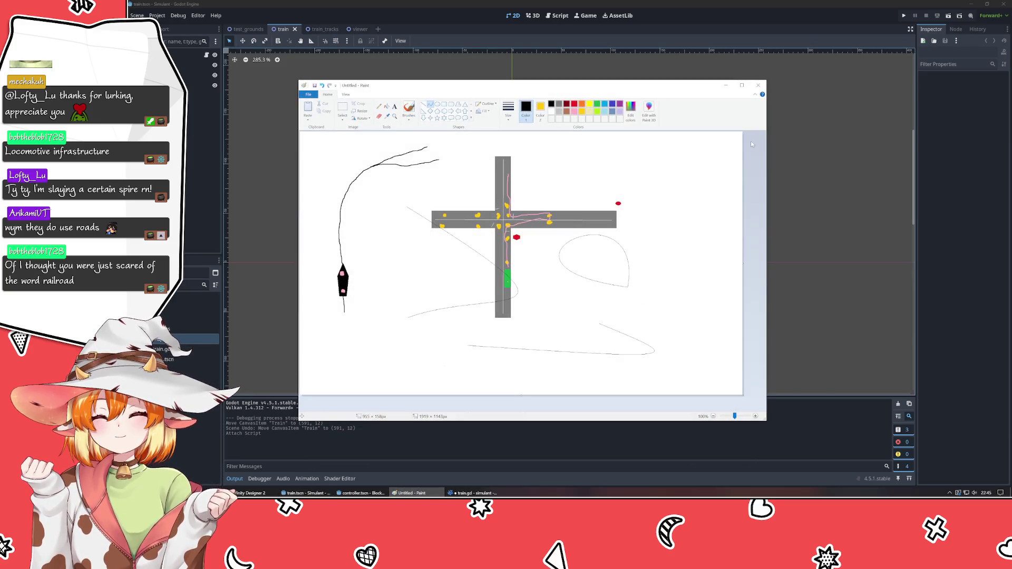
- Minimize the Paint road sketch to get back to the Godot train scene
{"action": "left_click", "coordinate": [726, 84]}
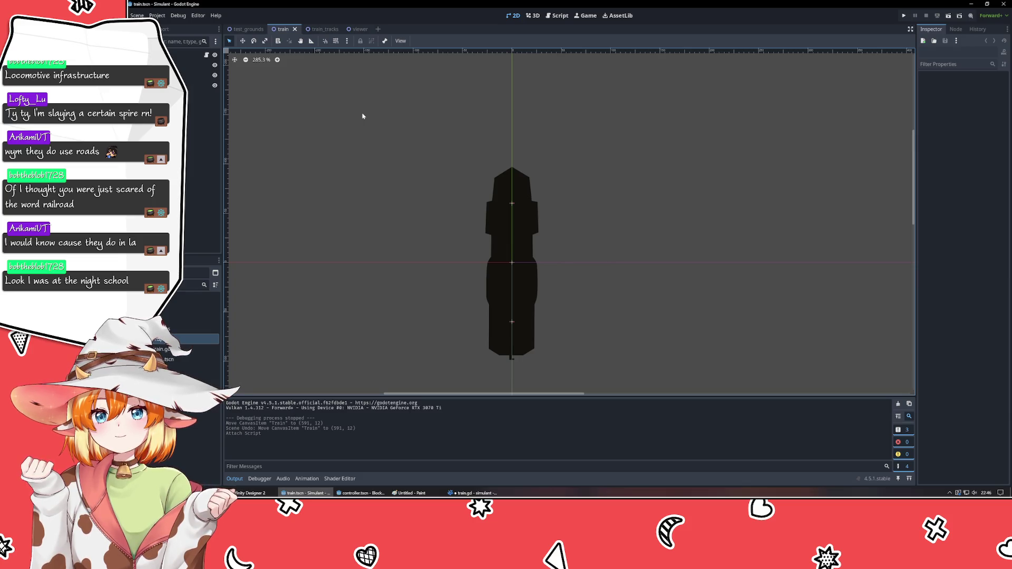
- Create the script res://transport/train_chassis.gd, inheriting Node, from the FileSystem dock
{"action": "left_click", "coordinate": [200, 126]}
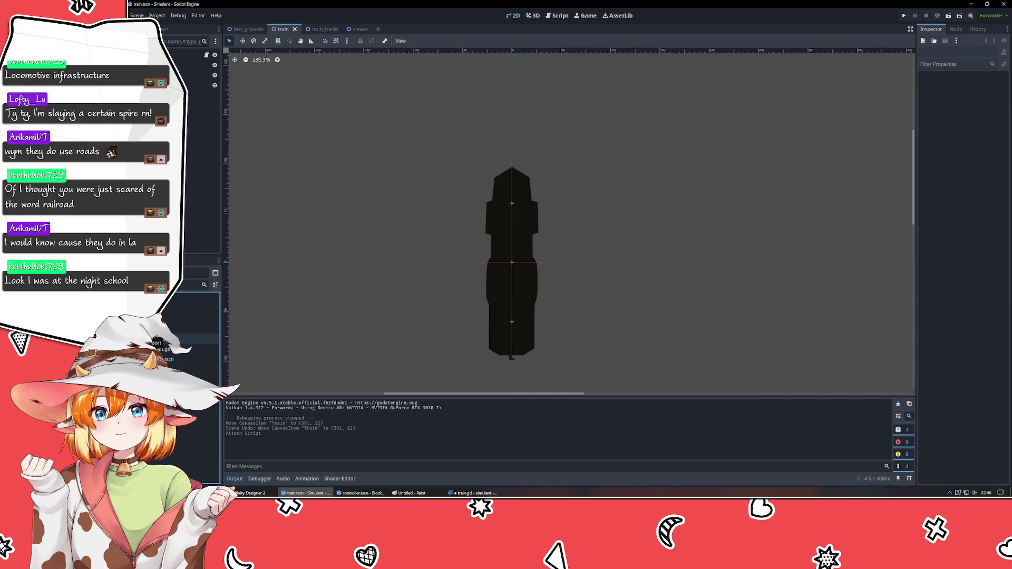
{"action": "right_click", "coordinate": [152, 333]}
{"action": "mouse_move", "coordinate": [206, 342]}
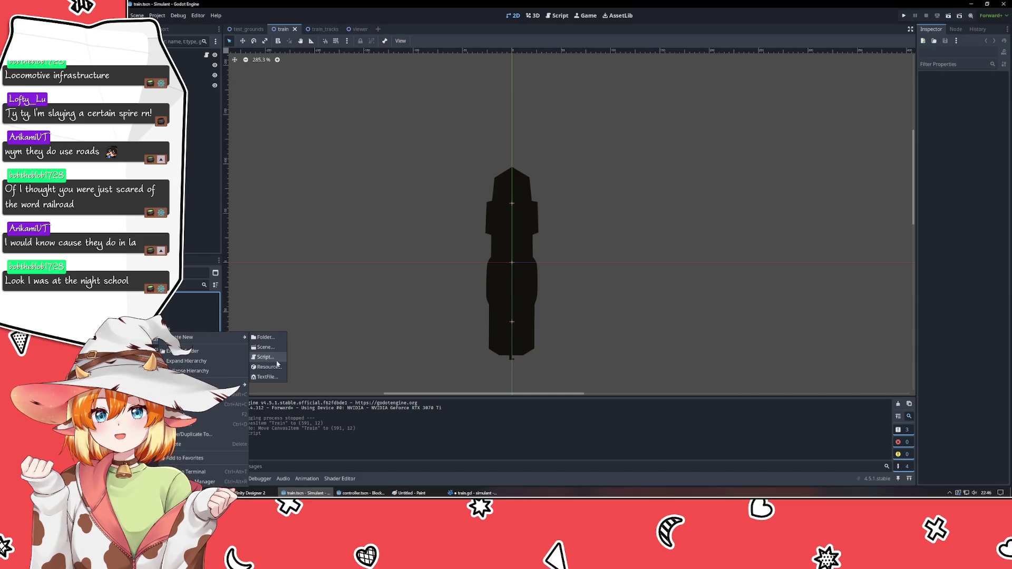
{"action": "left_click", "coordinate": [269, 360]}
{"action": "type", "text": "tra"}
{"action": "type", "text": "in_chas"}
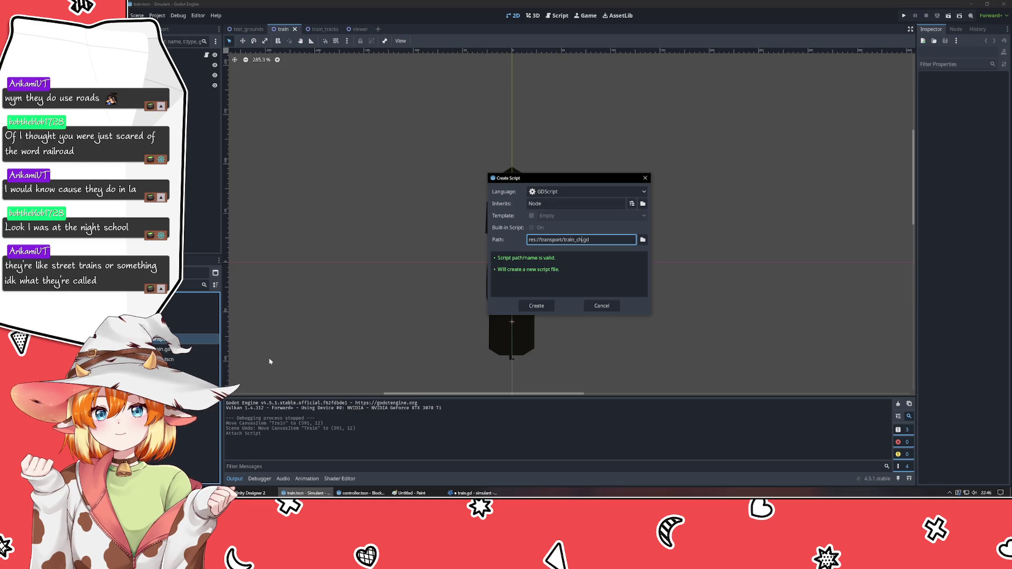
{"action": "type", "text": "sis"}
{"action": "key", "text": "Return"}
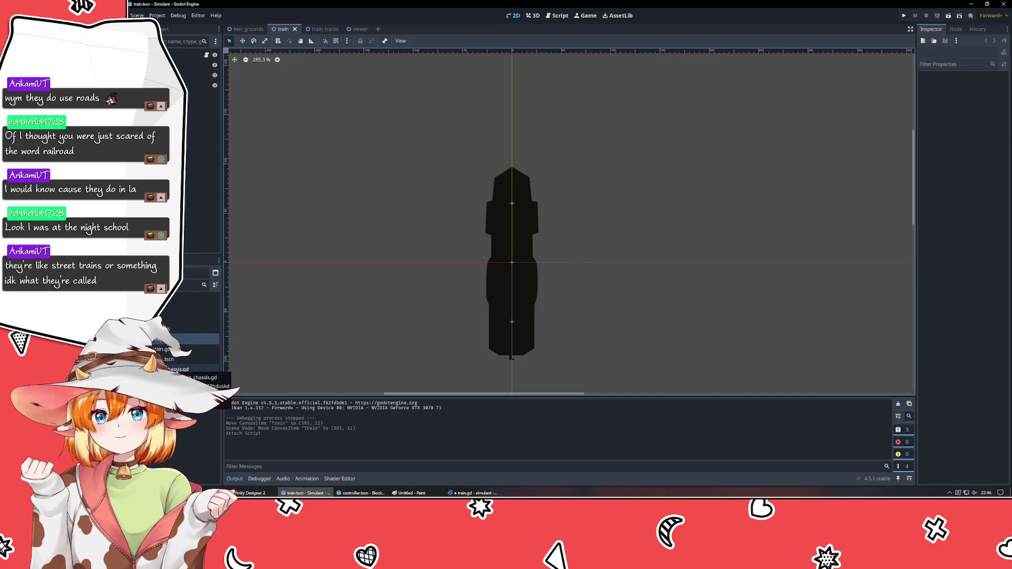
{"action": "left_click", "coordinate": [190, 369]}
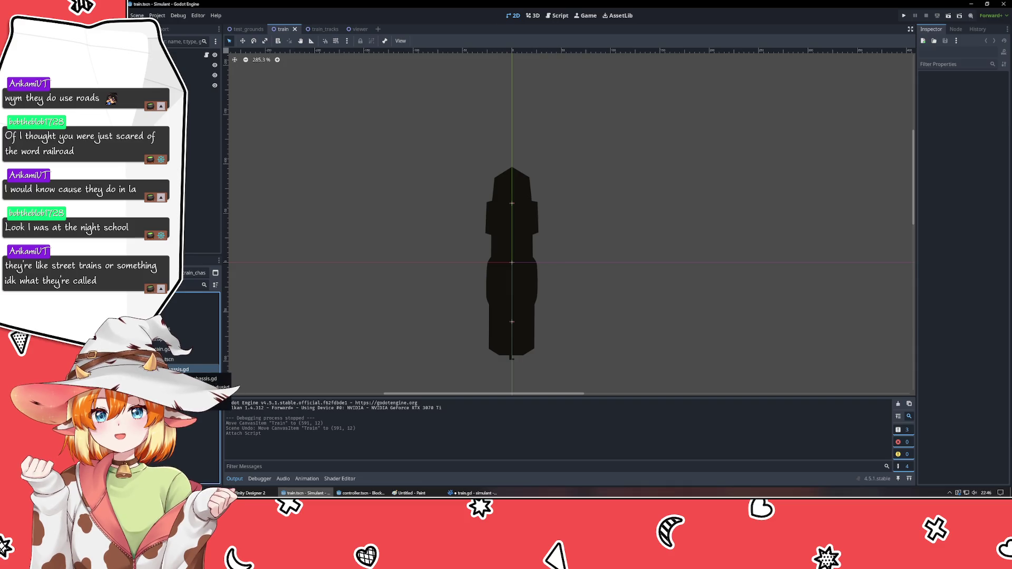
{"action": "left_click", "coordinate": [177, 360]}
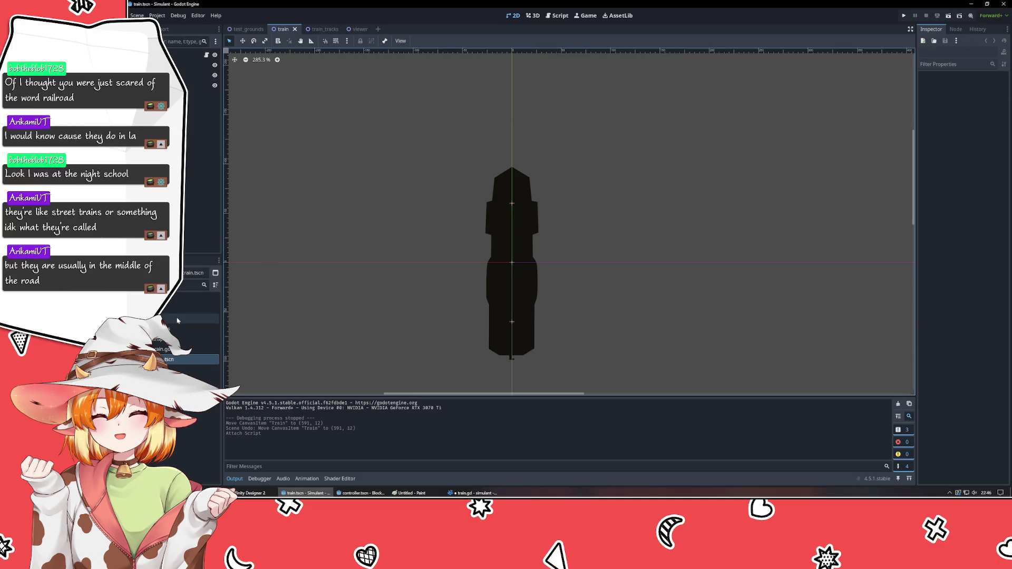
{"action": "right_click", "coordinate": [171, 333]}
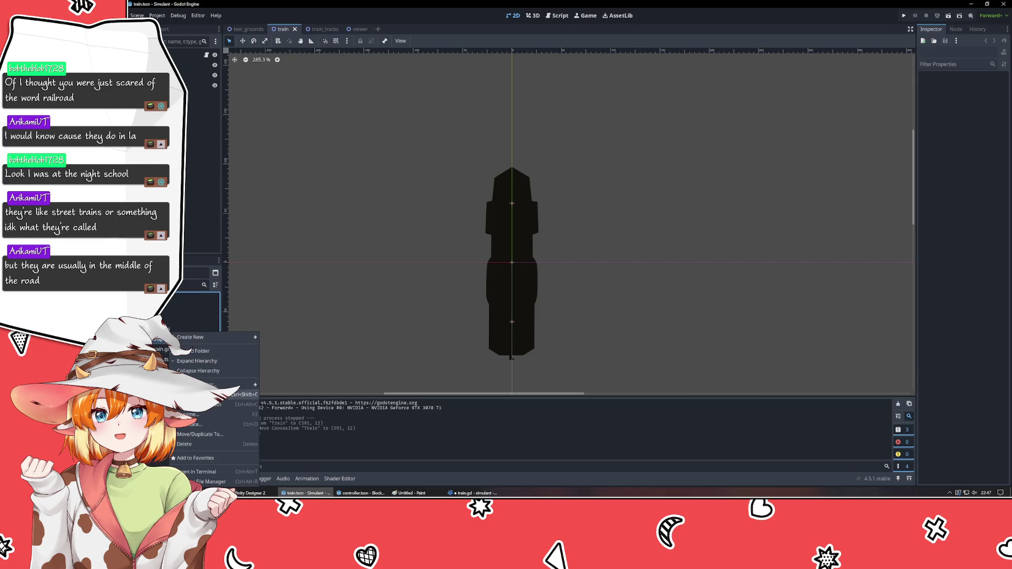
- Create a 2D scene called train_chassis with a TrainChassis root node
{"action": "mouse_move", "coordinate": [193, 338]}
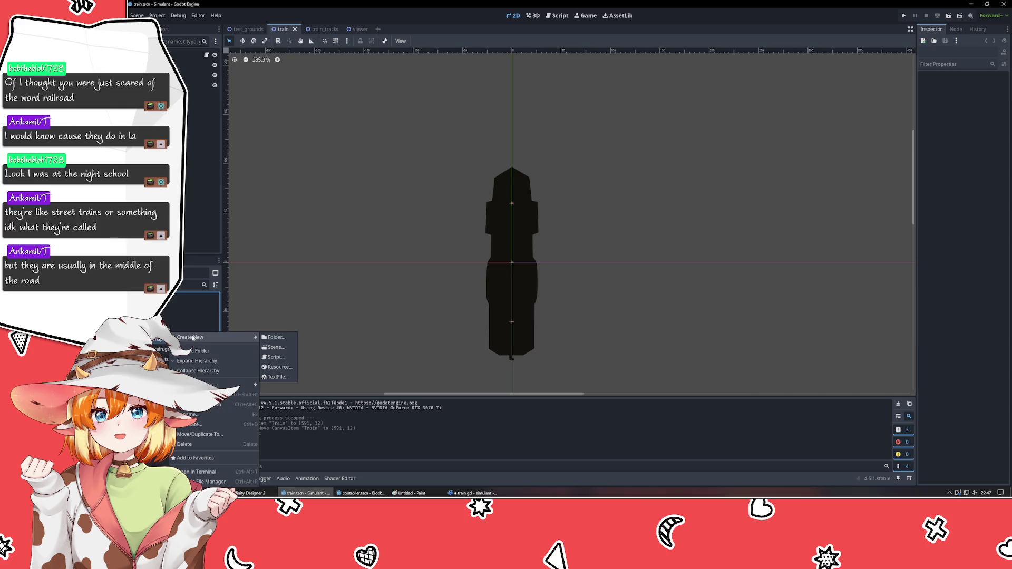
{"action": "left_click", "coordinate": [277, 349]}
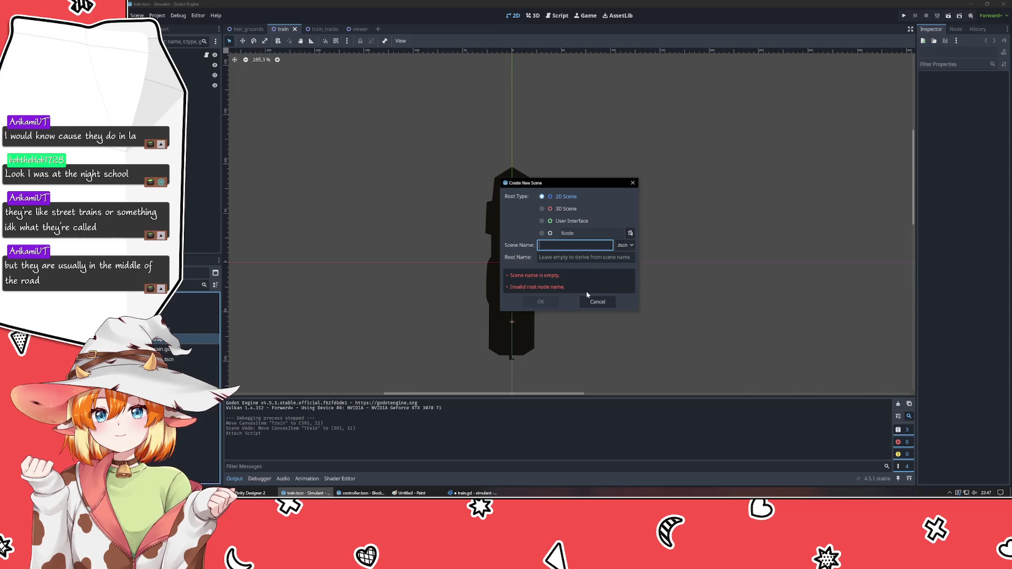
{"action": "type", "text": "train_chassis"}
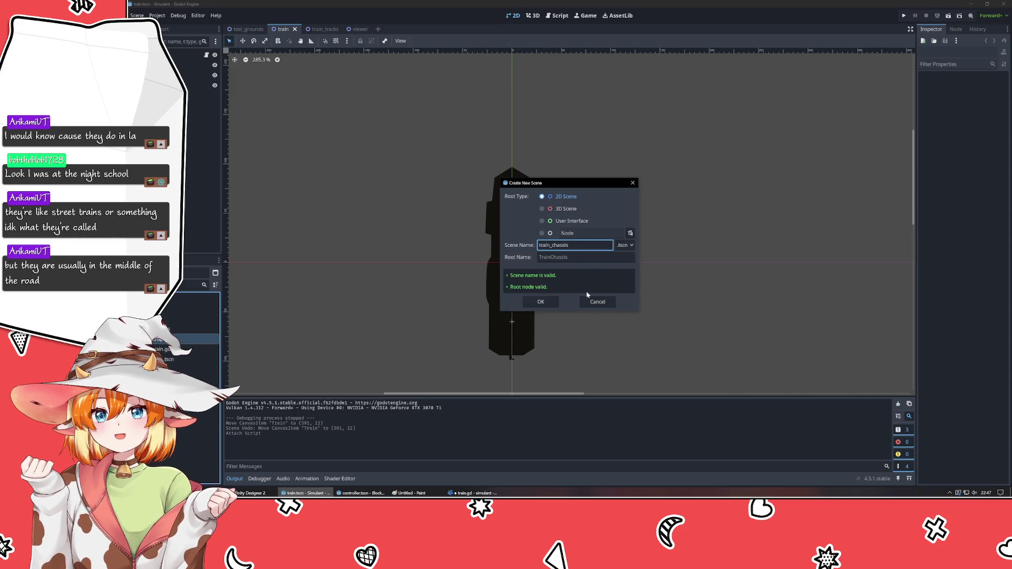
{"action": "key", "text": "Return"}
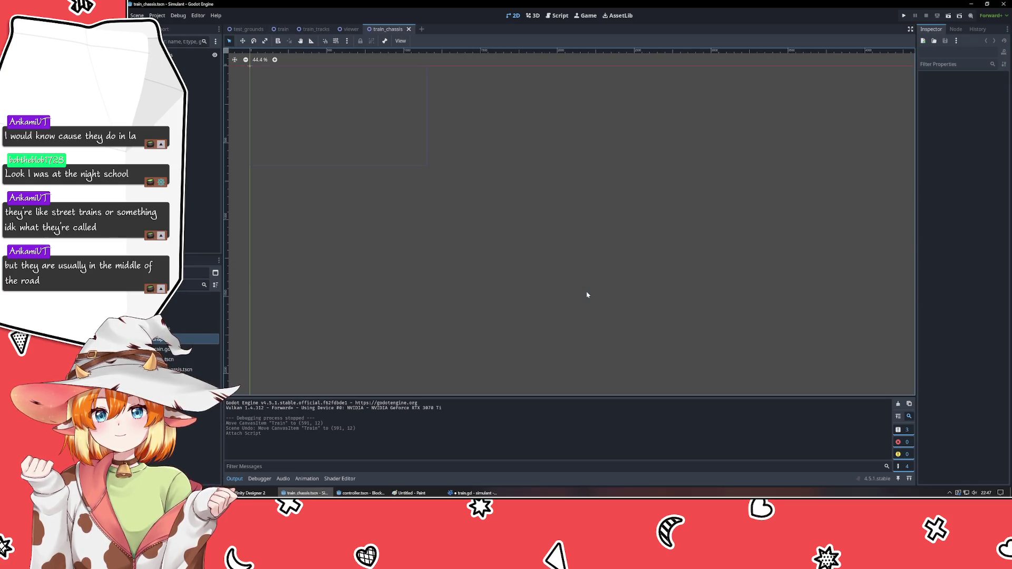
- Cut both Marker2D nodes from the train scene and paste them under TrainChassis
{"action": "right_click", "coordinate": [174, 55]}
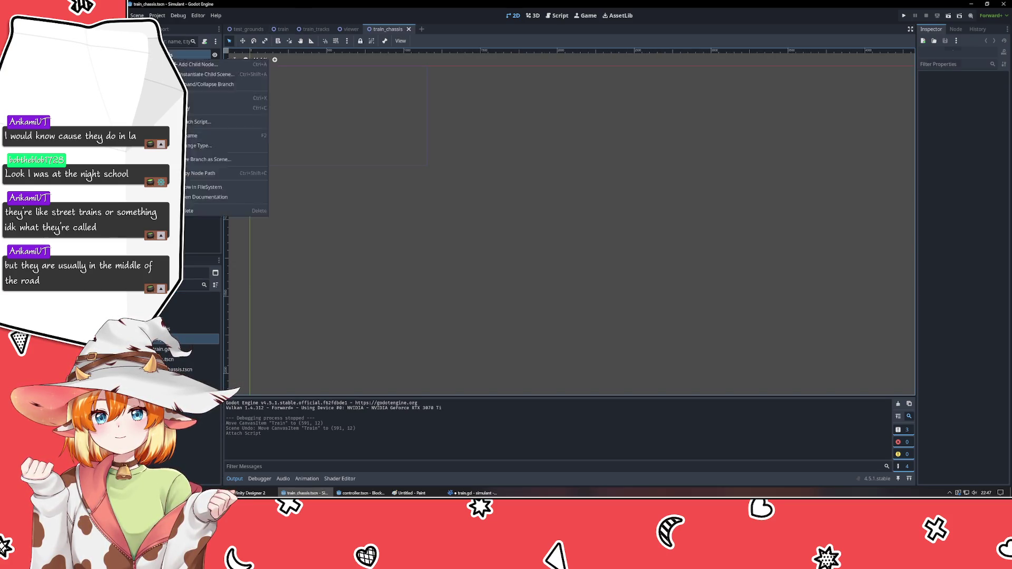
{"action": "left_click", "coordinate": [351, 29]}
{"action": "left_click", "coordinate": [317, 29]}
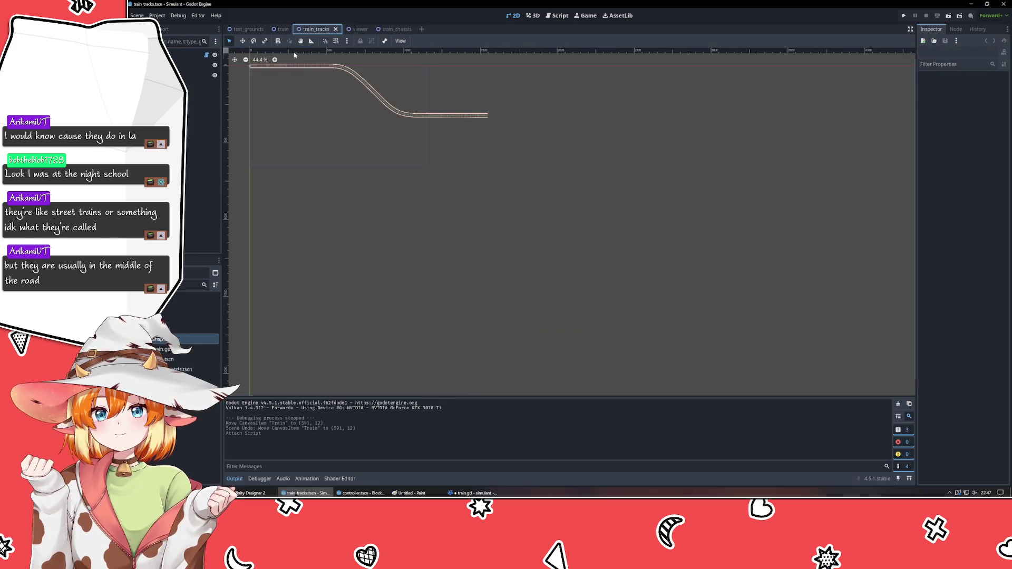
{"action": "left_click", "coordinate": [281, 29]}
{"action": "left_click", "coordinate": [174, 76]}
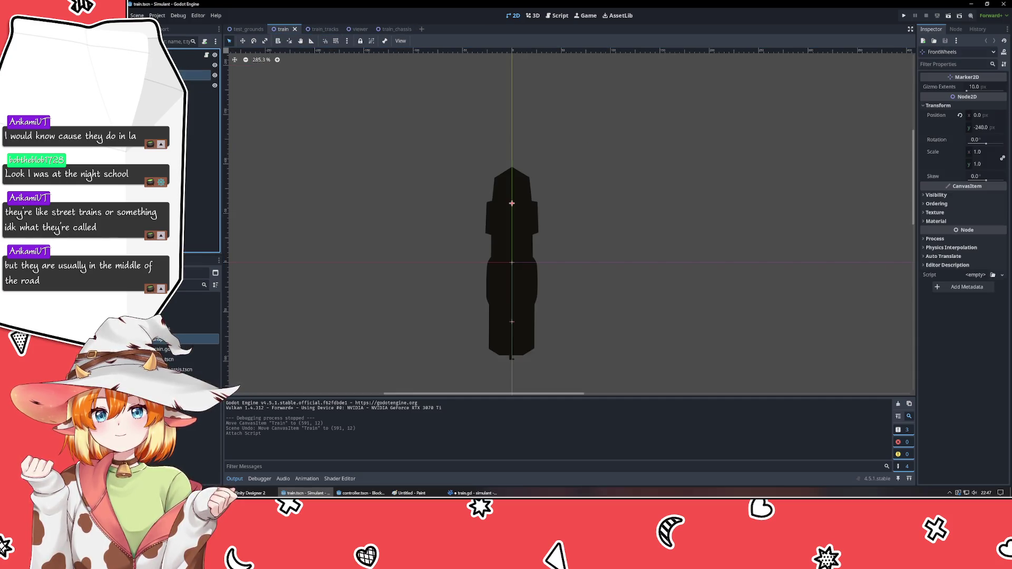
{"action": "left_click", "coordinate": [174, 85], "text": "ctrl"}
{"action": "key", "text": "ctrl+x"}
{"action": "left_click", "coordinate": [396, 29]}
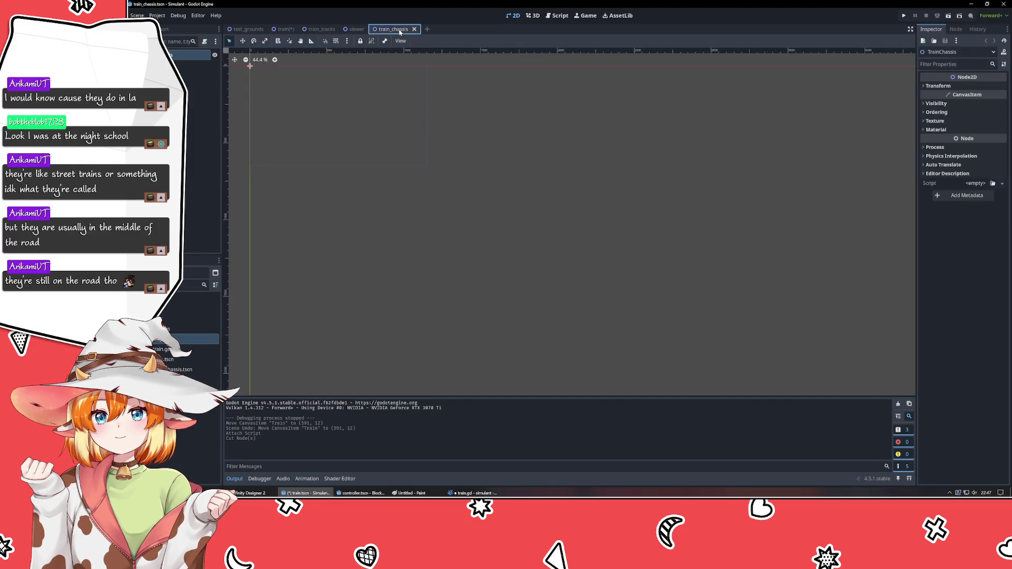
{"action": "key", "text": "ctrl+v"}
- Pan and zoom the canvas to centre the pasted markers, then select TrainChassis
{"action": "mouse_move", "coordinate": [311, 190]}
{"action": "left_mouse_down"}
{"action": "mouse_move", "coordinate": [438, 308]}
{"action": "mouse_move", "coordinate": [457, 362]}
{"action": "left_mouse_up"}
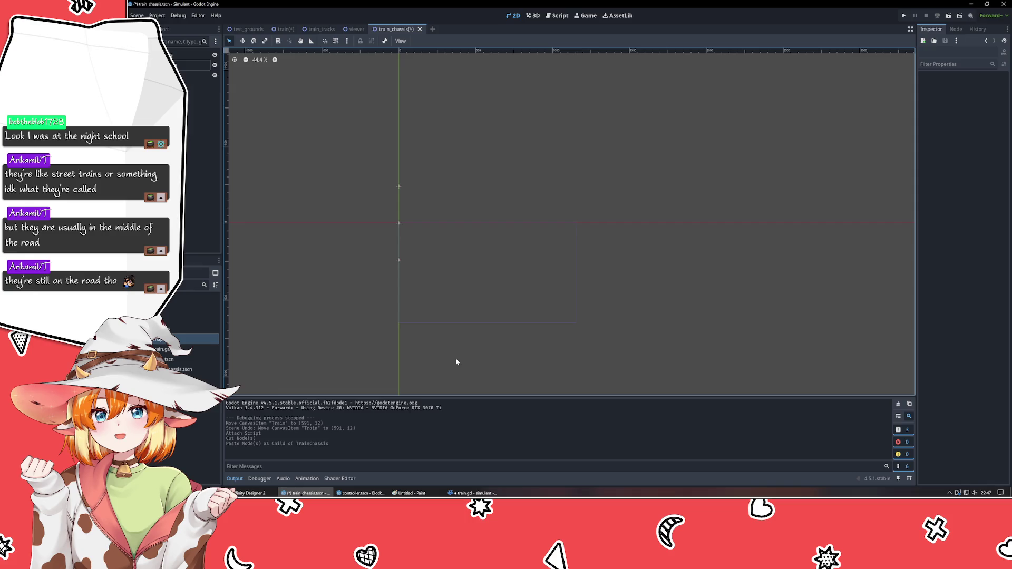
{"action": "scroll", "coordinate": [457, 363], "scroll_direction": "up", "scroll_amount": 1}
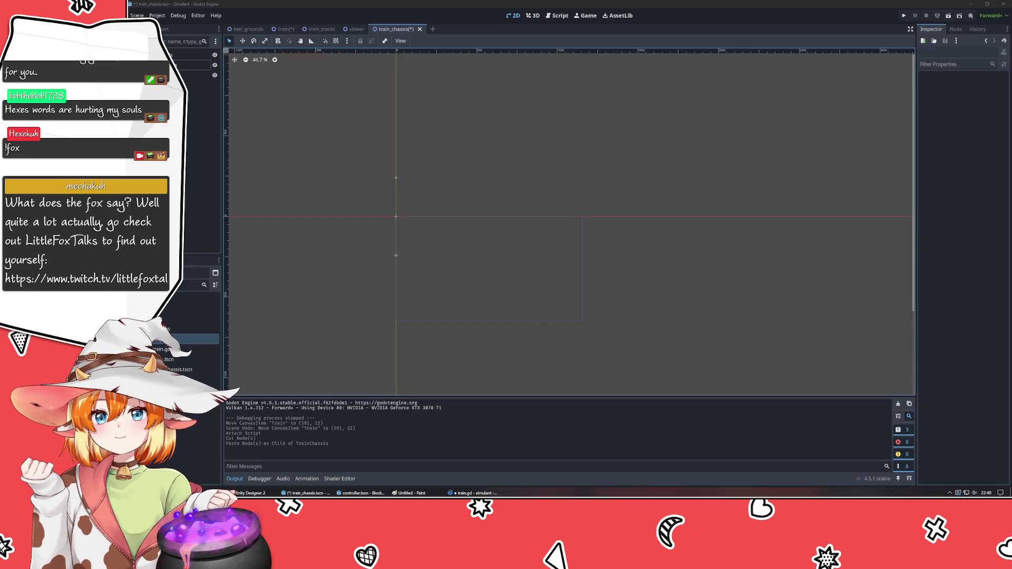
{"action": "left_click", "coordinate": [320, 250]}
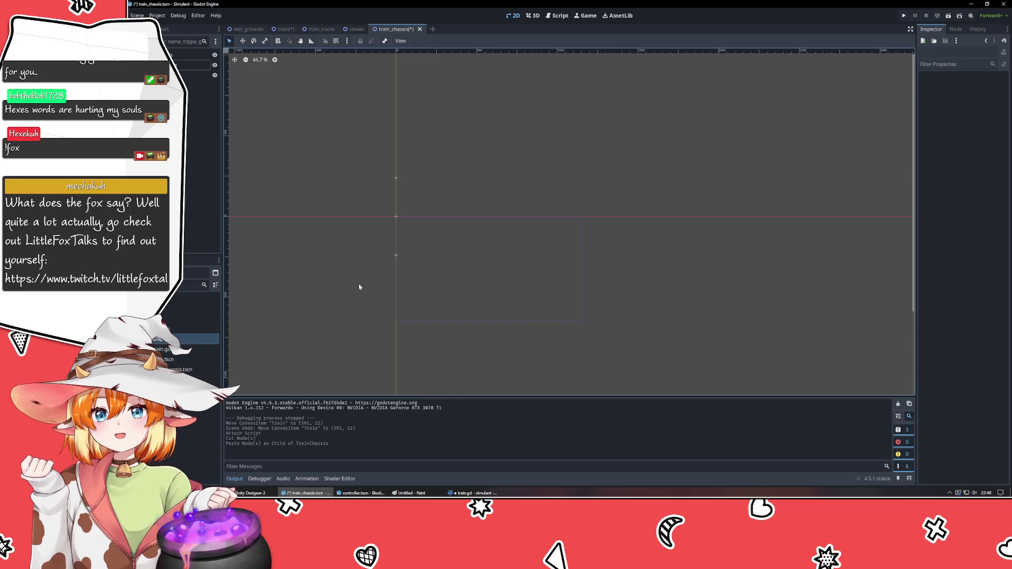
{"action": "scroll", "coordinate": [355, 292], "scroll_direction": "up", "scroll_amount": 5}
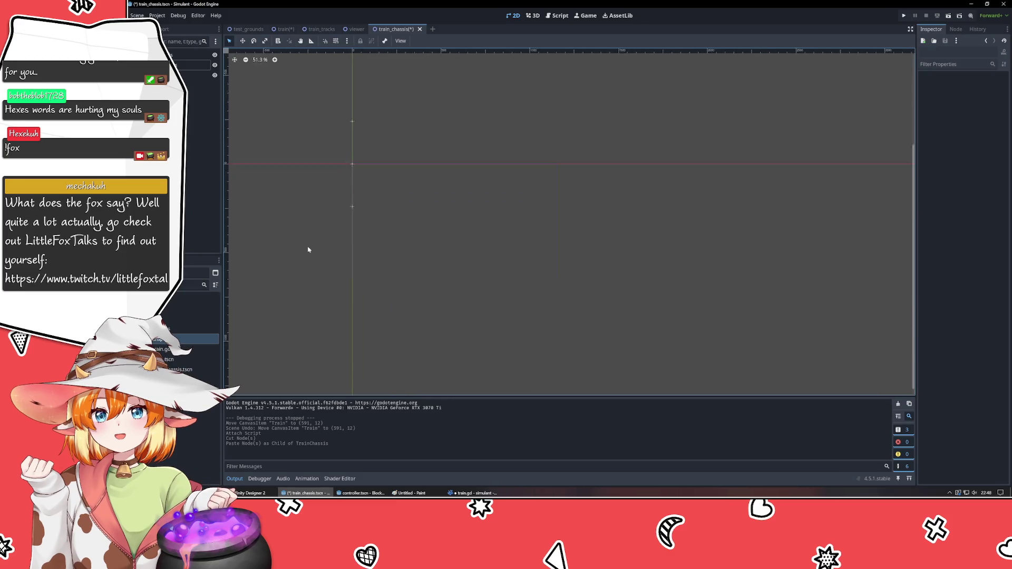
{"action": "left_click_drag", "start_coordinate": [308, 246], "coordinate": [354, 351]}
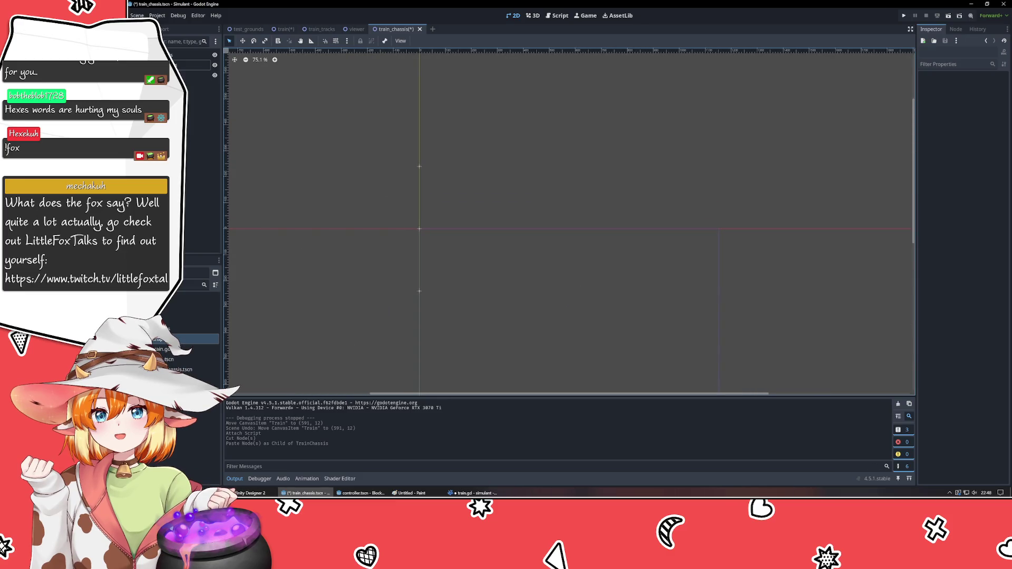
{"action": "left_click", "coordinate": [190, 65]}
{"action": "left_click", "coordinate": [267, 215]}
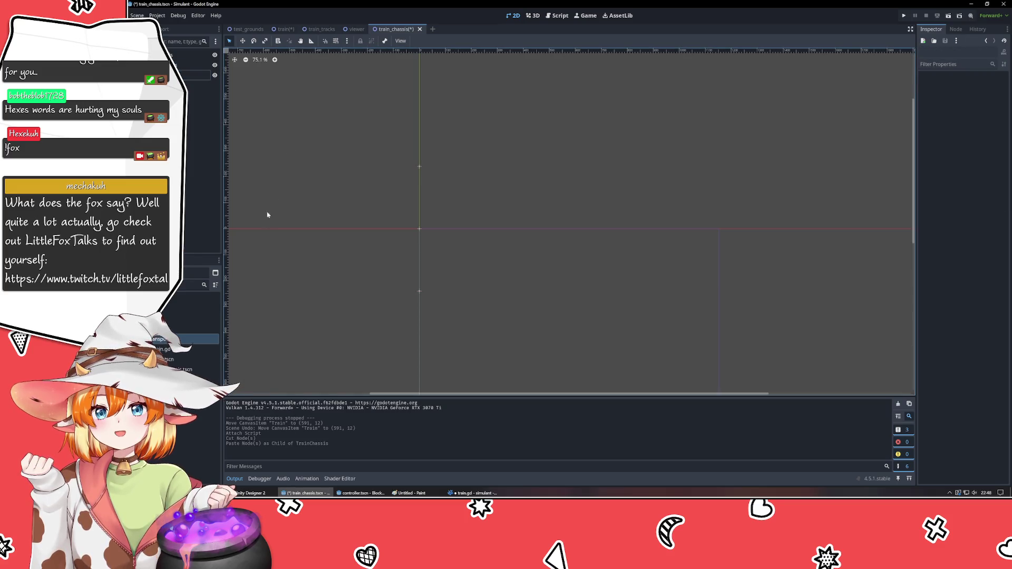
{"action": "left_click", "coordinate": [190, 55]}
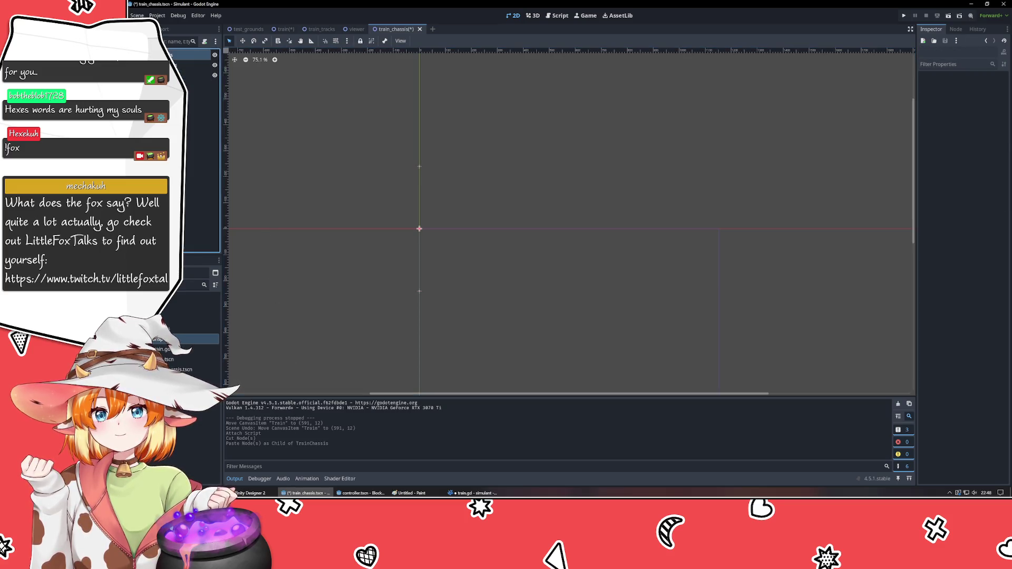
- Attach a new train_chassis.gd script to TrainChassis and declare class_name TrainChassis above extends
{"action": "left_click", "coordinate": [205, 42]}
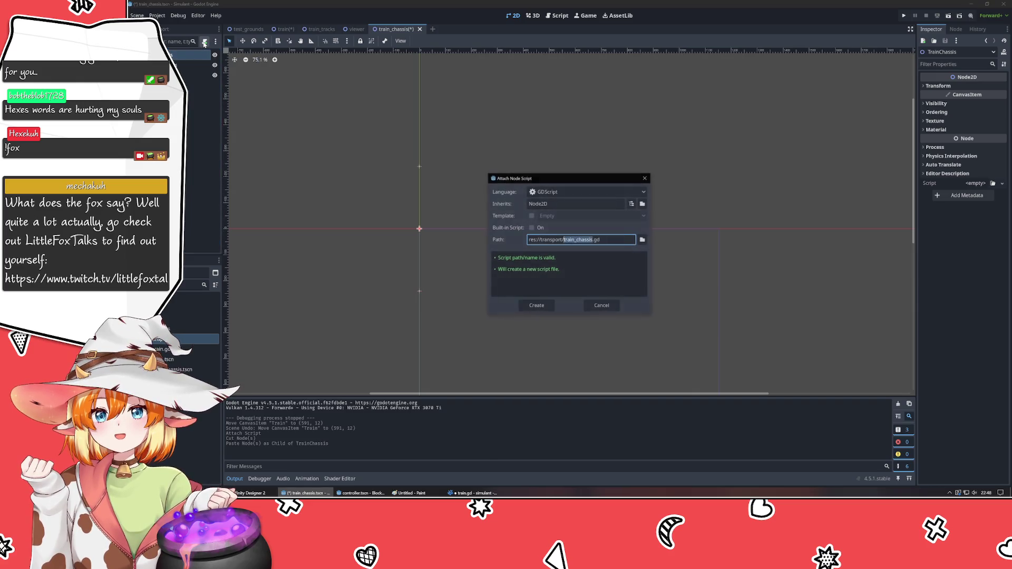
{"action": "key", "text": "Return"}
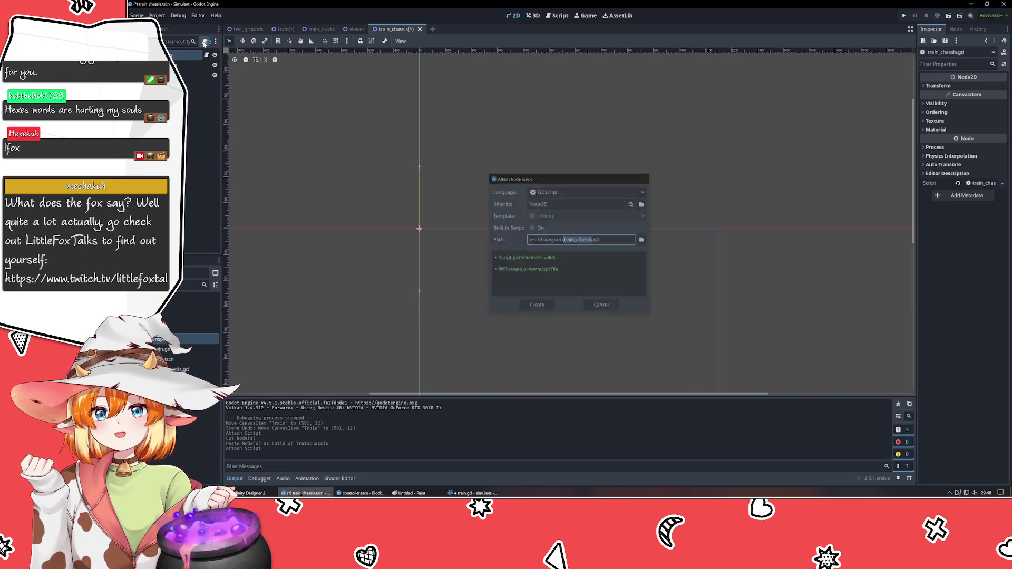
{"action": "key", "text": "Return"}
{"action": "key", "text": "Up"}
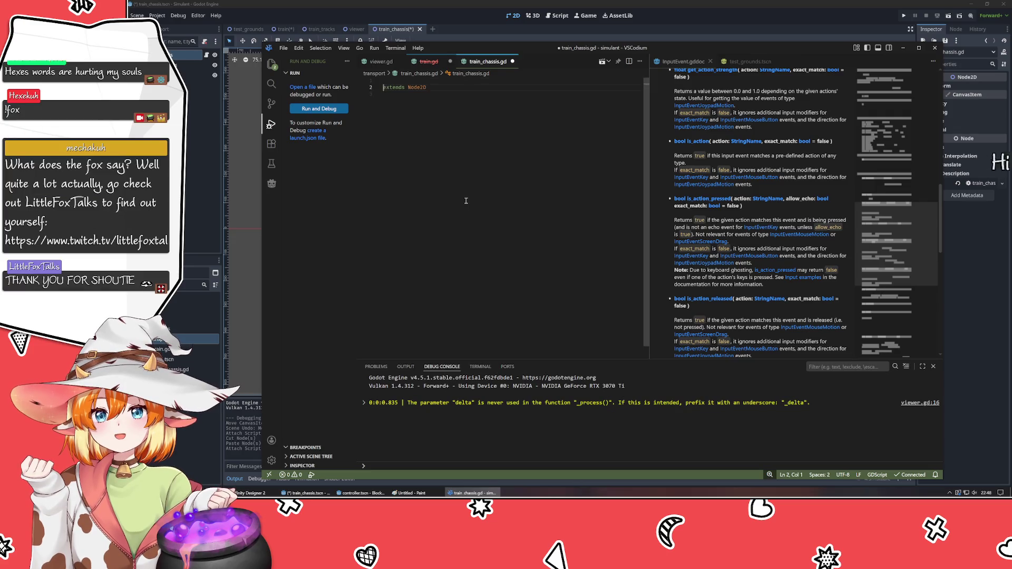
{"action": "type", "text": "class_name"}
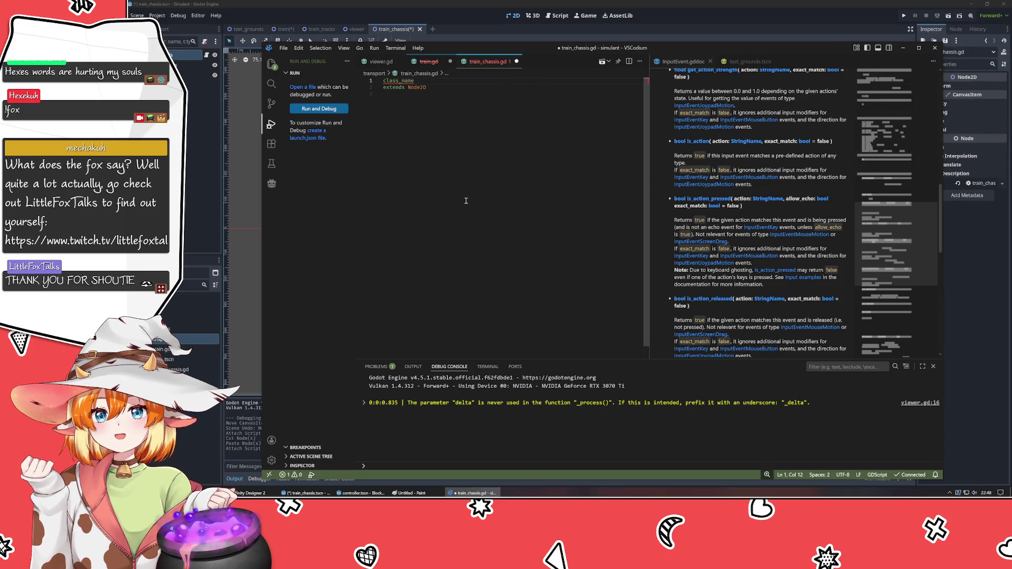
{"action": "type", "text": " Train"}
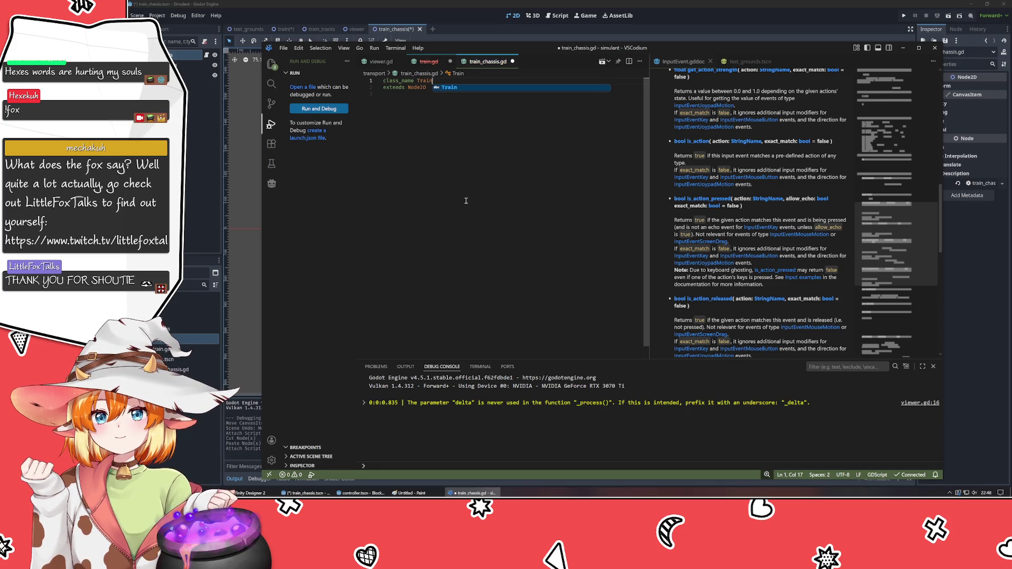
{"action": "type", "text": "Ca"}
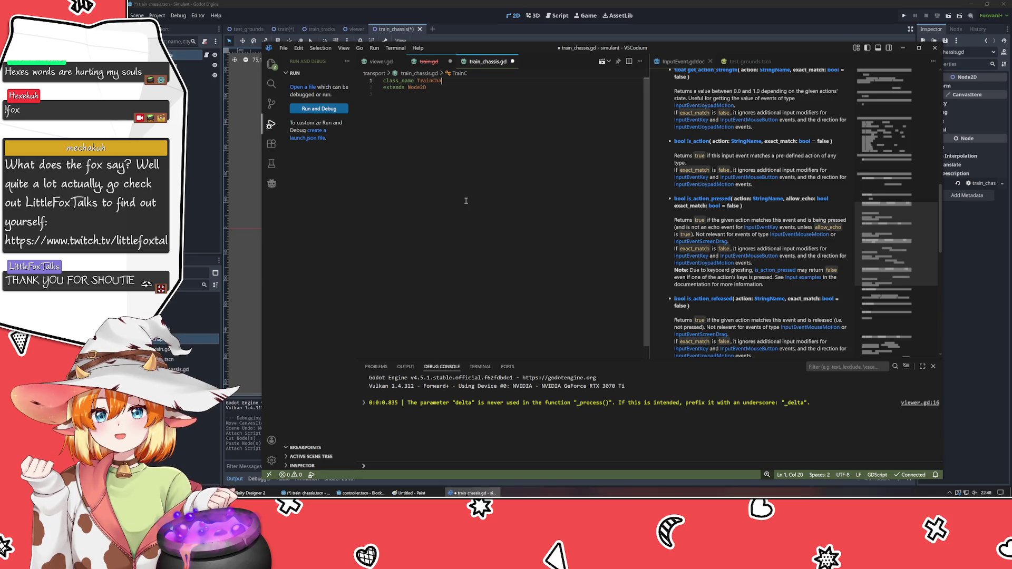
{"action": "key", "text": "ctrl+s"}
- Close train.gd without saving, add a blank line to train_chassis.gd, and save it
{"action": "key", "text": "ctrl+Page_Up"}
{"action": "key", "text": "ctrl+w"}
{"action": "left_click", "coordinate": [615, 271]}
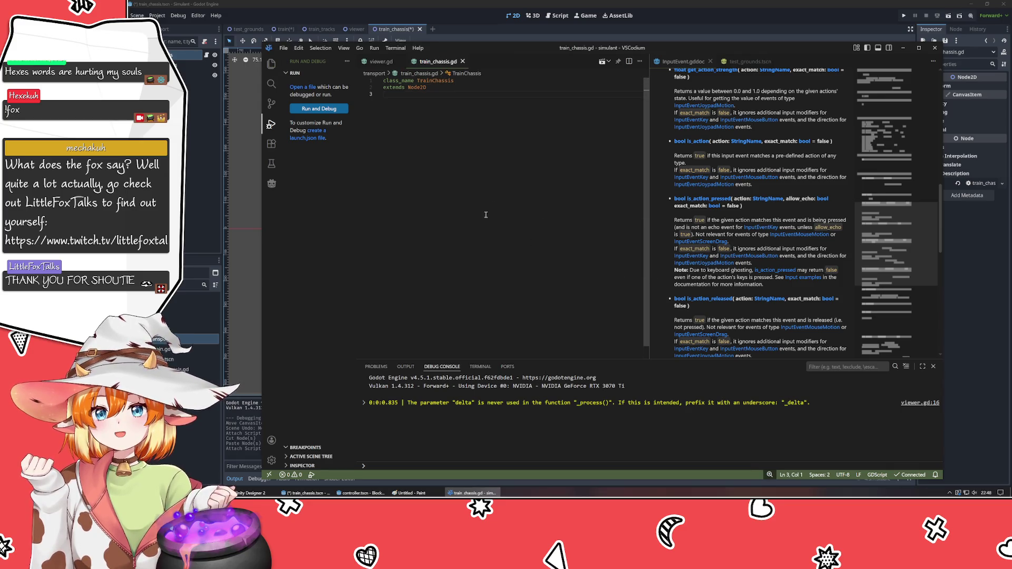
{"action": "key", "text": "Return"}
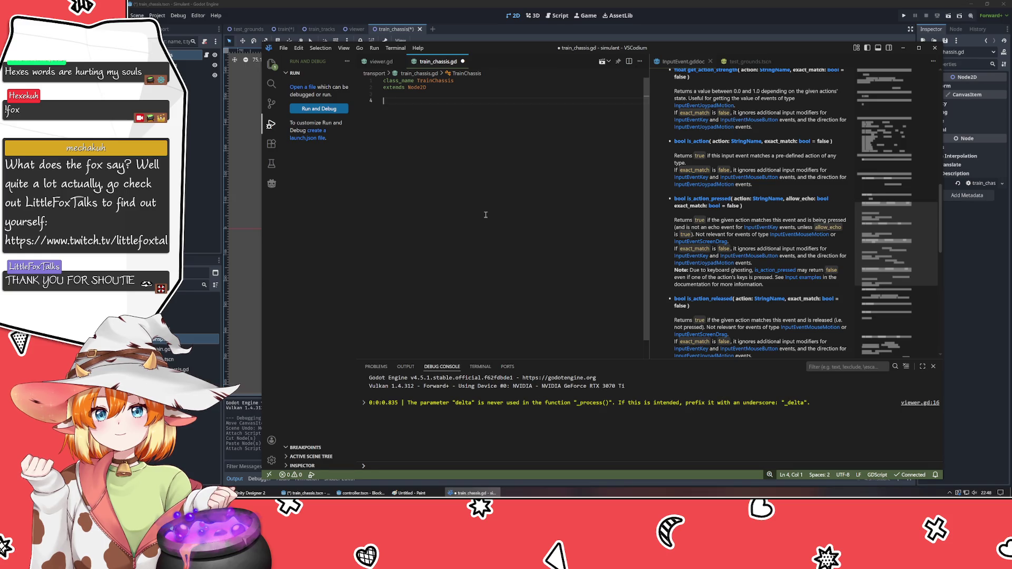
{"action": "key", "text": "ctrl+s"}
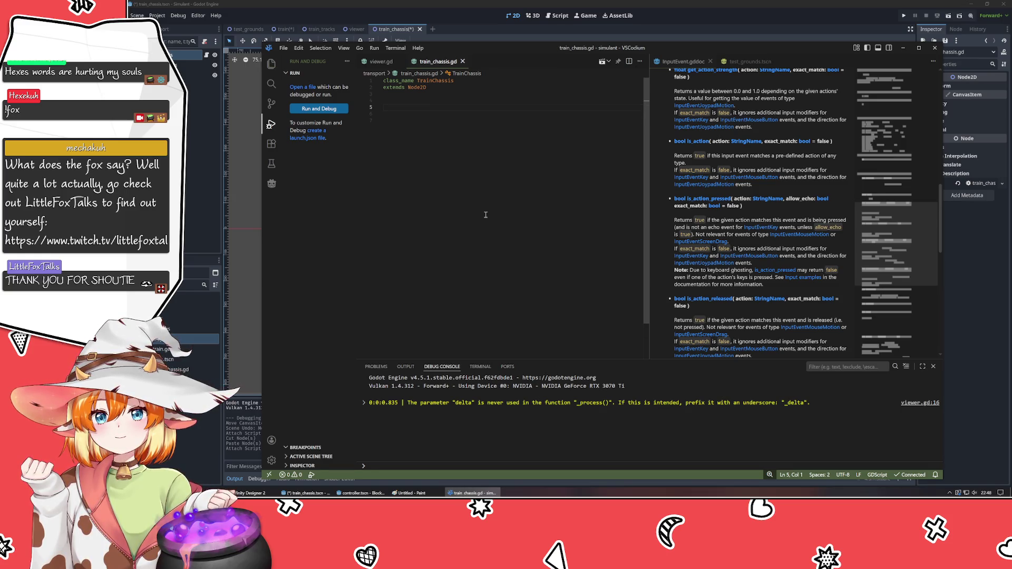
{"action": "key", "text": "ctrl+shift+e"}
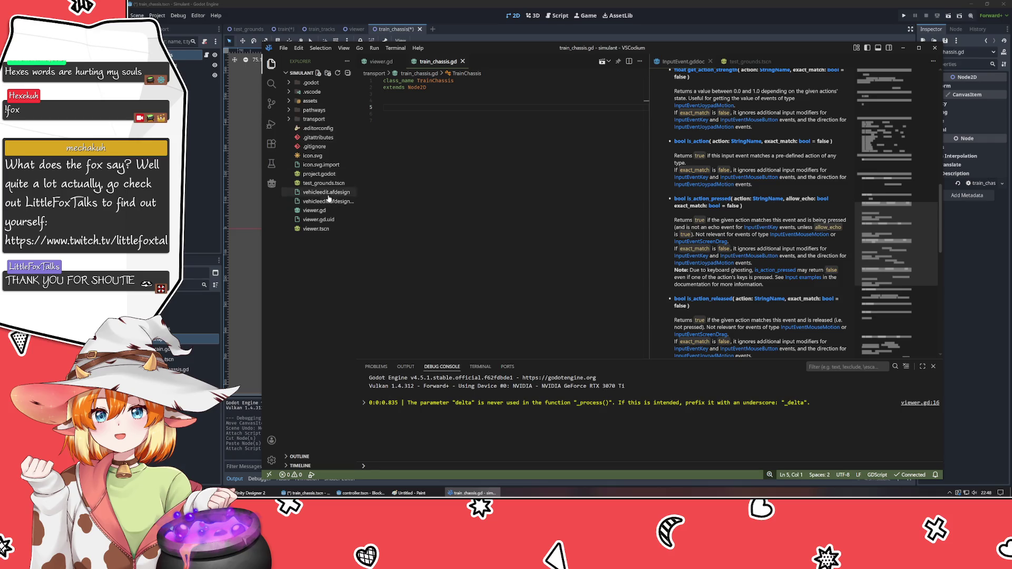
- Declare class_name TrainEngine in train.gd and save it
{"action": "left_click", "coordinate": [314, 119]}
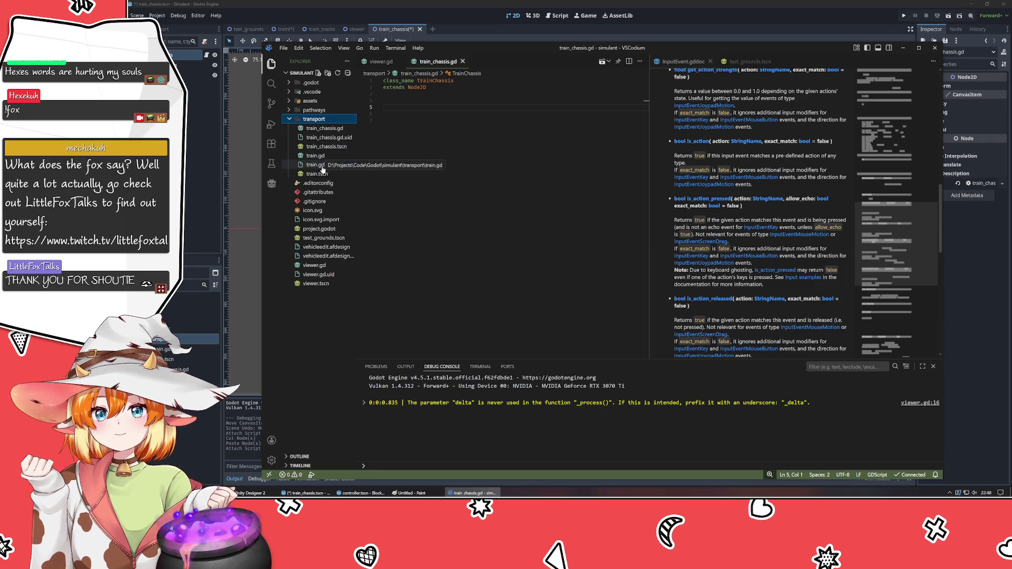
{"action": "left_click", "coordinate": [315, 155]}
{"action": "type", "text": "c"}
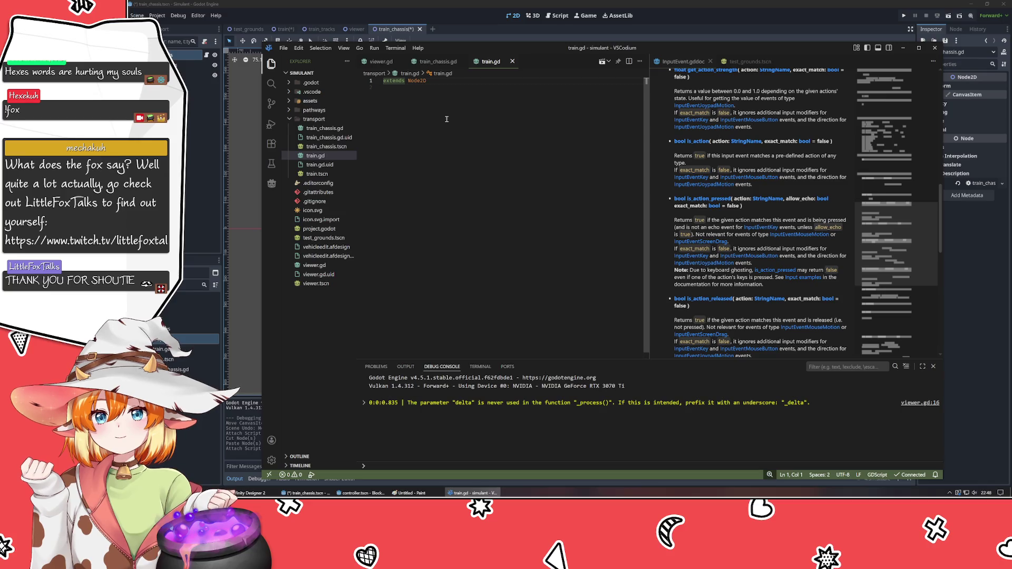
{"action": "type", "text": "lass_n"}
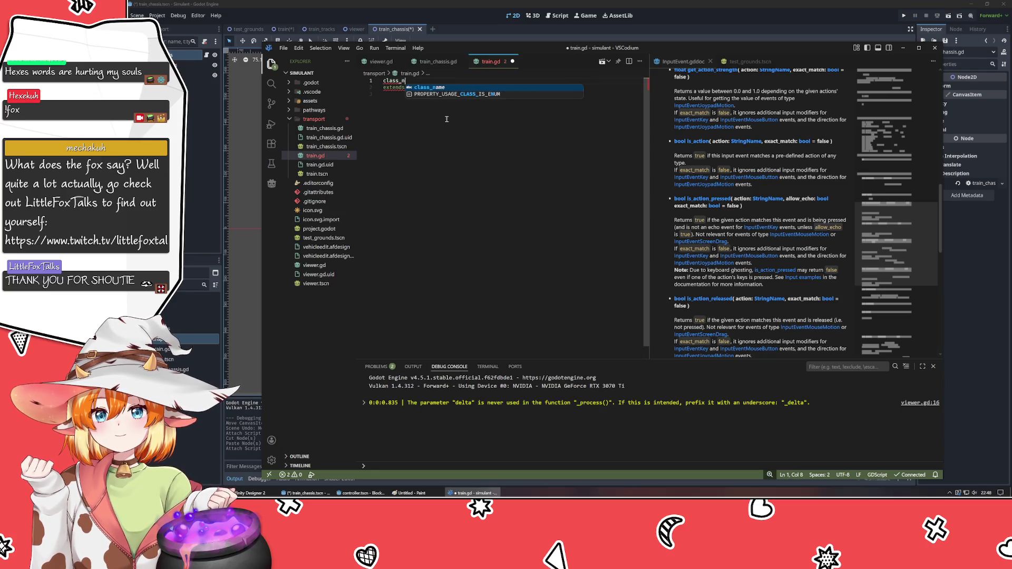
{"action": "type", "text": "ame Train"}
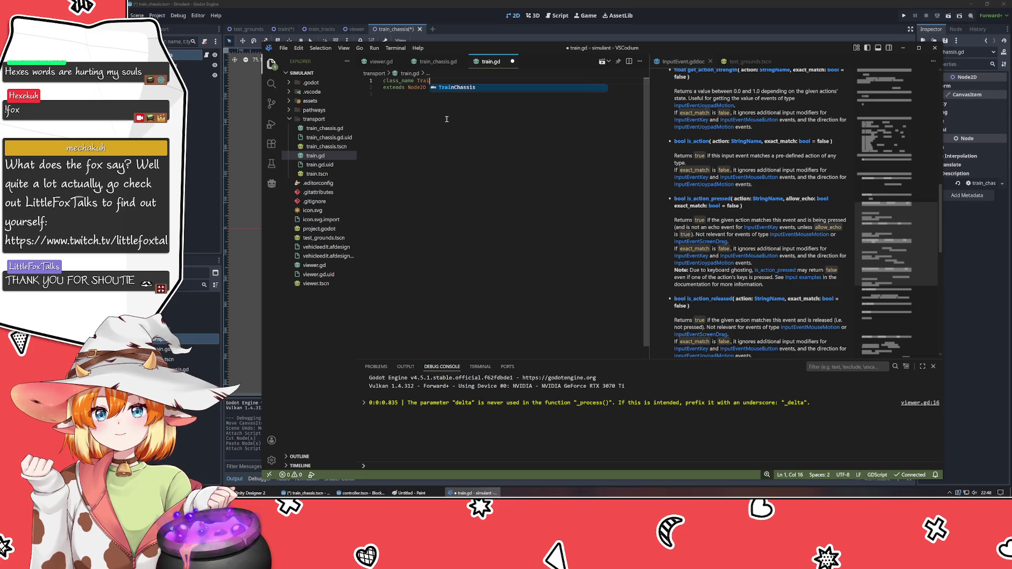
{"action": "type", "text": "Engine"}
{"action": "key", "text": "ctrl+s"}
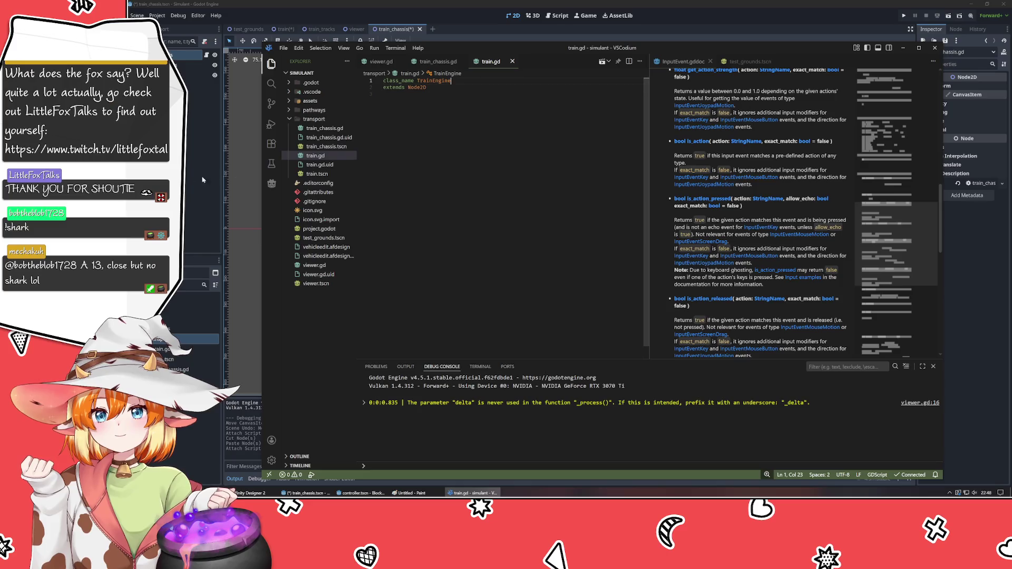
{"action": "key", "text": "alt+Tab"}
- Rename train.tscn to train_engine and begin renaming train.gd
{"action": "left_click", "coordinate": [169, 349]}
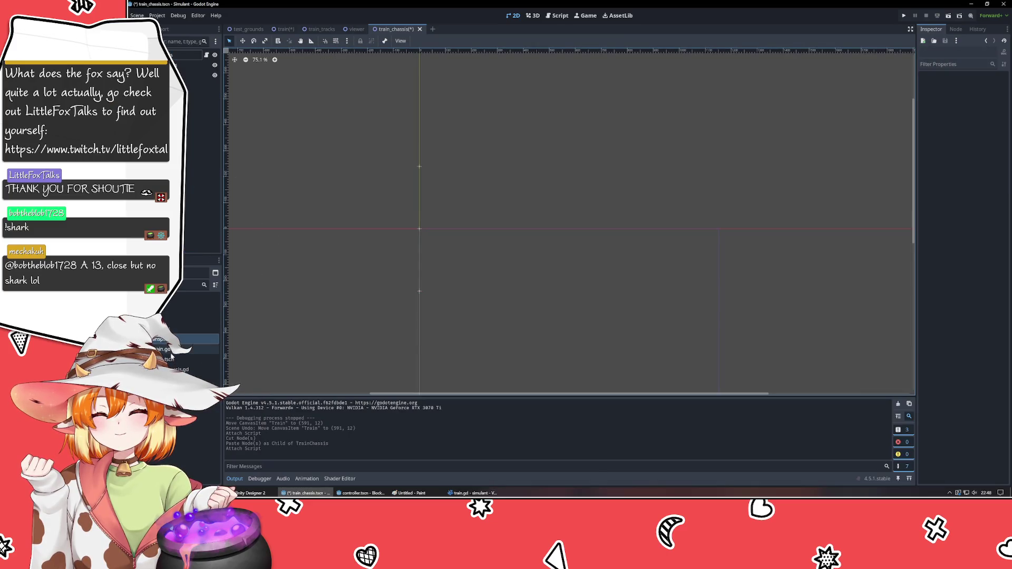
{"action": "left_click", "coordinate": [171, 359]}
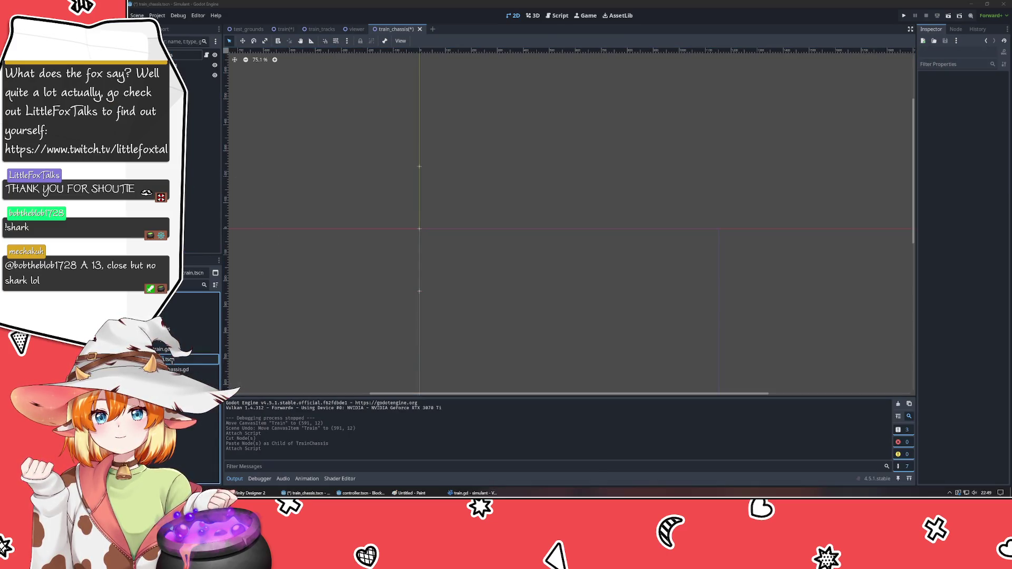
{"action": "key", "text": "F2"}
{"action": "type", "text": "train_engine"}
{"action": "key", "text": "Return"}
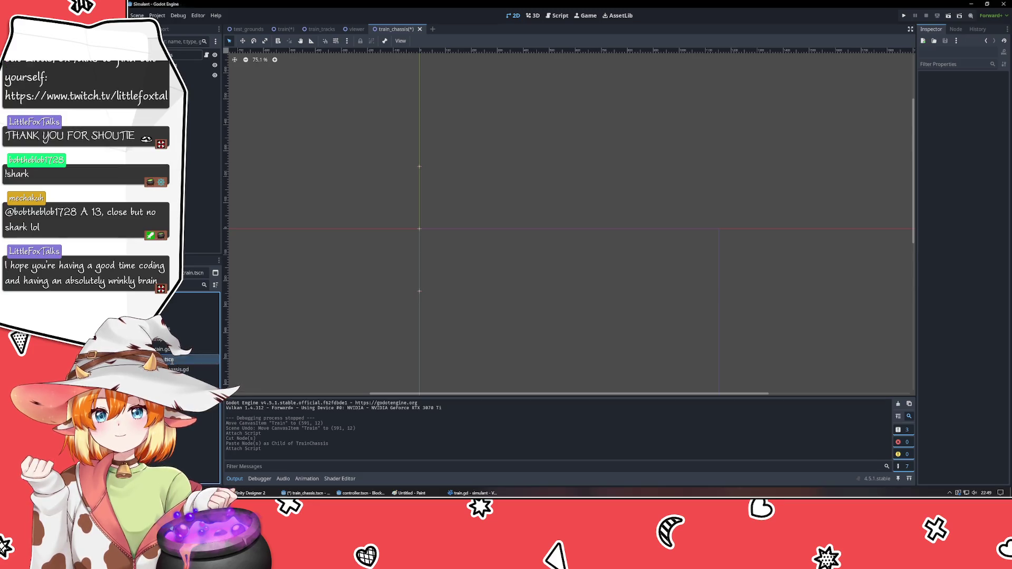
{"action": "left_click", "coordinate": [170, 349]}
{"action": "key", "text": "F2"}
- Rename the script to train_engine.gd and open it in VSCodium
{"action": "type", "text": "train_engine"}
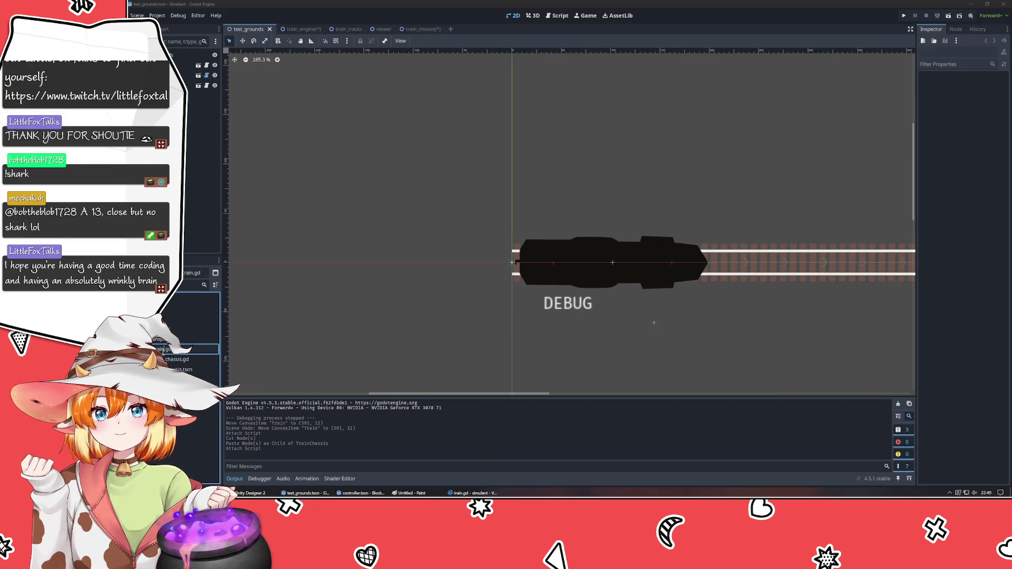
{"action": "key", "text": "Return"}
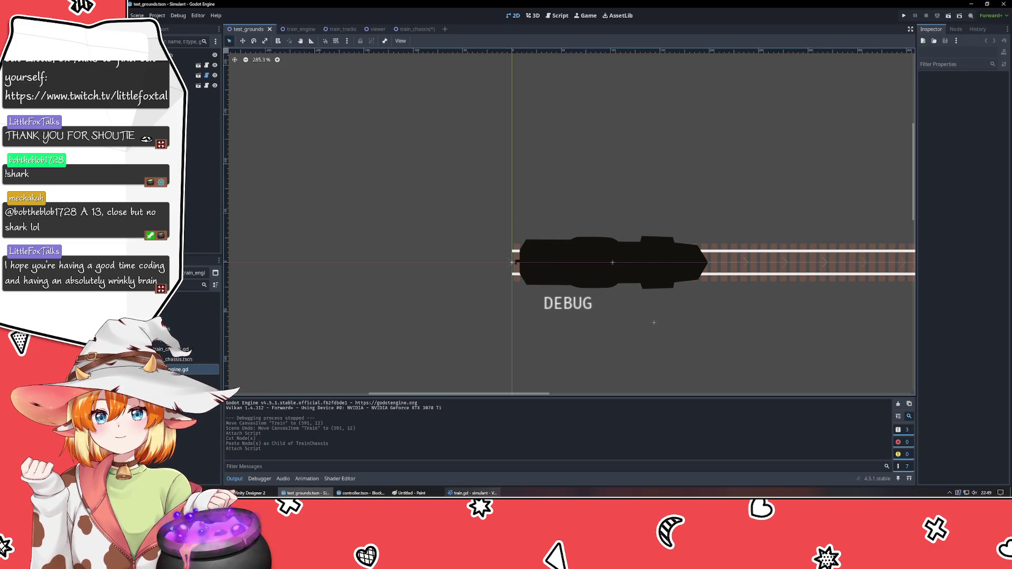
{"action": "left_click", "coordinate": [473, 493]}
{"action": "left_click", "coordinate": [320, 156]}
{"action": "key", "text": "alt+Tab"}
- Save the train_chassis scene and close the viewer and train_tracks scene tabs
{"action": "left_click", "coordinate": [417, 29]}
{"action": "key", "text": "ctrl+s"}
{"action": "left_click", "coordinate": [331, 29]}
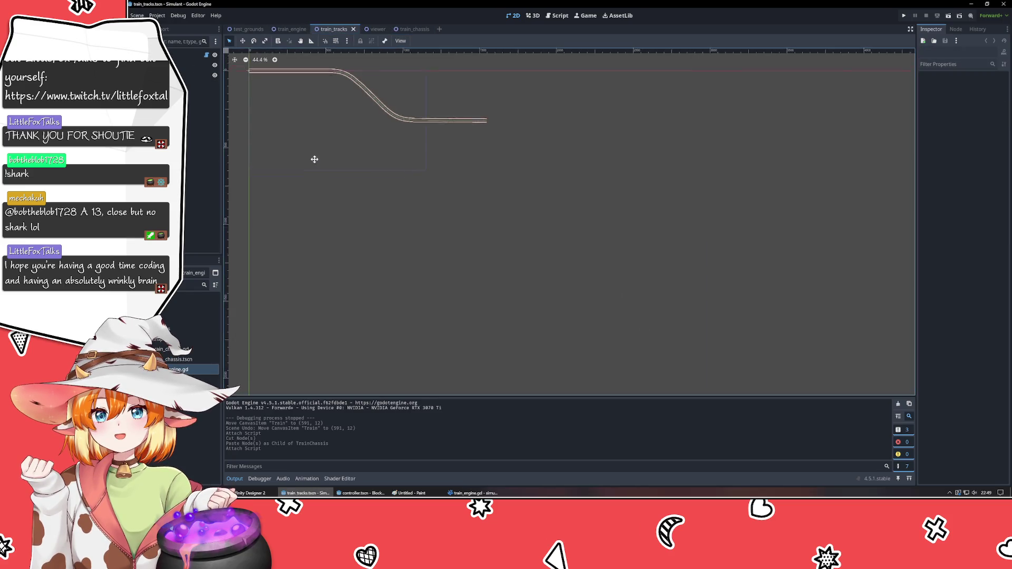
{"action": "middle_click", "coordinate": [378, 29]}
{"action": "scroll", "coordinate": [317, 138], "scroll_direction": "up", "scroll_amount": 3}
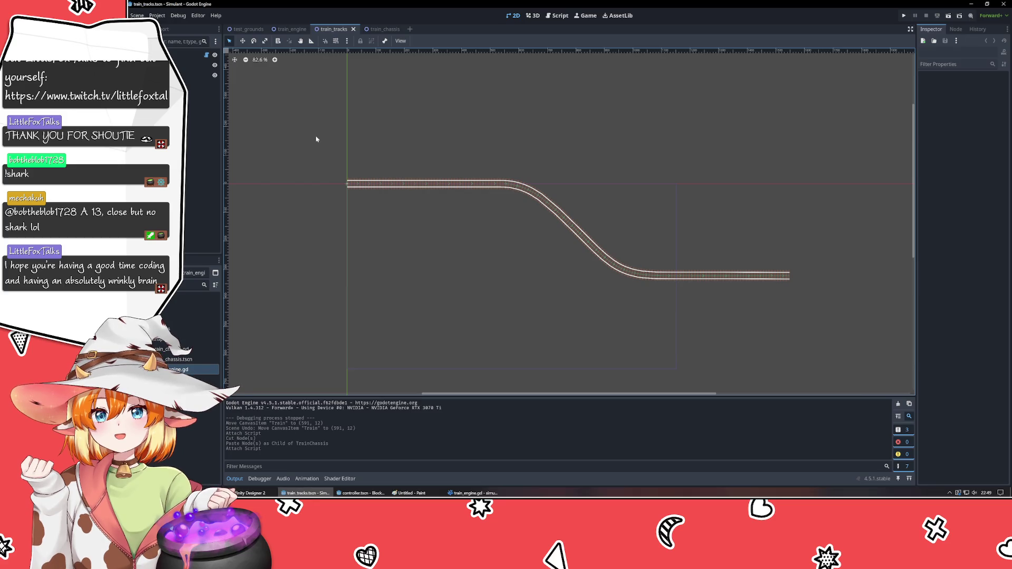
{"action": "middle_click", "coordinate": [325, 29]}
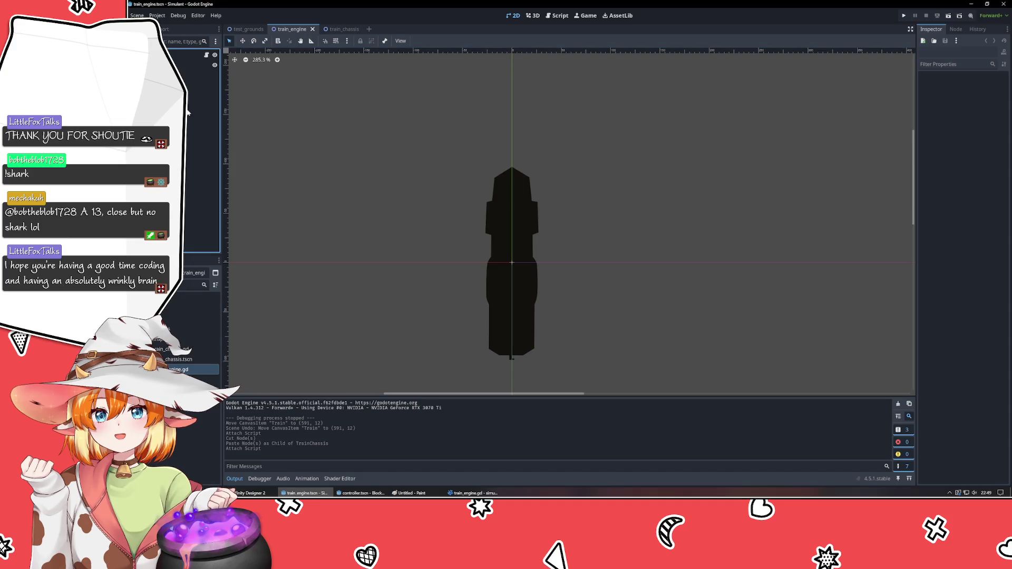
- Instance train_chassis.tscn into the train_engine scene from the FileSystem
{"action": "left_click", "coordinate": [342, 30]}
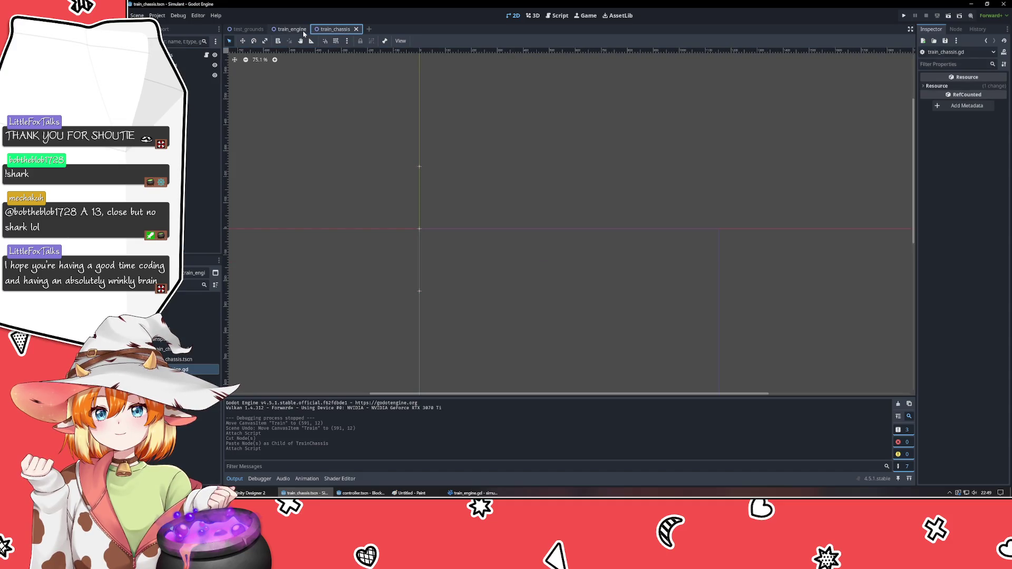
{"action": "left_click", "coordinate": [303, 33]}
{"action": "left_click", "coordinate": [169, 360]}
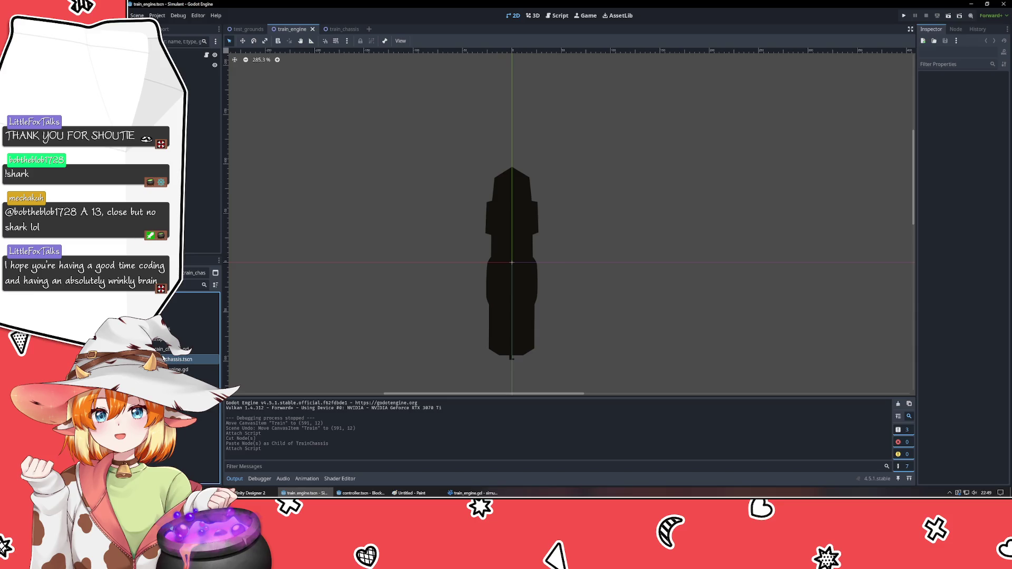
{"action": "mouse_move", "coordinate": [169, 360]}
{"action": "left_mouse_down"}
{"action": "mouse_move", "coordinate": [178, 133]}
{"action": "mouse_move", "coordinate": [510, 223]}
{"action": "mouse_move", "coordinate": [514, 266]}
{"action": "left_mouse_up"}
- Set the TrainChassis position to 0, 0 and save the train_engine scene
{"action": "left_click", "coordinate": [938, 86]}
{"action": "left_click", "coordinate": [976, 96]}
{"action": "type", "text": "0"}
{"action": "key", "text": "Tab"}
{"action": "type", "text": "0"}
{"action": "key", "text": "Tab"}
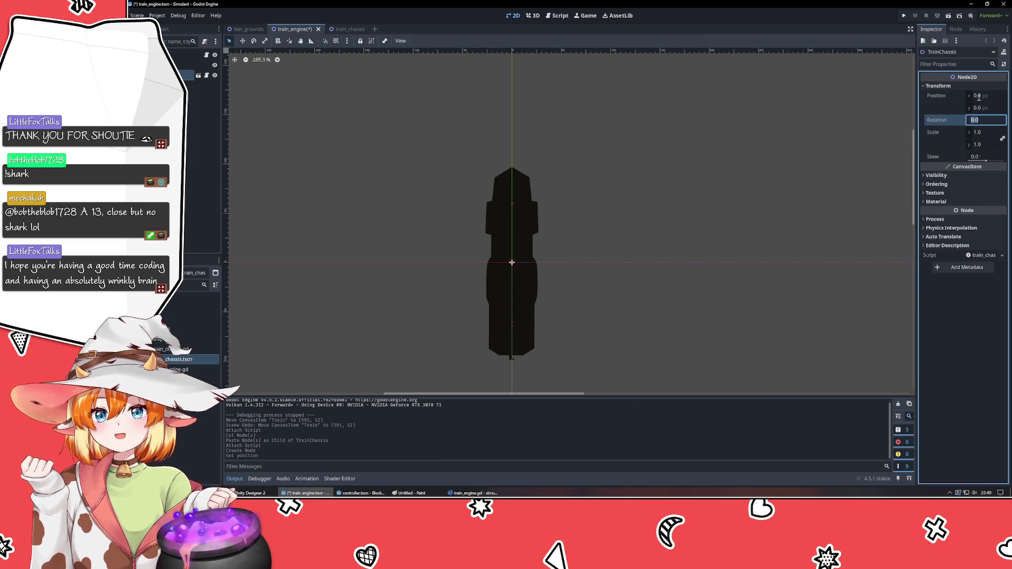
{"action": "left_click", "coordinate": [793, 184]}
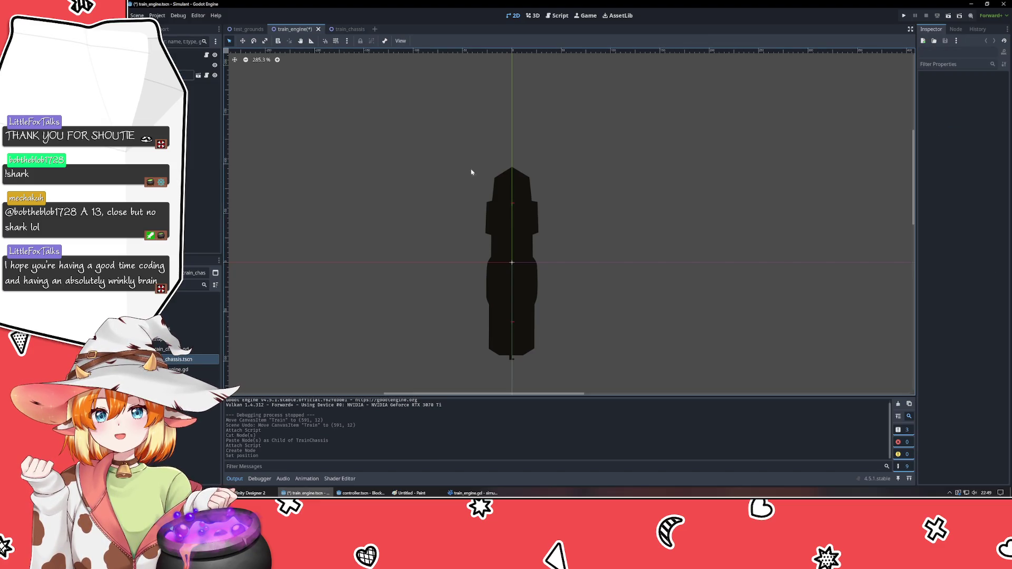
{"action": "key", "text": "ctrl+s"}
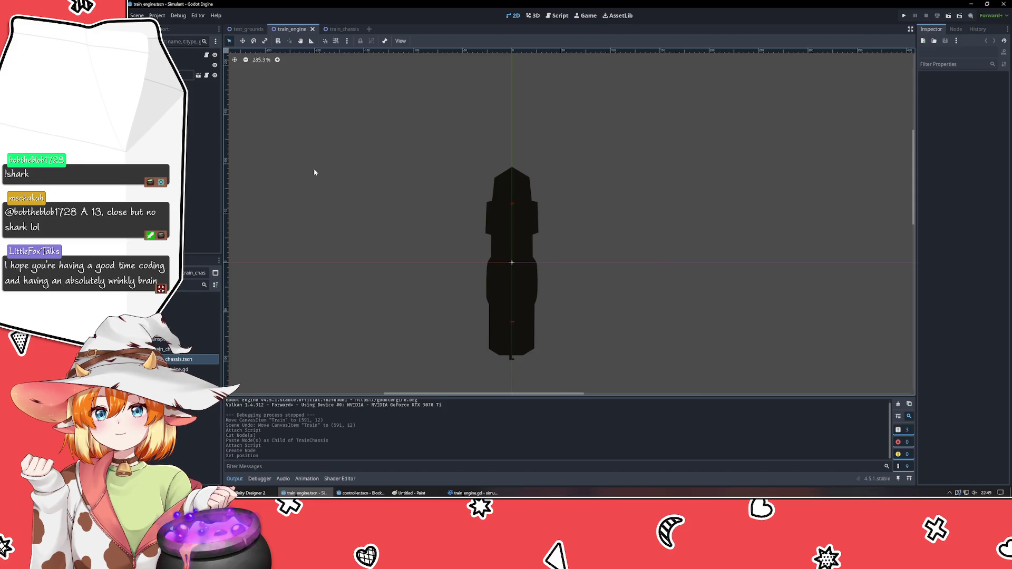
{"action": "left_click", "coordinate": [342, 29]}
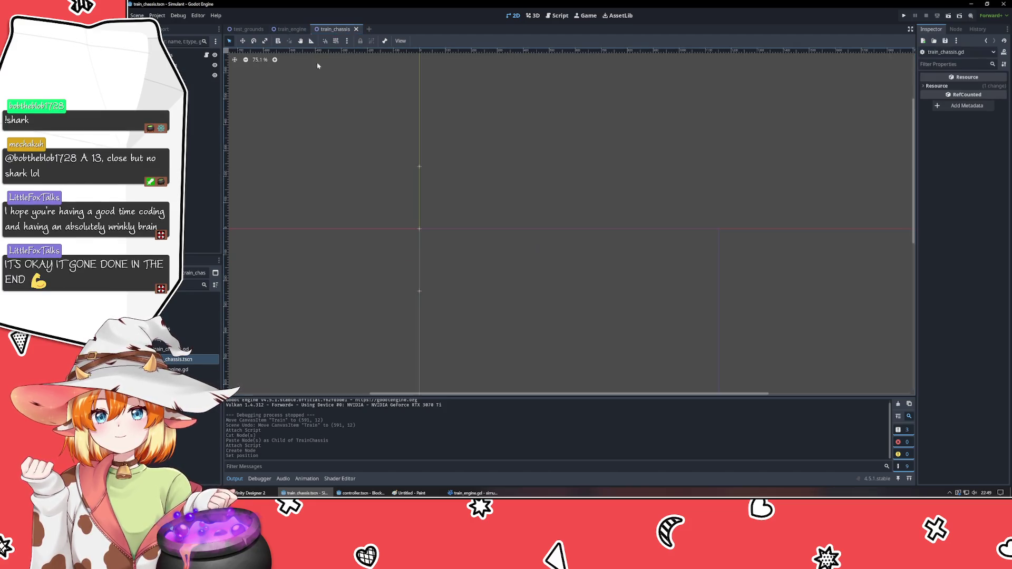
{"action": "key", "text": "alt+Tab"}
- Switch to train_chassis.gd and add blank lines after 'extends Node2D'
{"action": "key", "text": "ctrl+Tab"}
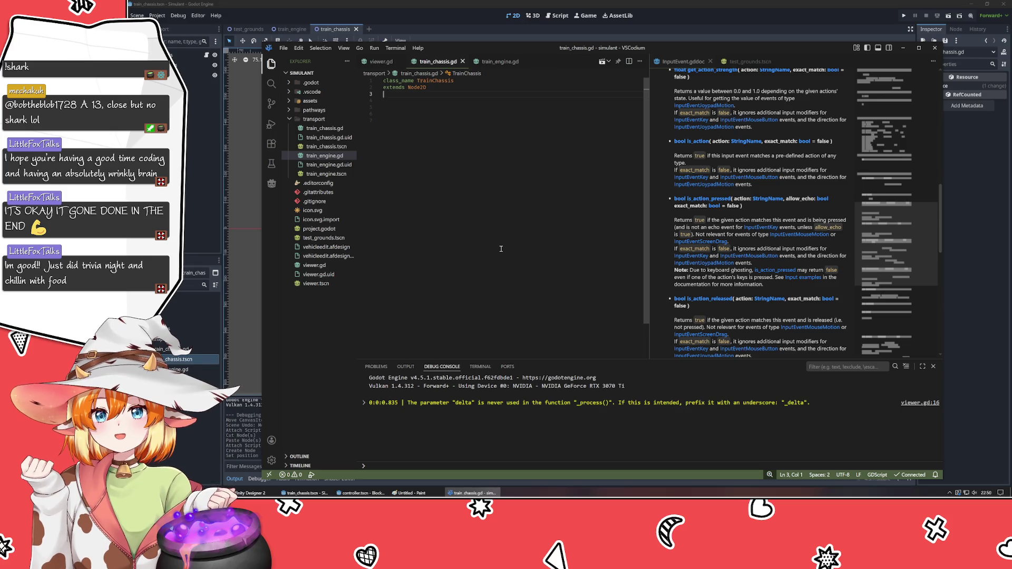
{"action": "key", "text": "Return"}
{"action": "key", "text": "Return"}
{"action": "key", "text": "Return"}
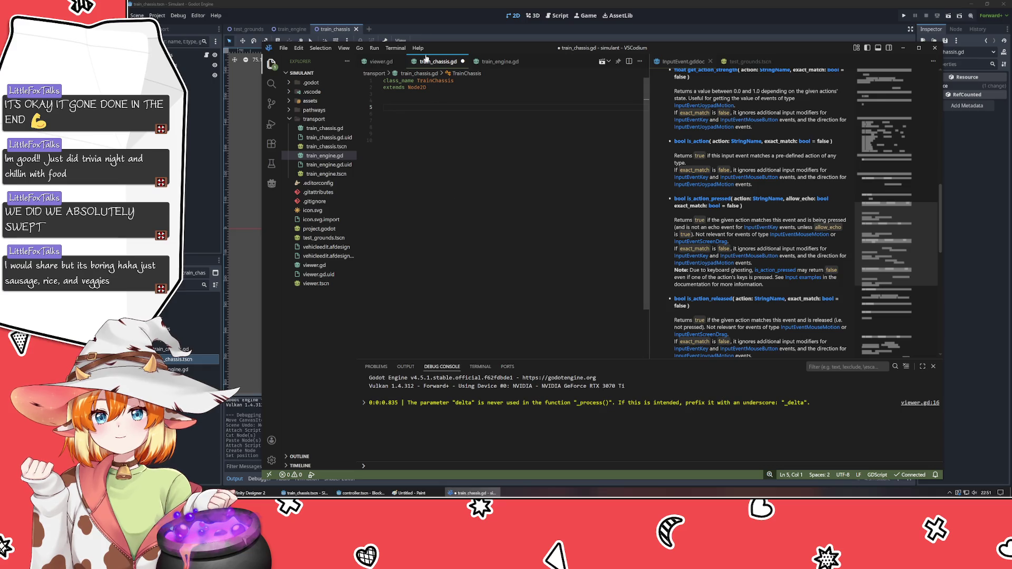
{"action": "left_click", "coordinate": [381, 61]}
- Narrow the InputEvent documentation pane so train_chassis.gd has a wider code area
{"action": "left_click", "coordinate": [438, 61]}
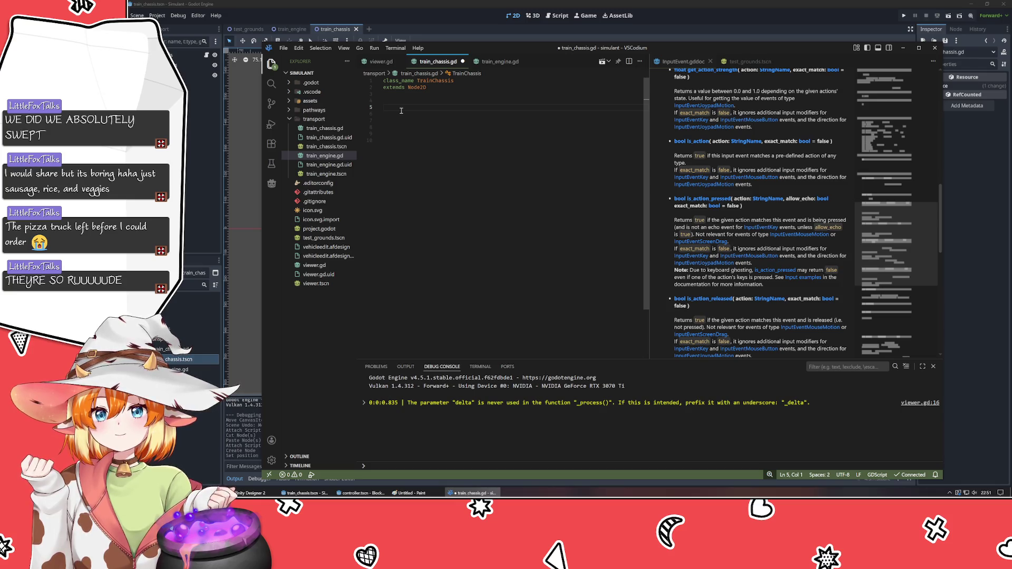
{"action": "mouse_move", "coordinate": [648, 116]}
{"action": "left_mouse_down"}
{"action": "mouse_move", "coordinate": [696, 114]}
{"action": "mouse_move", "coordinate": [680, 113]}
{"action": "left_mouse_up"}
{"action": "left_click", "coordinate": [500, 166]}
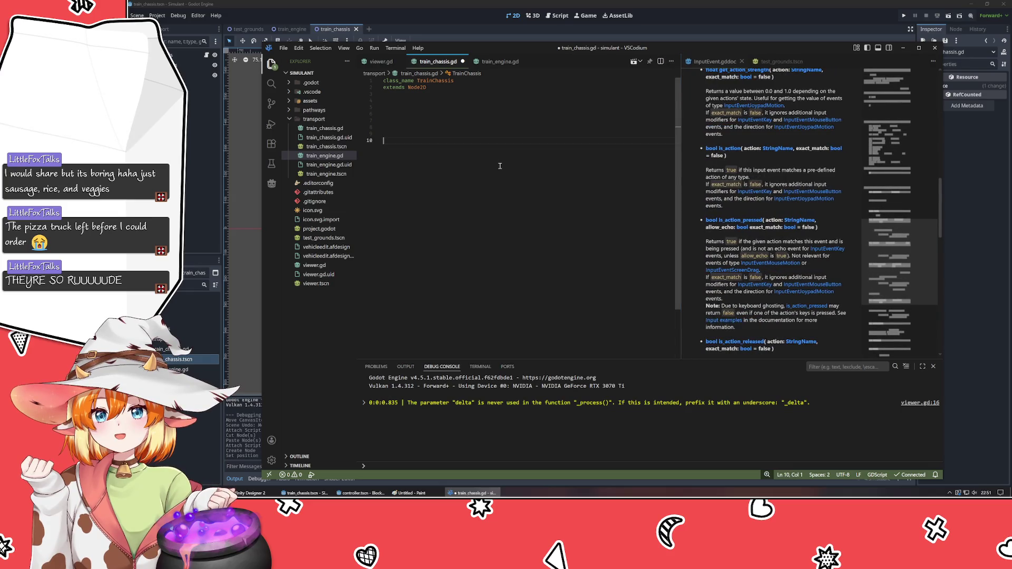
{"action": "key", "text": "Up"}
{"action": "key", "text": "Up"}
{"action": "key", "text": "Up"}
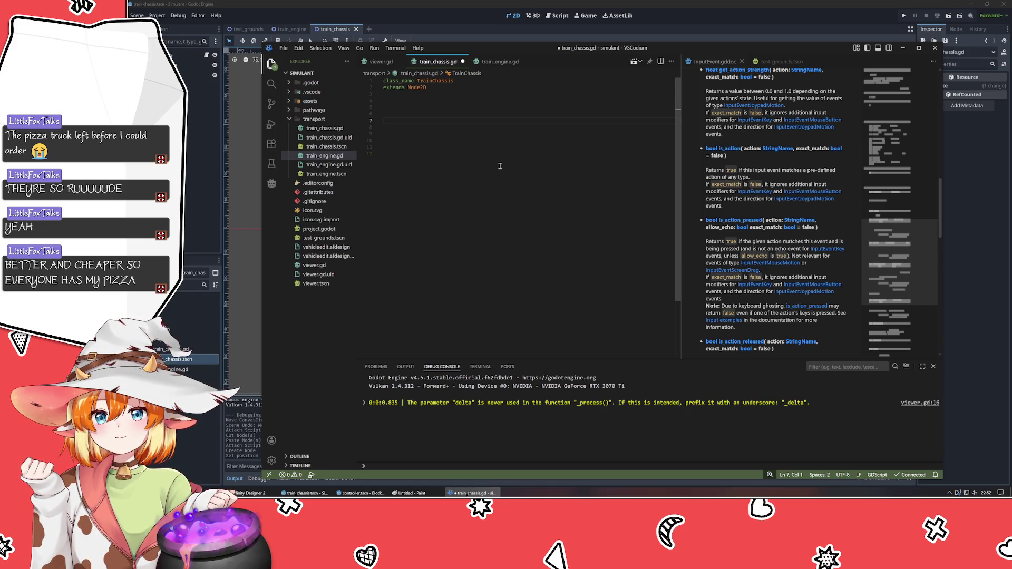
- Add a func _ready() -> void to train_chassis.gd containing pass
{"action": "type", "text": "func _rea"}
{"action": "key", "text": "Return"}
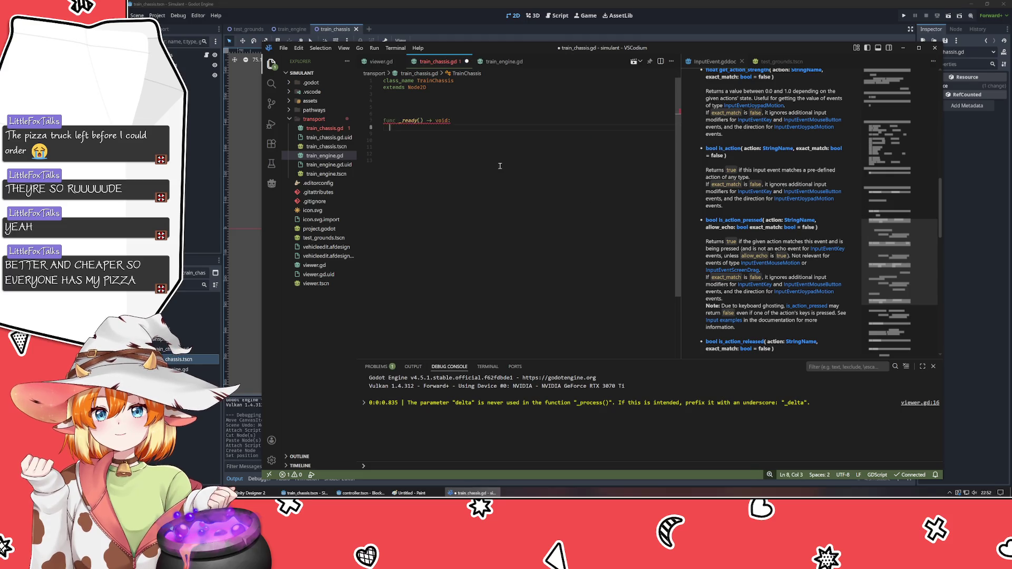
{"action": "type", "text": "pass"}
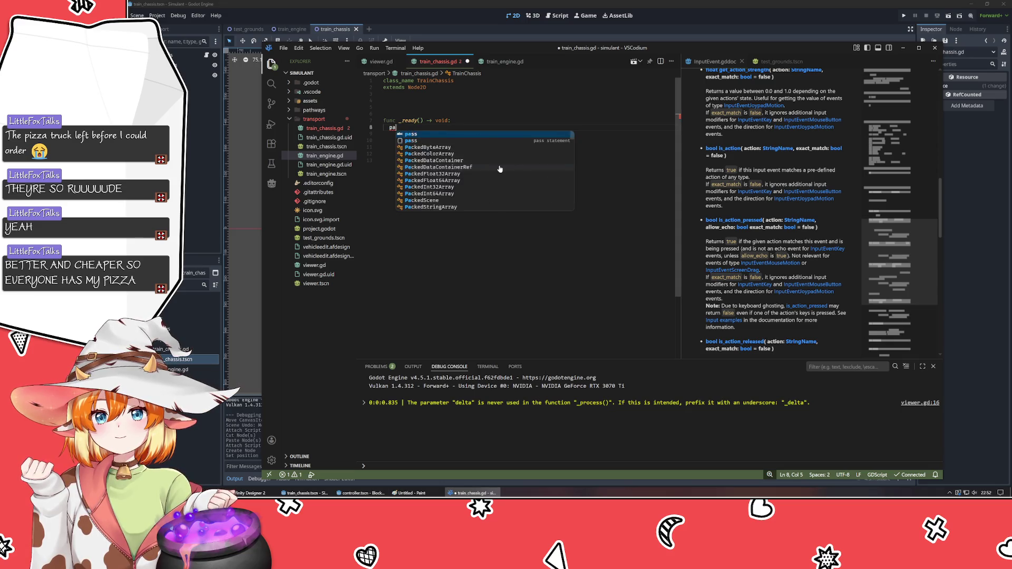
{"action": "key", "text": "Return"}
{"action": "key", "text": "Return"}
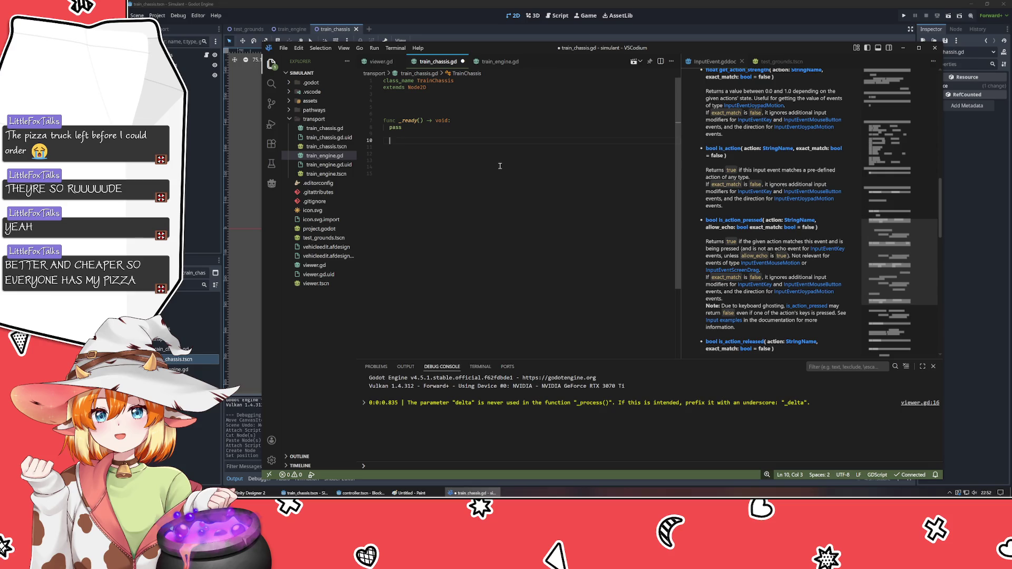
- Add the line '$BackWheels.position += Vector2.ZERO' using autocomplete
{"action": "key", "text": "BackSpace"}
{"action": "type", "text": "$"}
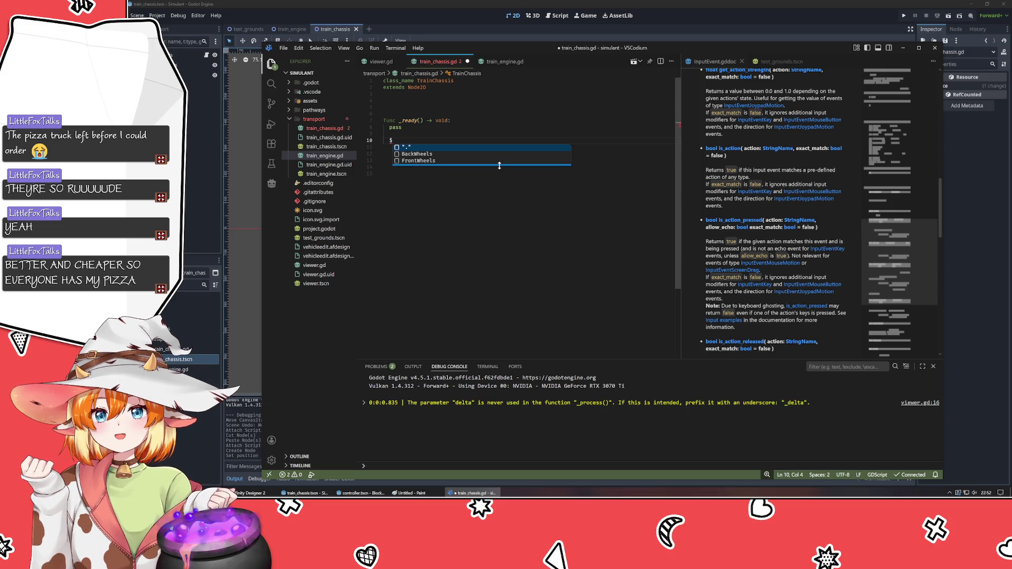
{"action": "key", "text": "Down"}
{"action": "key", "text": "Return"}
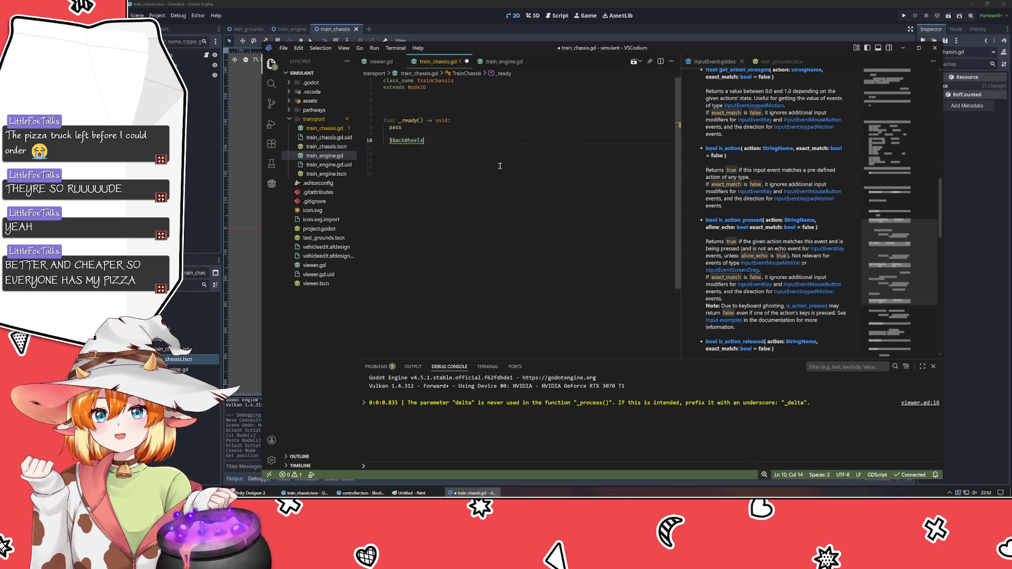
{"action": "type", "text": ".pos"}
{"action": "key", "text": "Return"}
{"action": "type", "text": "="}
{"action": "type", "text": "+= "}
{"action": "type", "text": "Vector2.V"}
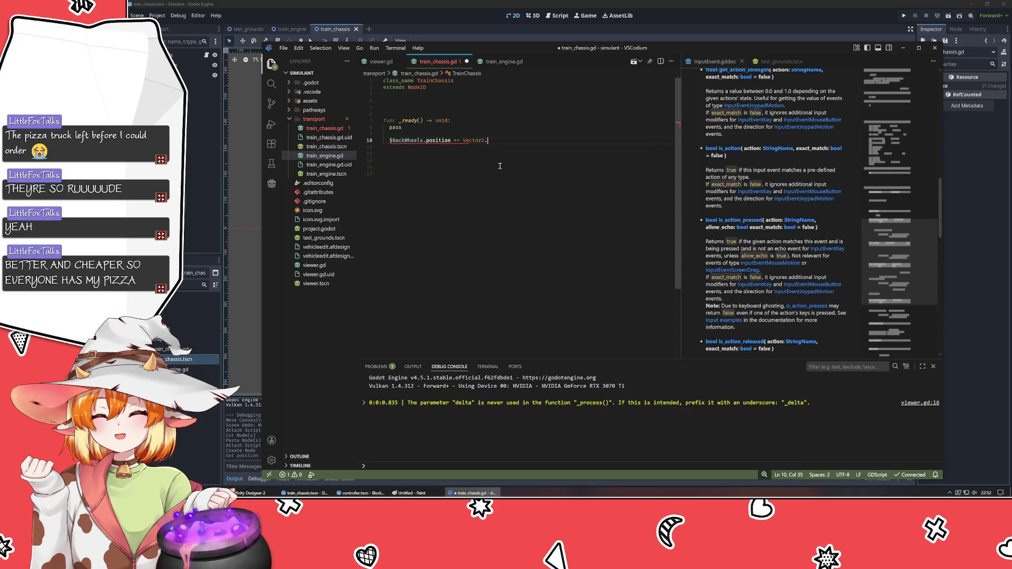
{"action": "key", "text": "BackSpace"}
{"action": "type", "text": "ZERO"}
{"action": "left_click", "coordinate": [499, 166]}
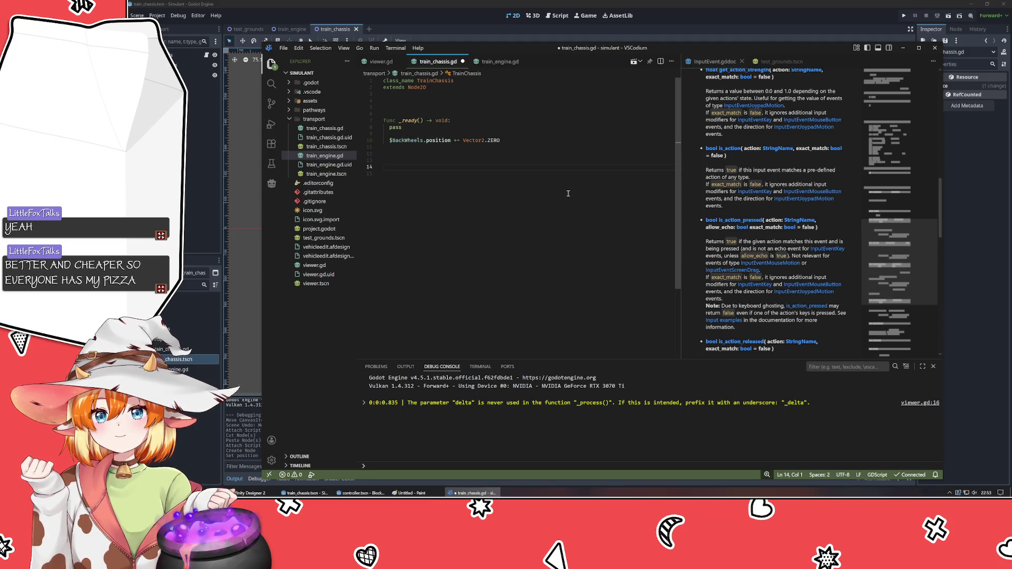
- Delete the $BackWheels.position line, leave _ready holding only pass, and save train_chassis.gd
{"action": "key", "text": "Up"}
{"action": "key", "text": "shift+Up"}
{"action": "key", "text": "shift+Up"}
{"action": "key", "text": "BackSpace"}
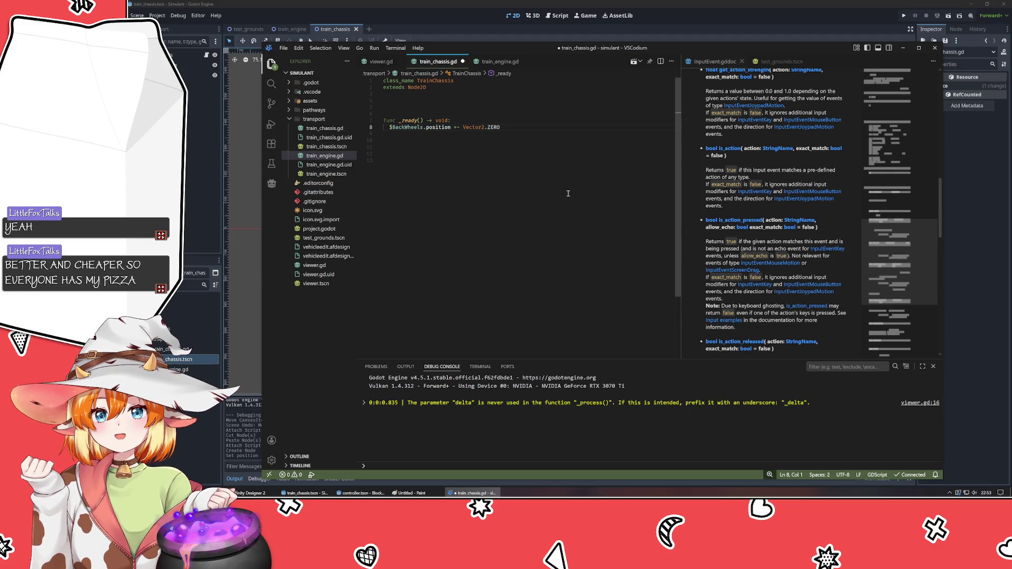
{"action": "key", "text": "shift+Down"}
{"action": "key", "text": "BackSpace"}
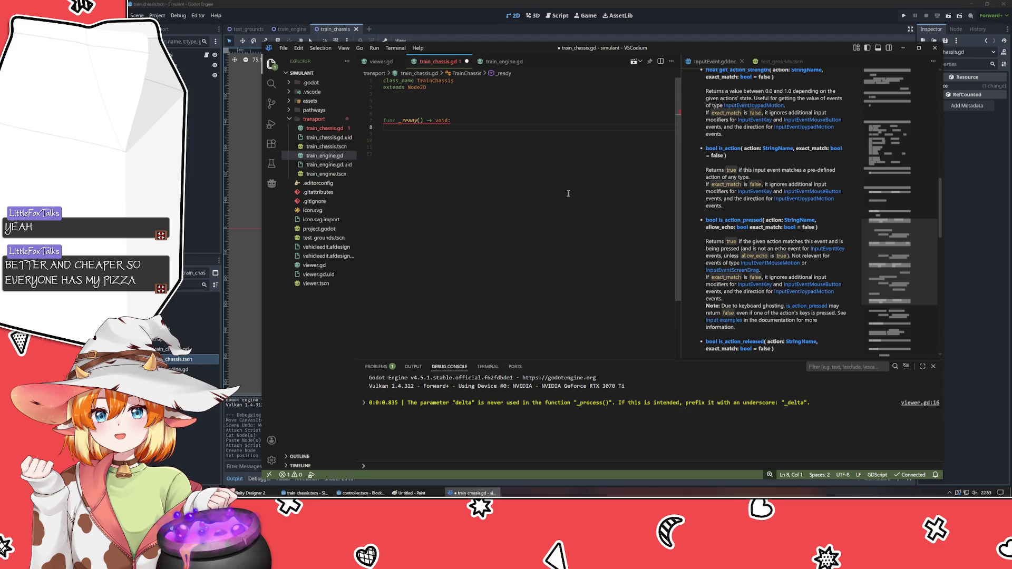
{"action": "key", "text": "Tab"}
{"action": "type", "text": "pass"}
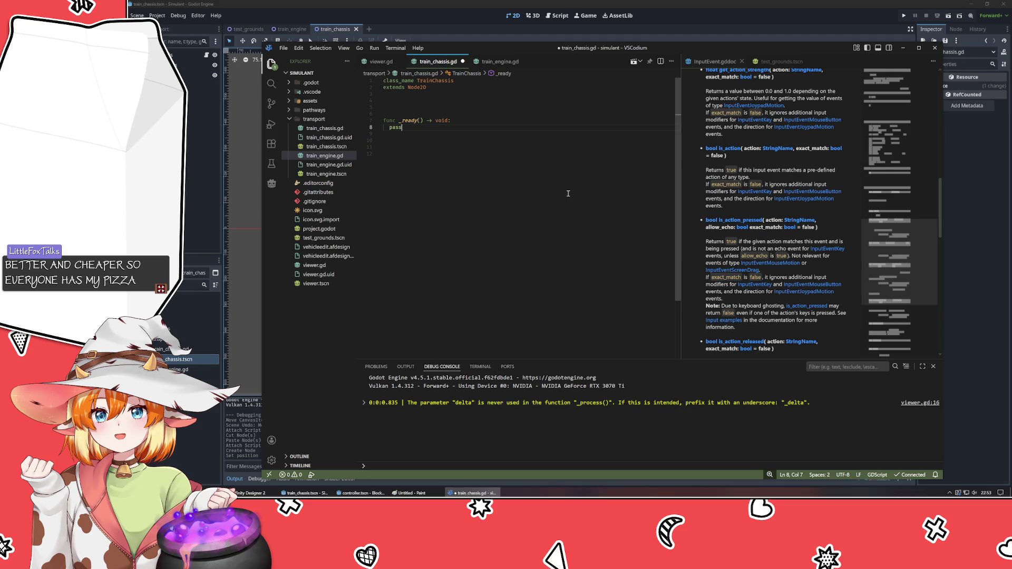
{"action": "key", "text": "ctrl+s"}
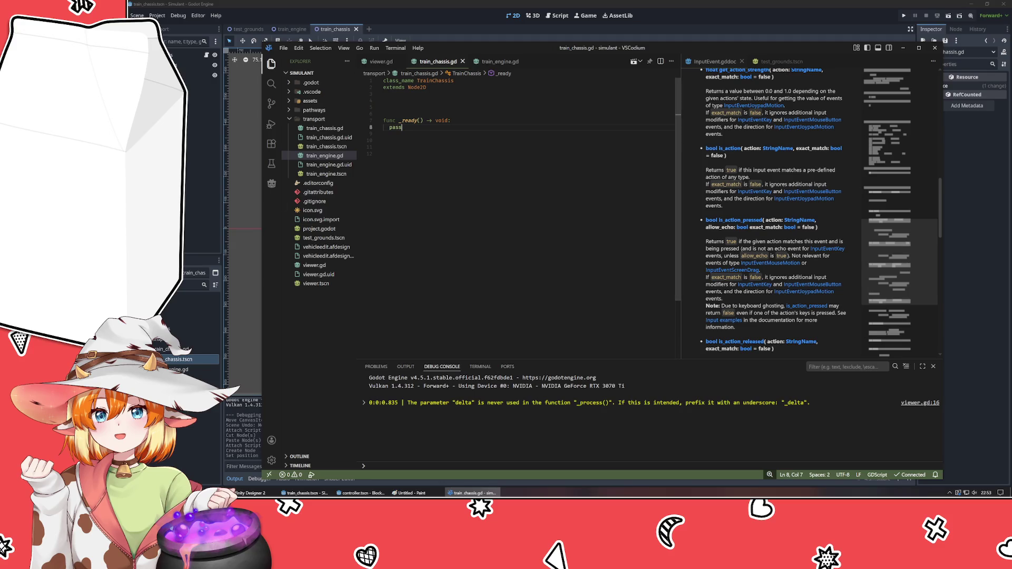
{"action": "key", "text": "alt+Tab"}
- Show the test_grounds scene framed on the train, undoing an accidental Train move
{"action": "left_click", "coordinate": [292, 29]}
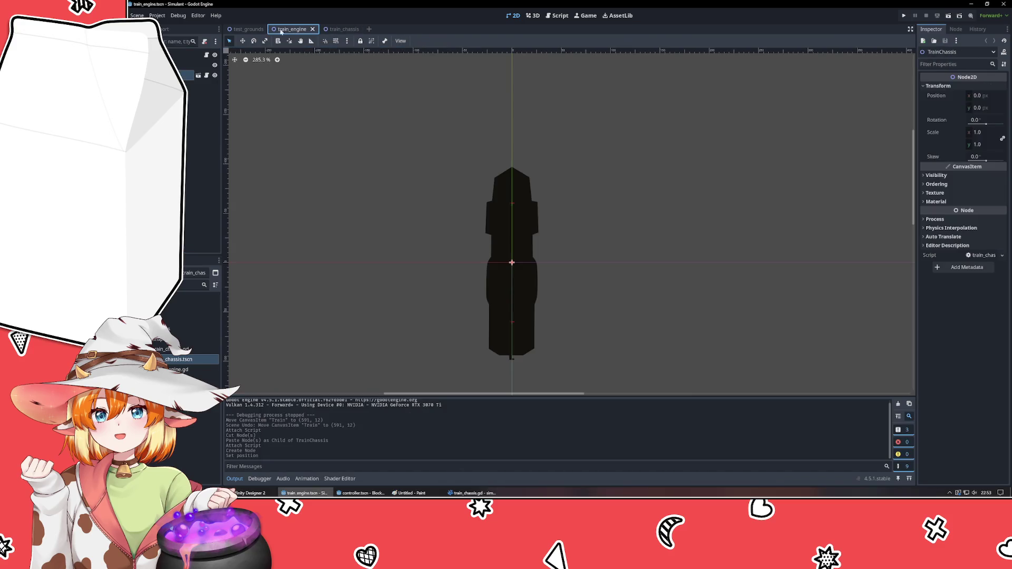
{"action": "left_click", "coordinate": [248, 29]}
{"action": "scroll", "coordinate": [633, 334], "scroll_direction": "down", "scroll_amount": 4}
{"action": "scroll", "coordinate": [634, 334], "scroll_direction": "up", "scroll_amount": 2}
{"action": "scroll", "coordinate": [633, 333], "scroll_direction": "up", "scroll_amount": 1}
{"action": "left_click_drag", "start_coordinate": [707, 332], "coordinate": [469, 350]}
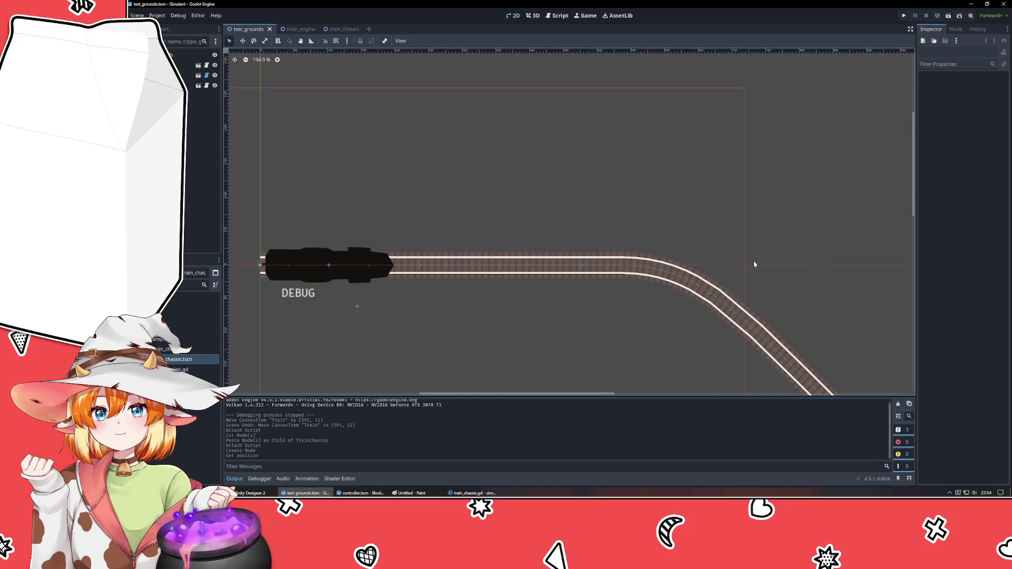
{"action": "mouse_move", "coordinate": [304, 274]}
{"action": "left_mouse_down"}
{"action": "mouse_move", "coordinate": [582, 280]}
{"action": "mouse_move", "coordinate": [823, 240]}
{"action": "mouse_move", "coordinate": [907, 250]}
{"action": "mouse_move", "coordinate": [794, 264]}
{"action": "mouse_move", "coordinate": [274, 273]}
{"action": "mouse_move", "coordinate": [785, 275]}
{"action": "mouse_move", "coordinate": [523, 274]}
{"action": "mouse_move", "coordinate": [577, 279]}
{"action": "mouse_move", "coordinate": [664, 314]}
{"action": "mouse_move", "coordinate": [786, 419]}
{"action": "mouse_move", "coordinate": [672, 337]}
{"action": "mouse_move", "coordinate": [442, 221]}
{"action": "left_mouse_up"}
{"action": "key", "text": "ctrl+z"}
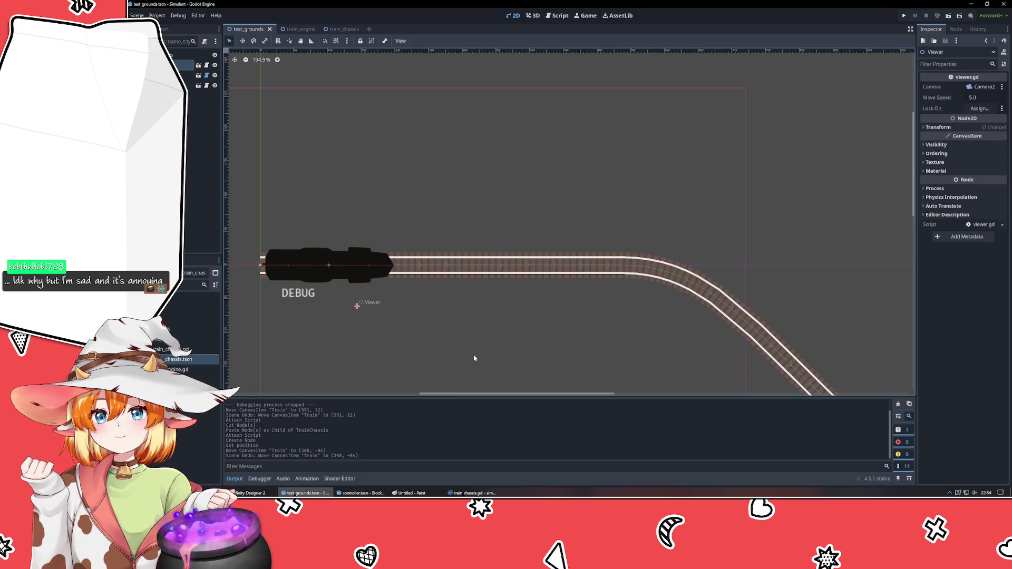
{"action": "mouse_move", "coordinate": [529, 366]}
{"action": "left_mouse_down"}
{"action": "mouse_move", "coordinate": [574, 303]}
{"action": "mouse_move", "coordinate": [558, 302]}
{"action": "mouse_move", "coordinate": [562, 337]}
{"action": "left_mouse_up"}
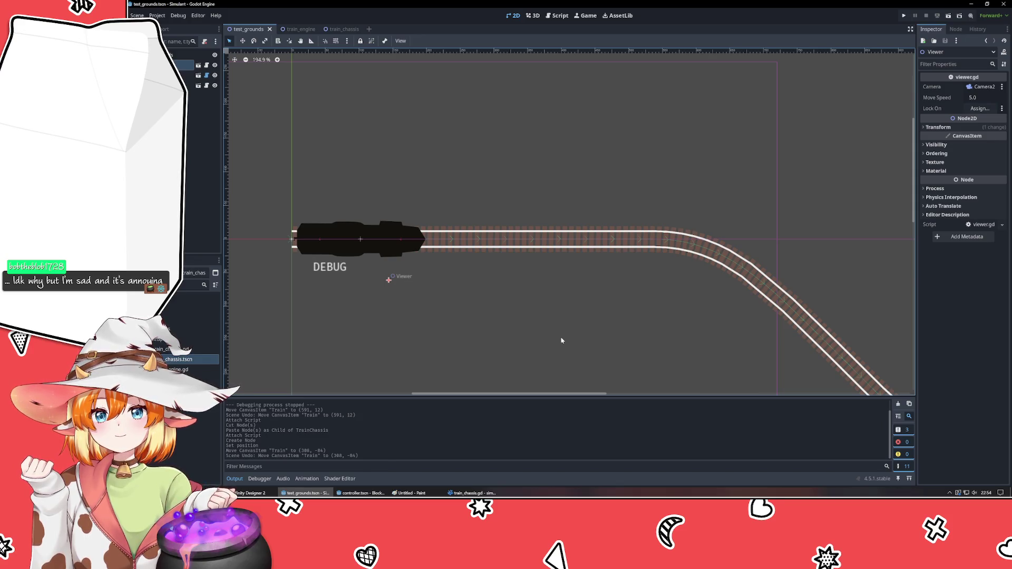
- View the train_engine scene, then return to train_chassis.gd in VSCodium
{"action": "left_click", "coordinate": [294, 30]}
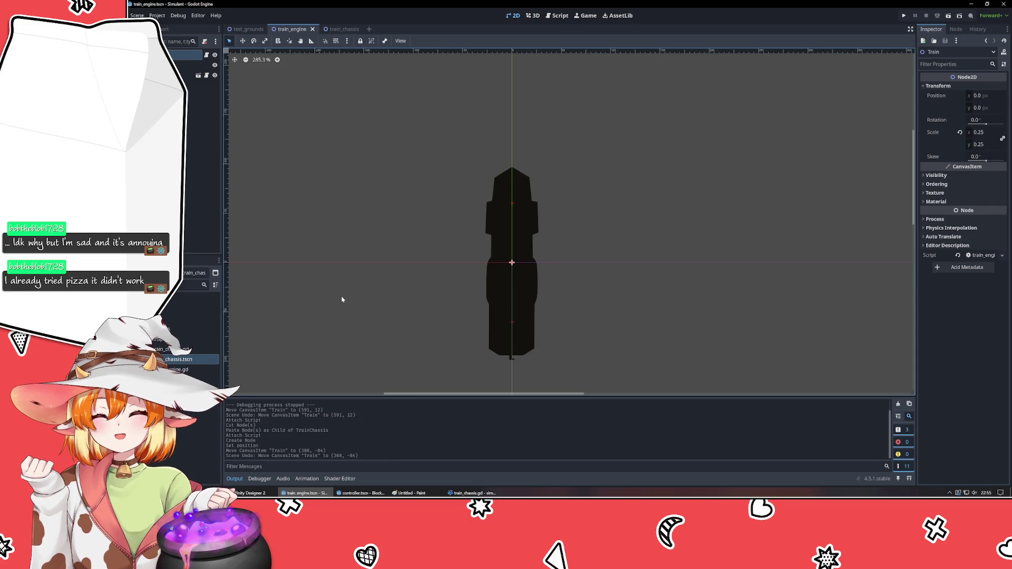
{"action": "left_click", "coordinate": [473, 494]}
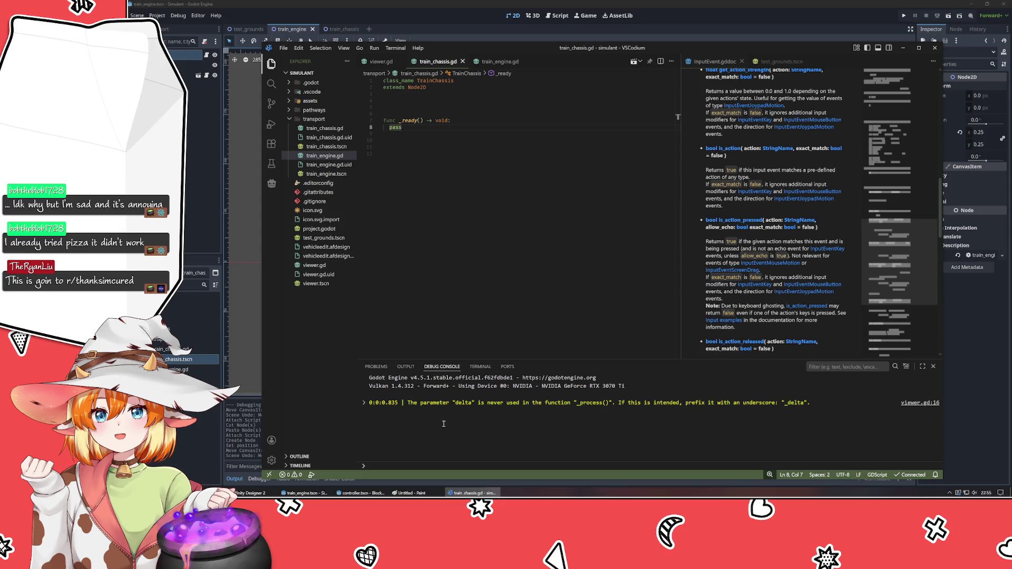
- Switch to train_engine.gd and place the caret on empty line 3 below the TrainEngine header
{"action": "left_click", "coordinate": [457, 310]}
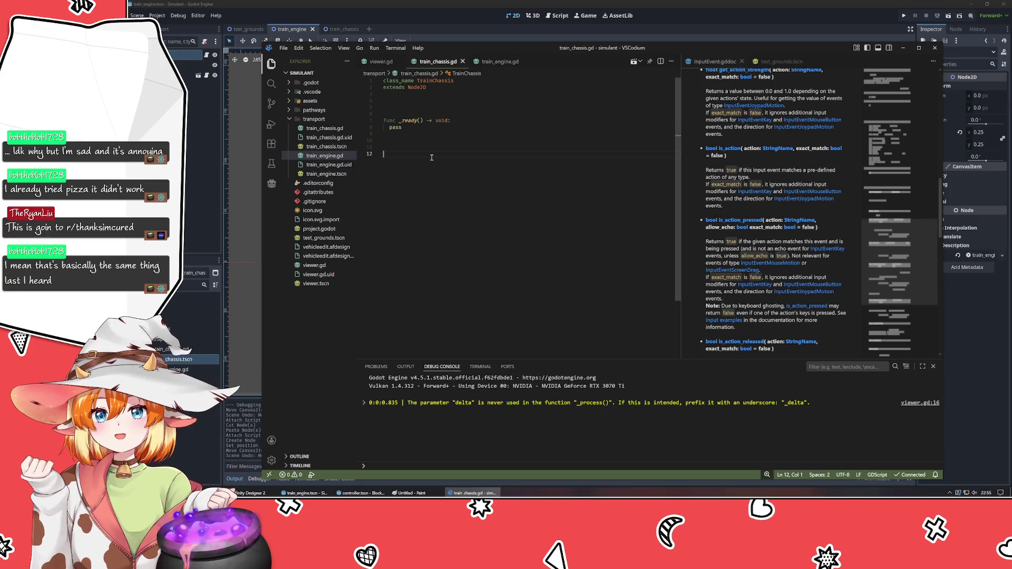
{"action": "left_click", "coordinate": [471, 121]}
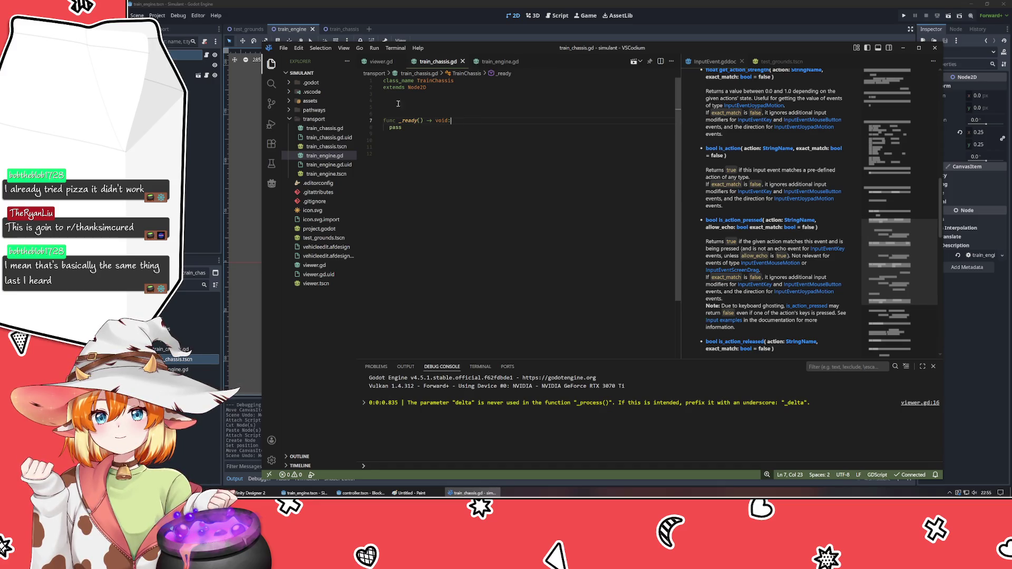
{"action": "left_click", "coordinate": [500, 61]}
{"action": "left_click", "coordinate": [505, 141]}
- Add a func _ready() -> void below the class header via autocomplete
{"action": "key", "text": "Return"}
{"action": "key", "text": "Return"}
{"action": "key", "text": "Return"}
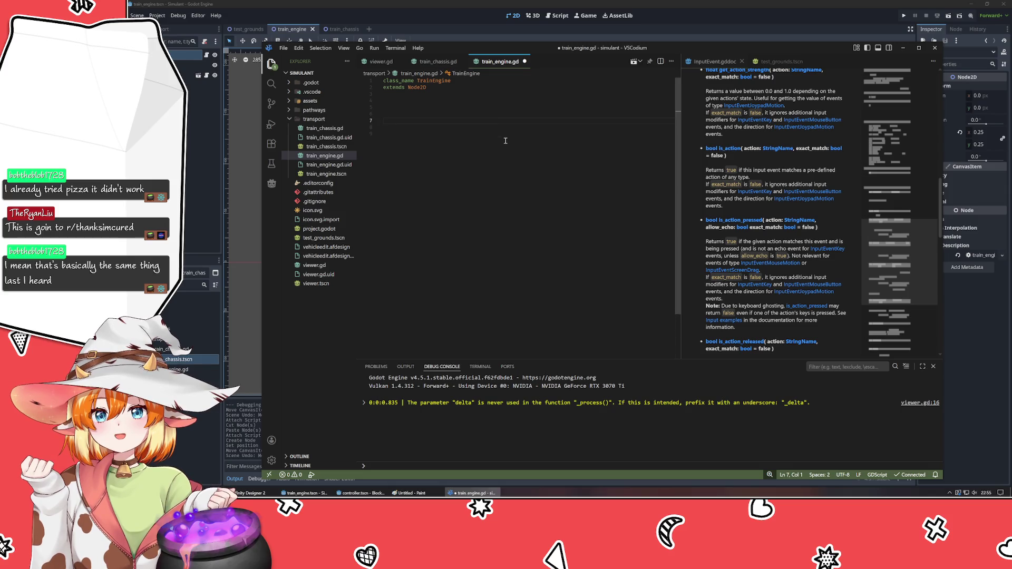
{"action": "type", "text": "_ready"}
{"action": "key", "text": "Return"}
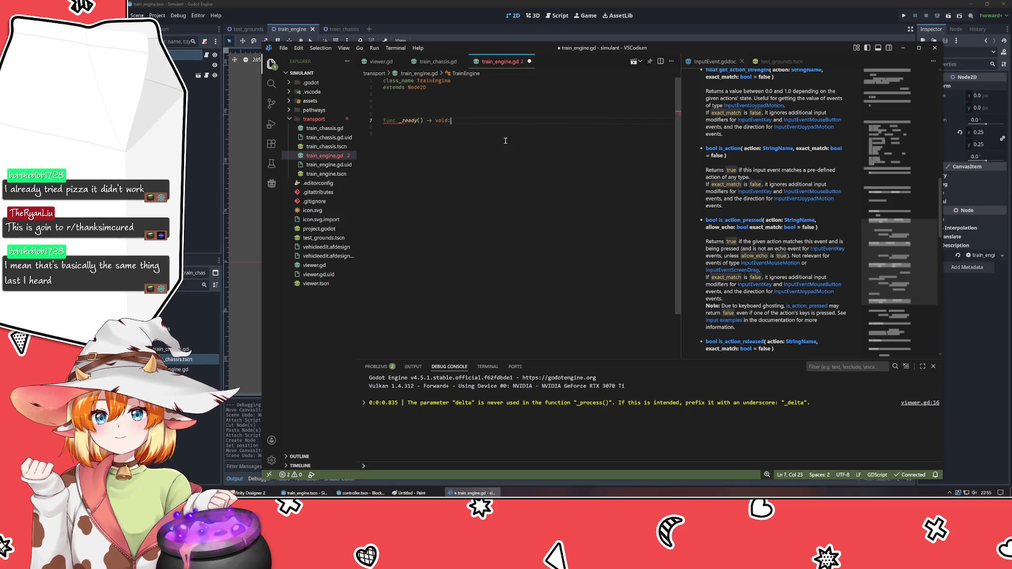
{"action": "key", "text": "Return"}
- Fill _ready with pass and start an 'export var speed' declaration above it
{"action": "type", "text": "t"}
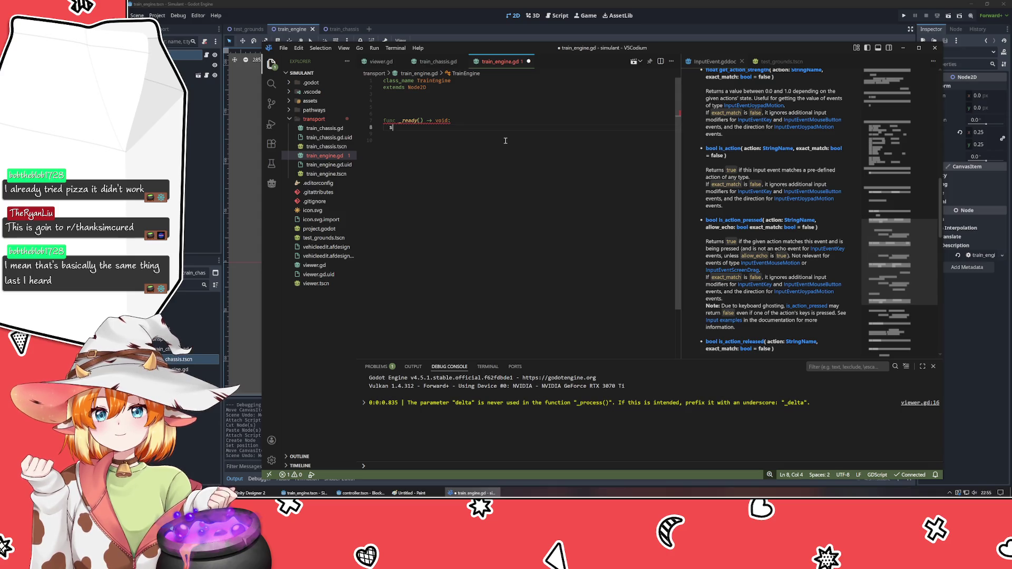
{"action": "key", "text": "BackSpace"}
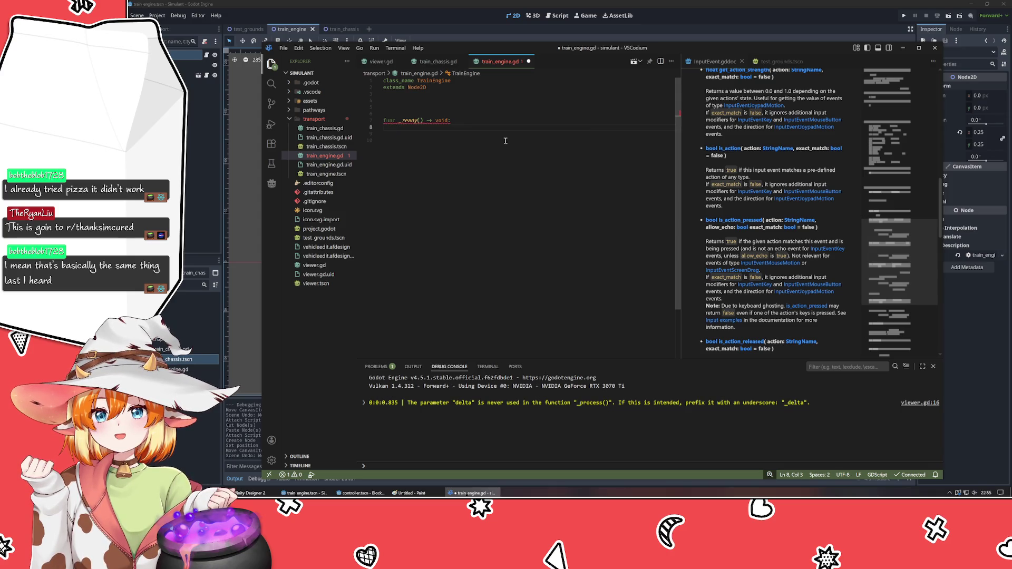
{"action": "type", "text": "t"}
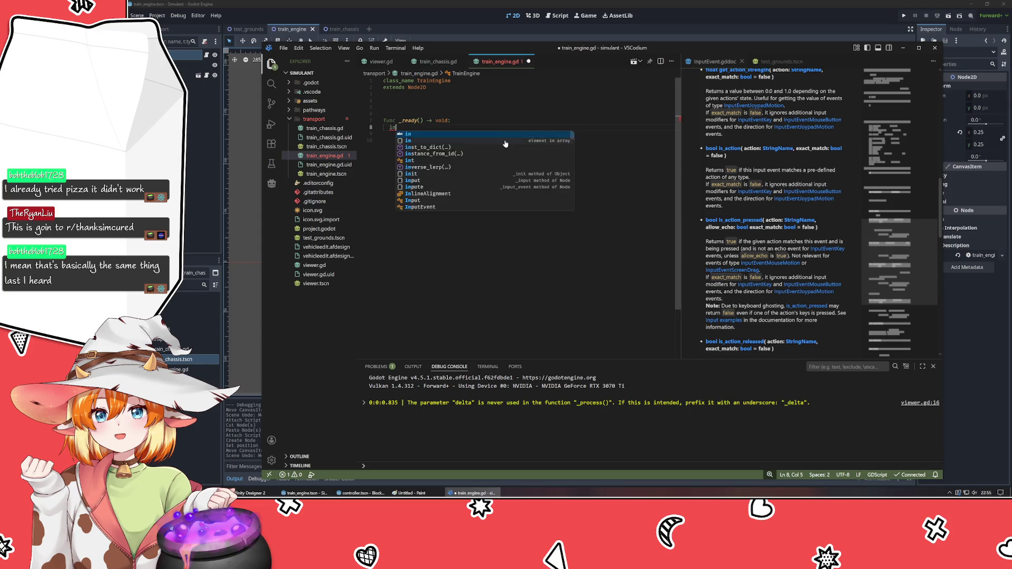
{"action": "key", "text": "BackSpace"}
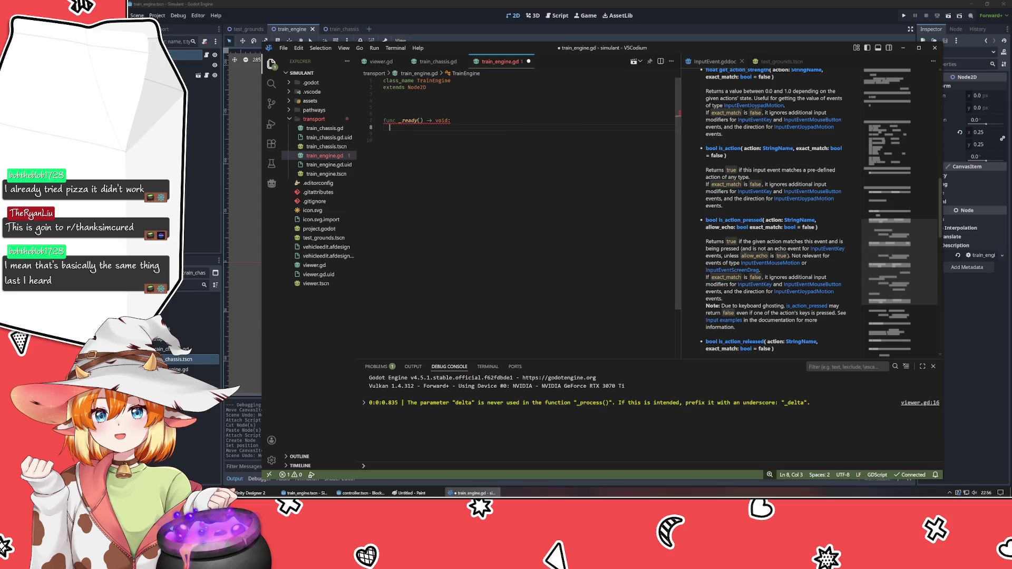
{"action": "key", "text": "alt+Tab"}
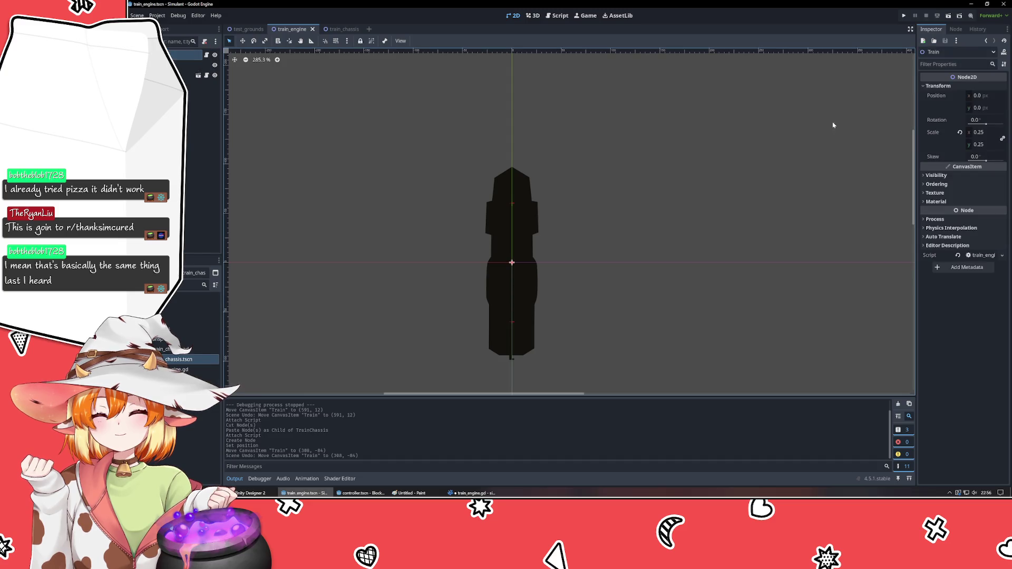
{"action": "key", "text": "alt+Tab"}
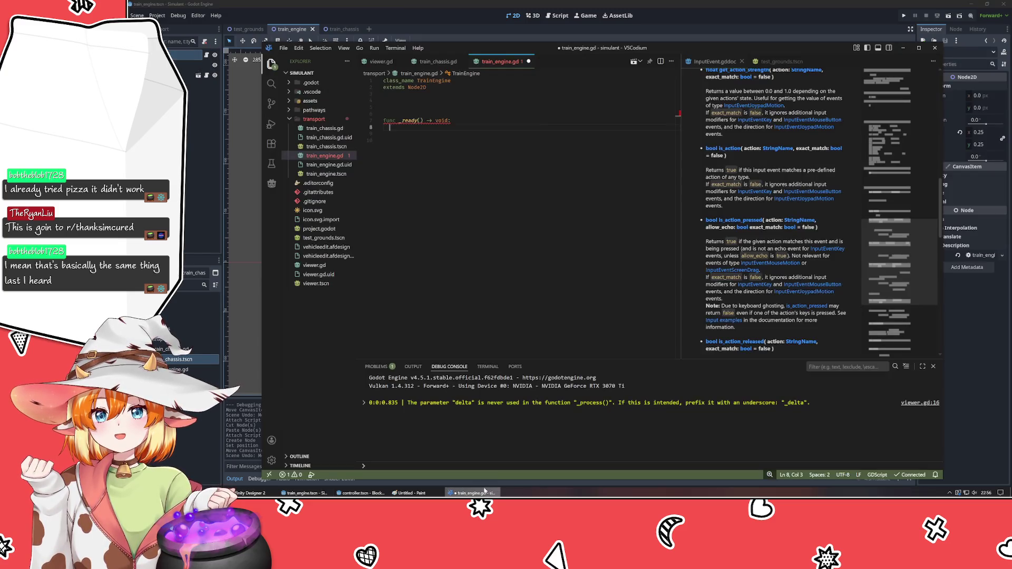
{"action": "type", "text": "pass"}
{"action": "key", "text": "Up"}
{"action": "key", "text": "Up"}
{"action": "key", "text": "Up"}
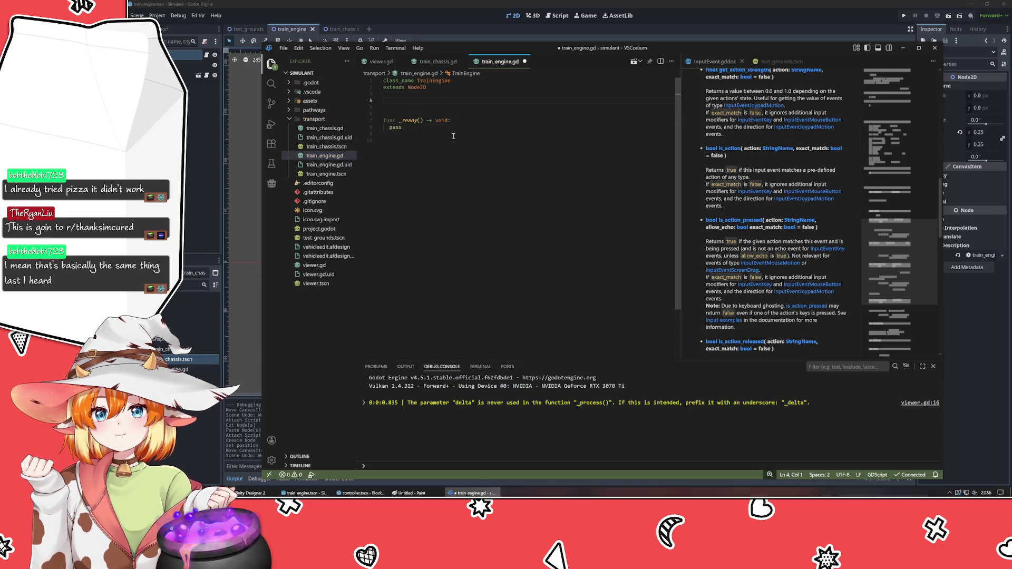
{"action": "type", "text": "export var speed"}
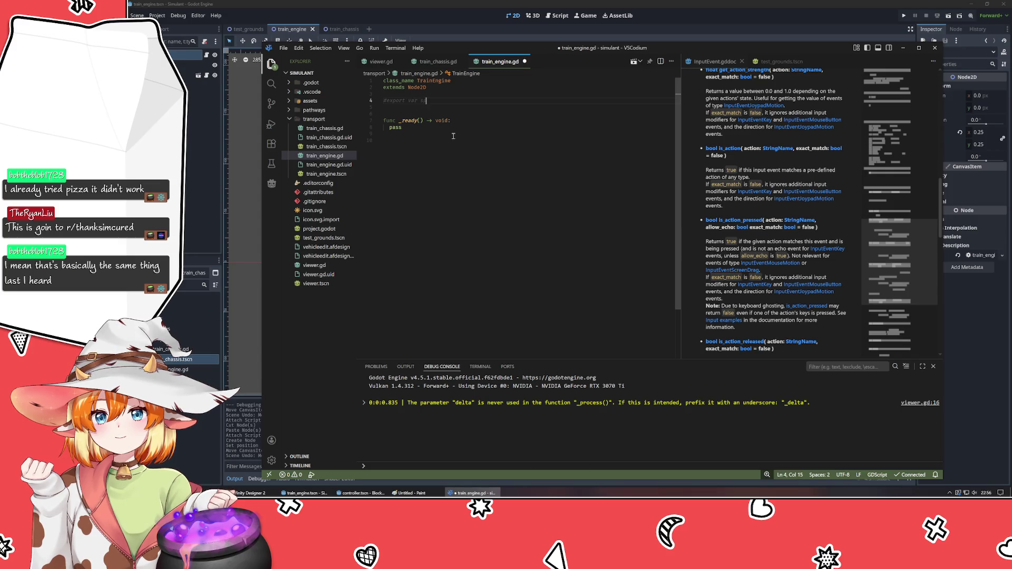
- Declare the exported max_speed as a float with default value 3.0
{"action": "key", "text": "Tab"}
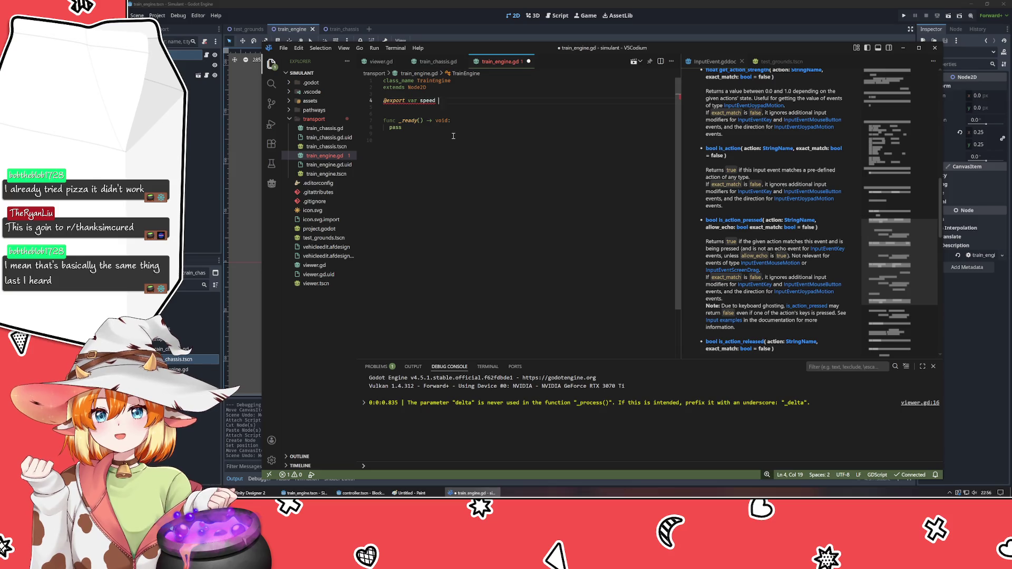
{"action": "key", "text": "BackSpace"}
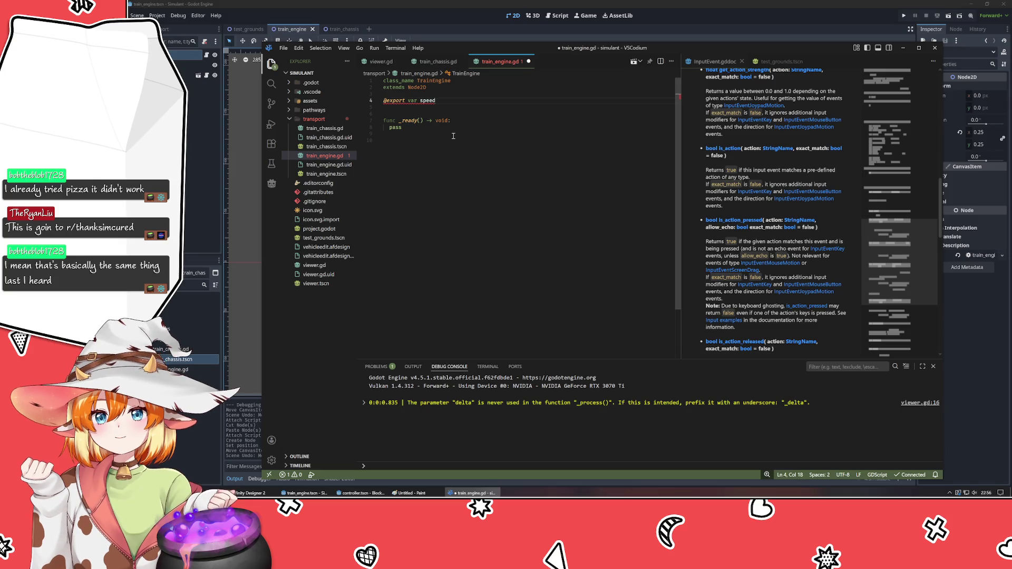
{"action": "type", "text": "loat = 3"}
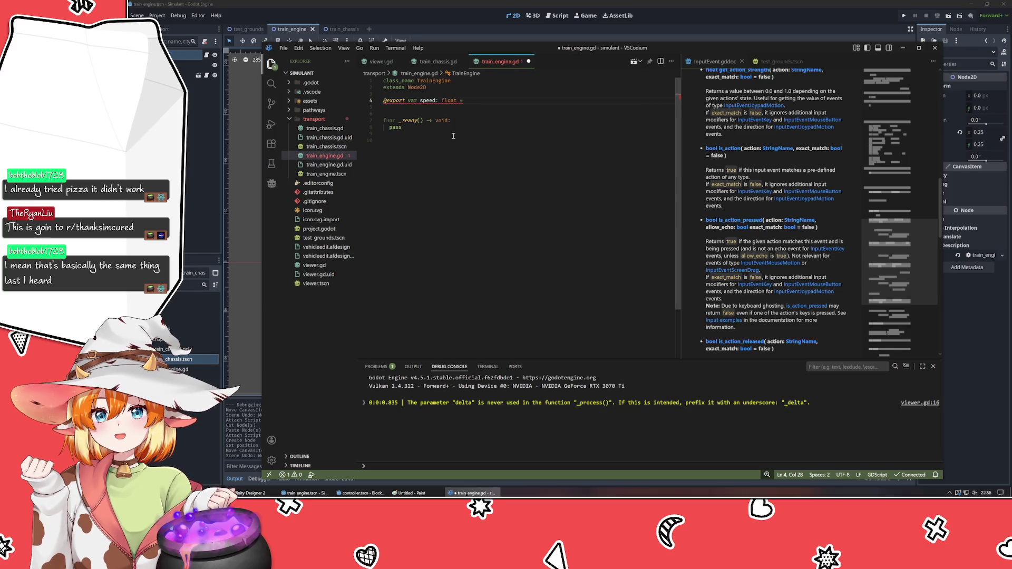
{"action": "type", "text": ".0"}
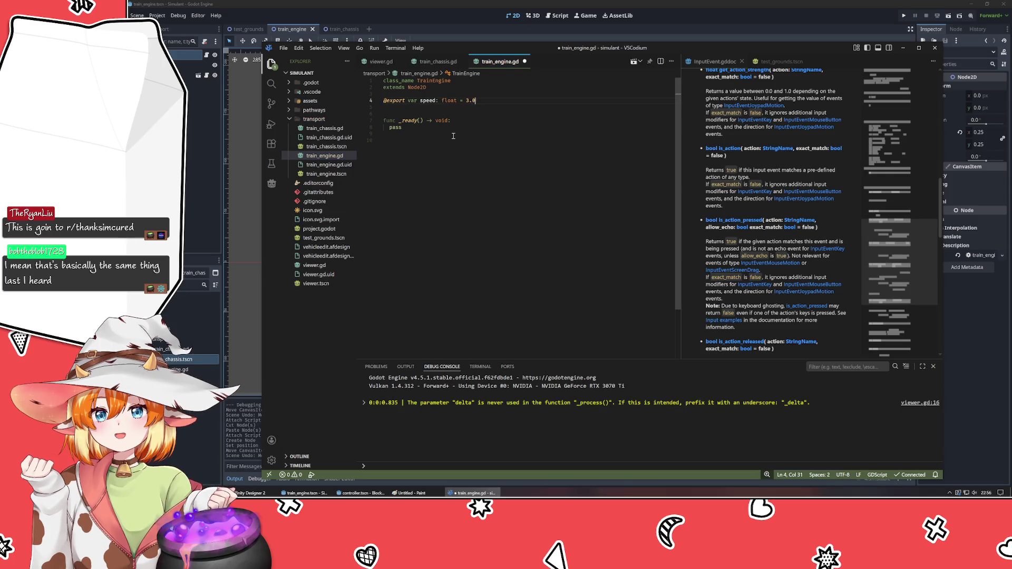
{"action": "left_click", "coordinate": [454, 136]}
{"action": "left_click", "coordinate": [420, 101]}
{"action": "type", "text": "max_"}
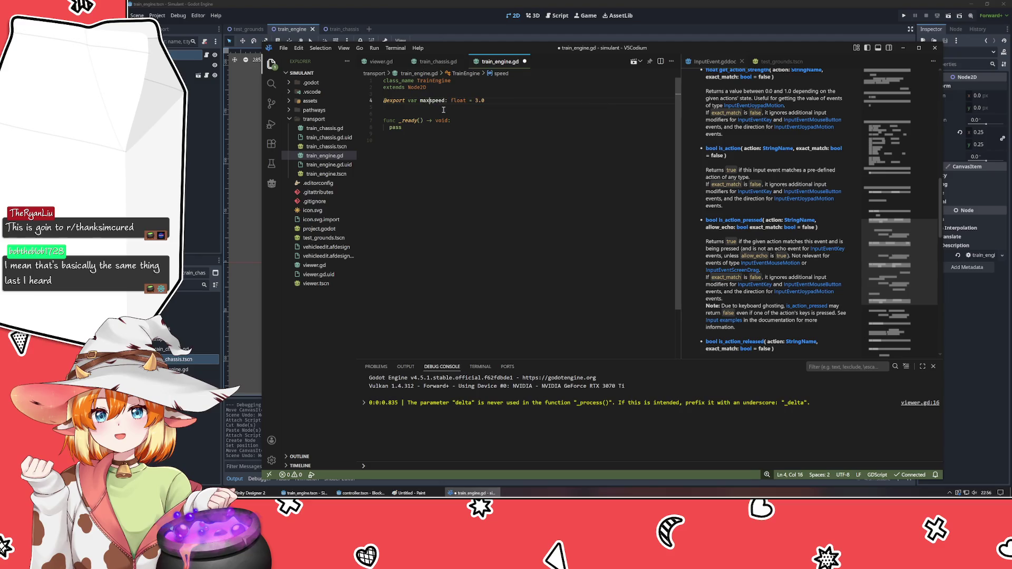
- Add 'var speed := 0.0' below the max_speed export
{"action": "key", "text": "End"}
{"action": "key", "text": "Return"}
{"action": "key", "text": "Return"}
{"action": "key", "text": "Return"}
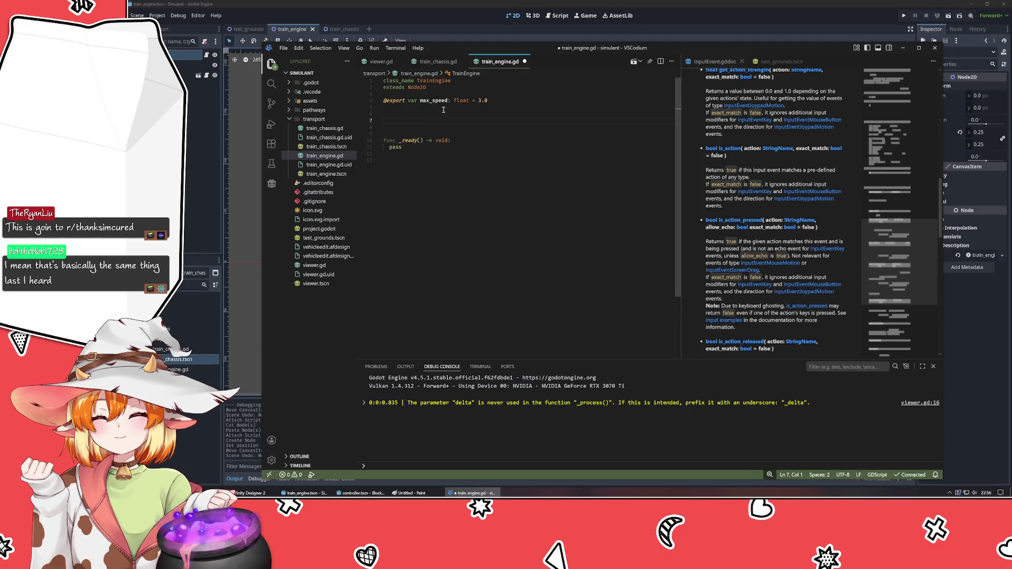
{"action": "type", "text": "var speed "}
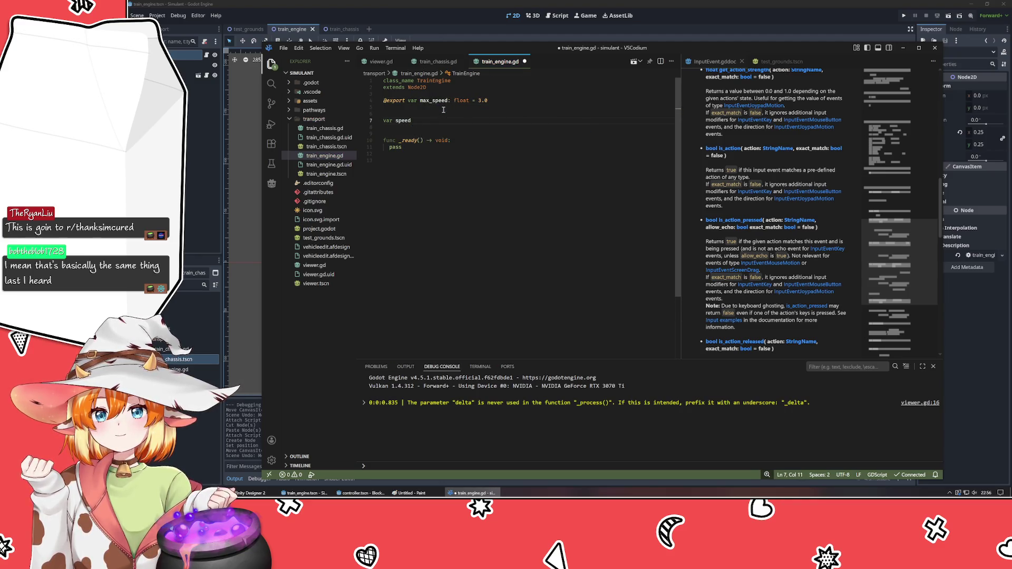
{"action": "type", "text": ":= 0.0"}
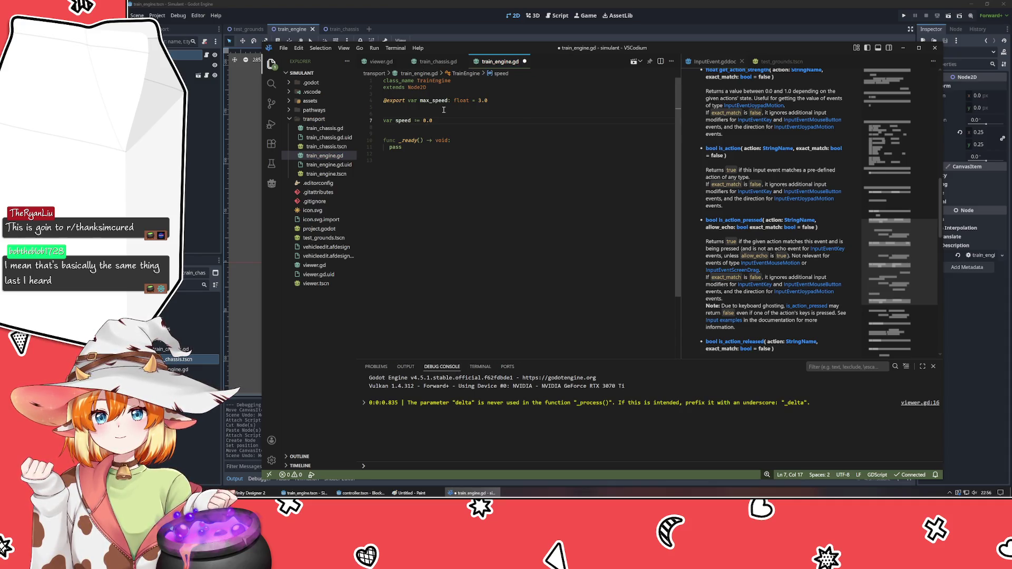
- Add 'var powered := true' on the line above the speed variable
{"action": "left_click", "coordinate": [441, 142]}
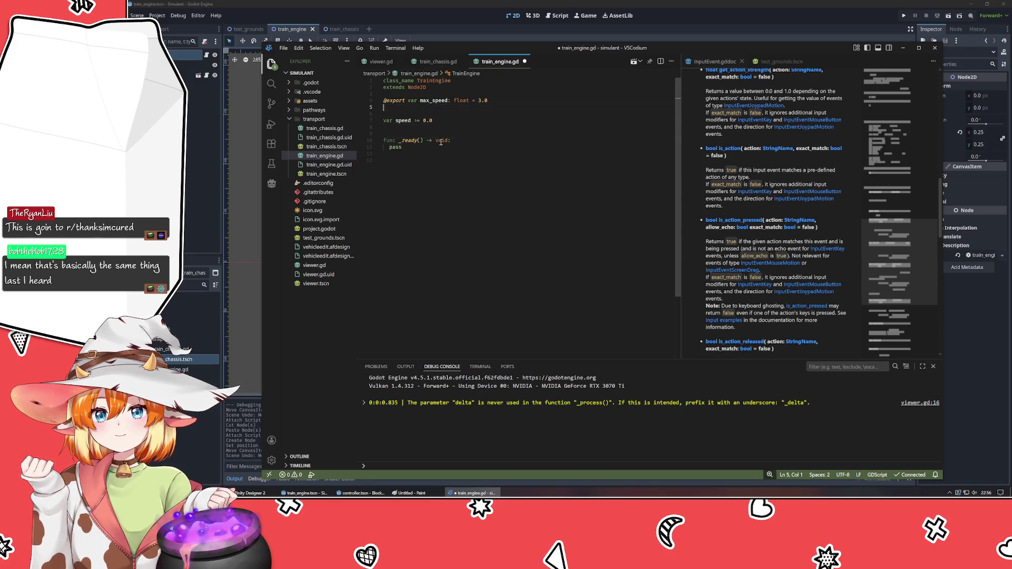
{"action": "key", "text": "Down"}
{"action": "key", "text": "Down"}
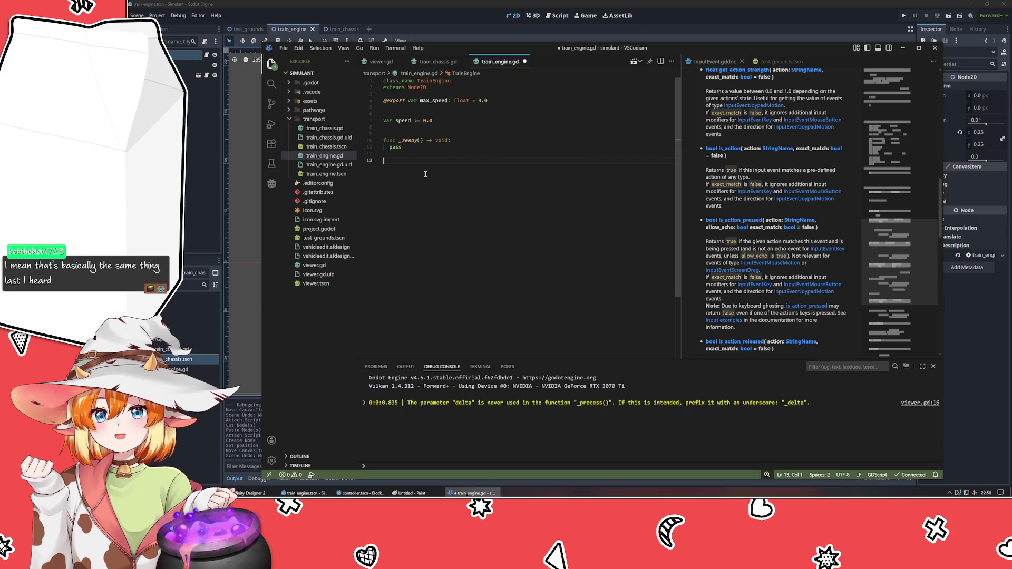
{"action": "key", "text": "Return"}
{"action": "key", "text": "Return"}
{"action": "key", "text": "Return"}
{"action": "key", "text": "Up"}
{"action": "key", "text": "Up"}
{"action": "key", "text": "Up"}
{"action": "type", "text": "var"}
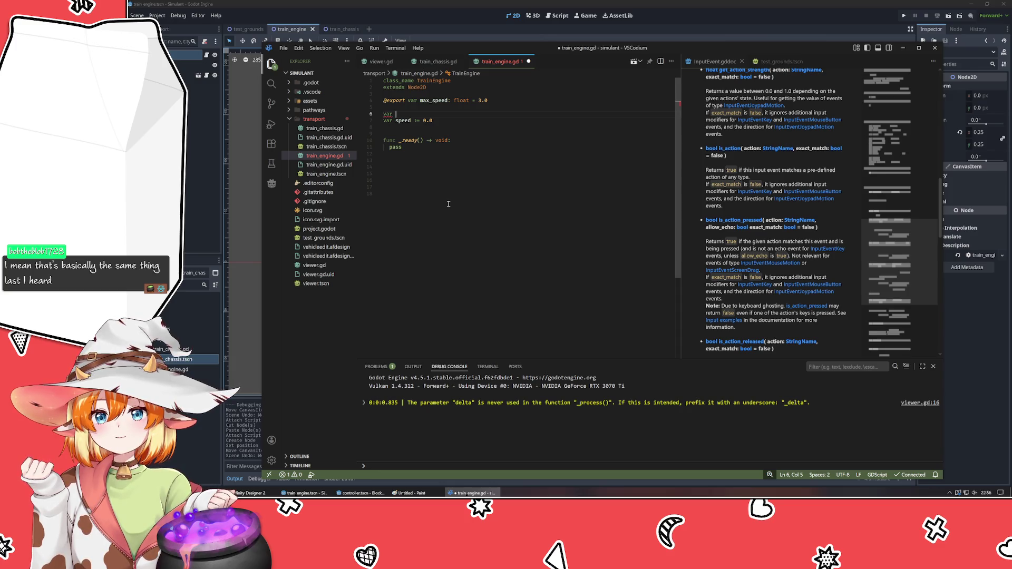
{"action": "type", "text": "owered := tr"}
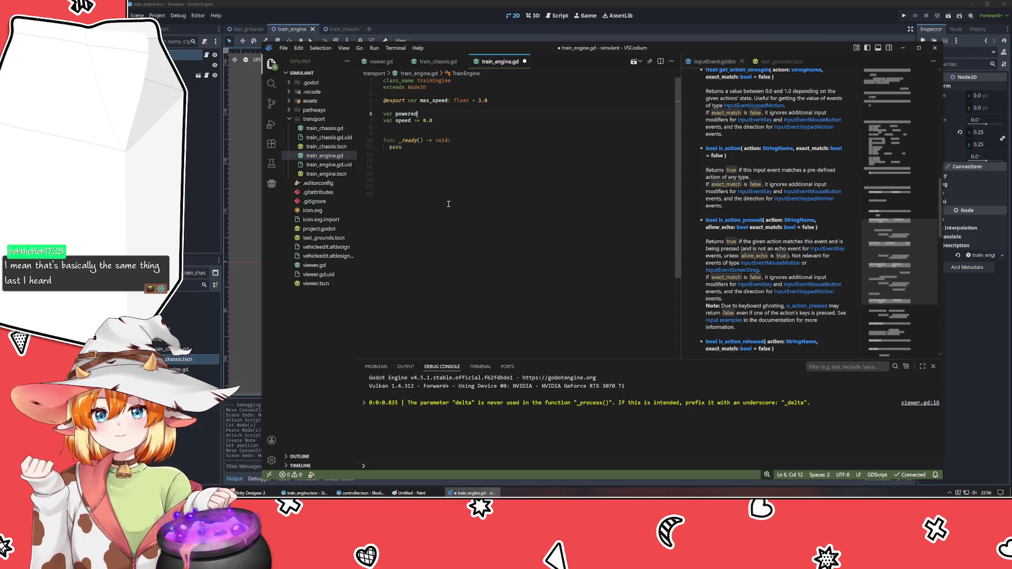
{"action": "type", "text": "ue"}
{"action": "key", "text": "Down"}
{"action": "key", "text": "Down"}
{"action": "key", "text": "Down"}
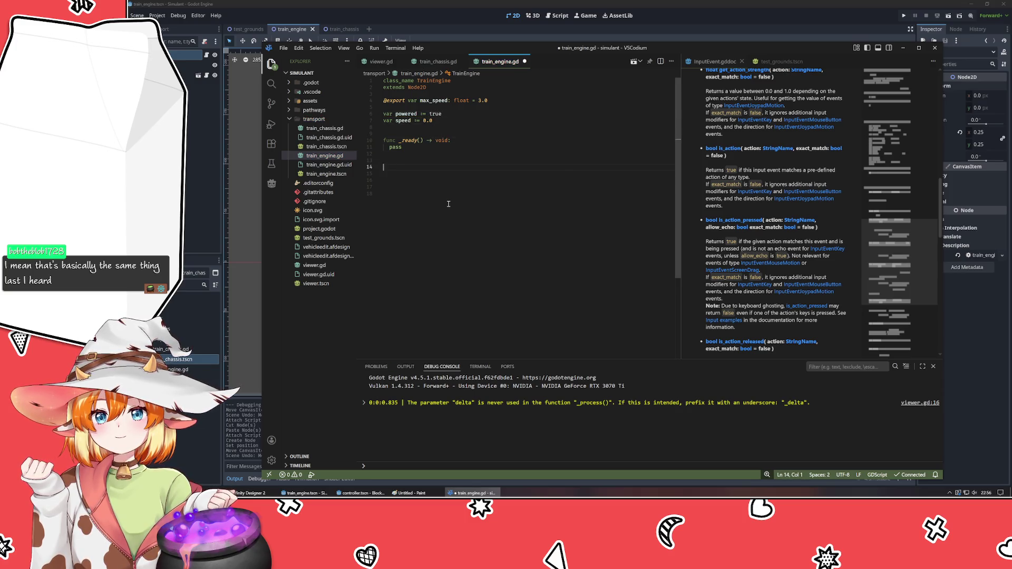
- Write _process(delta) nesting 'if powered:' and 'if speed < max_speed:', with a speed line begun
{"action": "type", "text": "func _pro"}
{"action": "key", "text": "Return"}
{"action": "key", "text": "Return"}
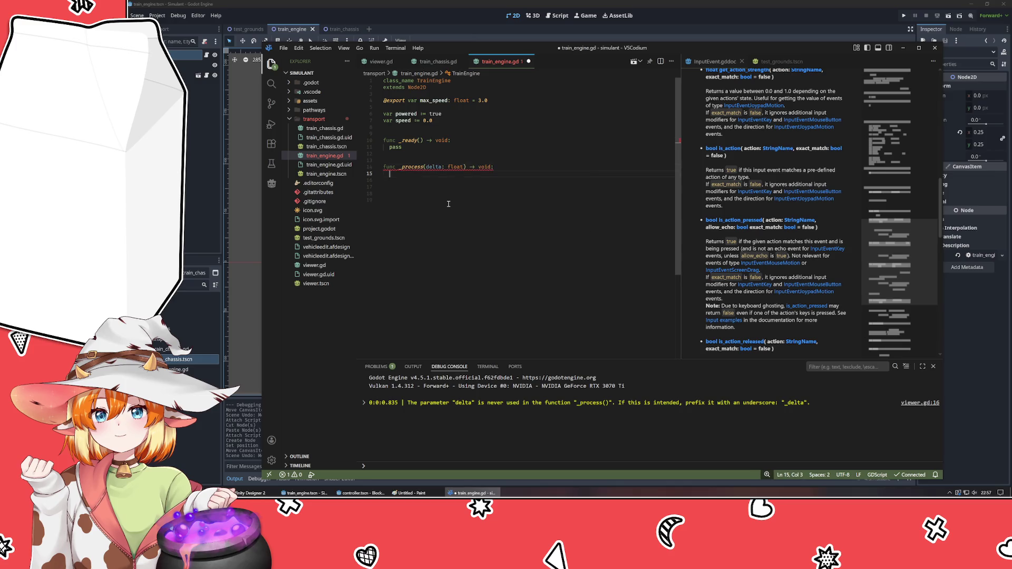
{"action": "type", "text": "if powered"}
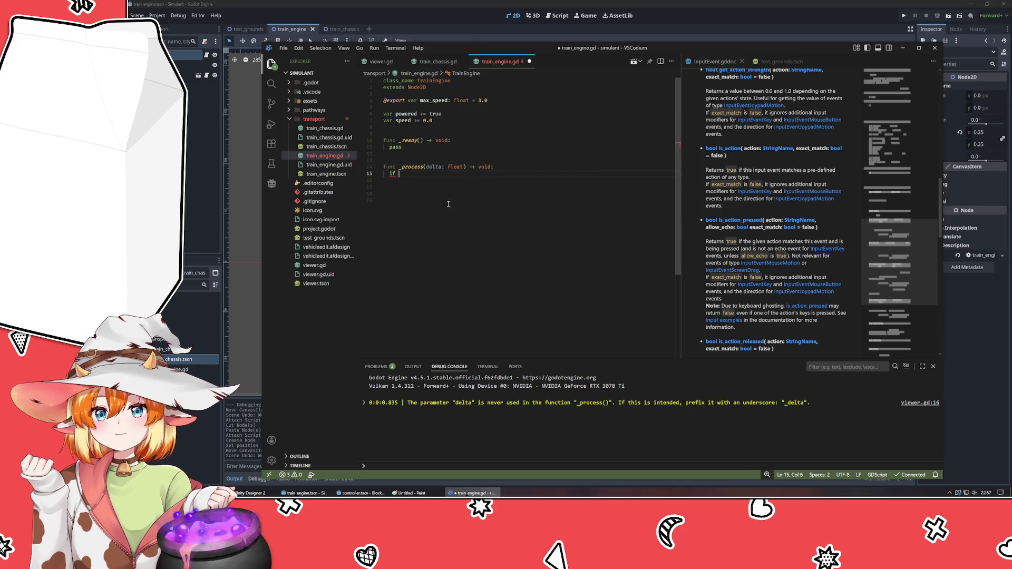
{"action": "type", "text": ":"}
{"action": "key", "text": "Return"}
{"action": "type", "text": "if speed < "}
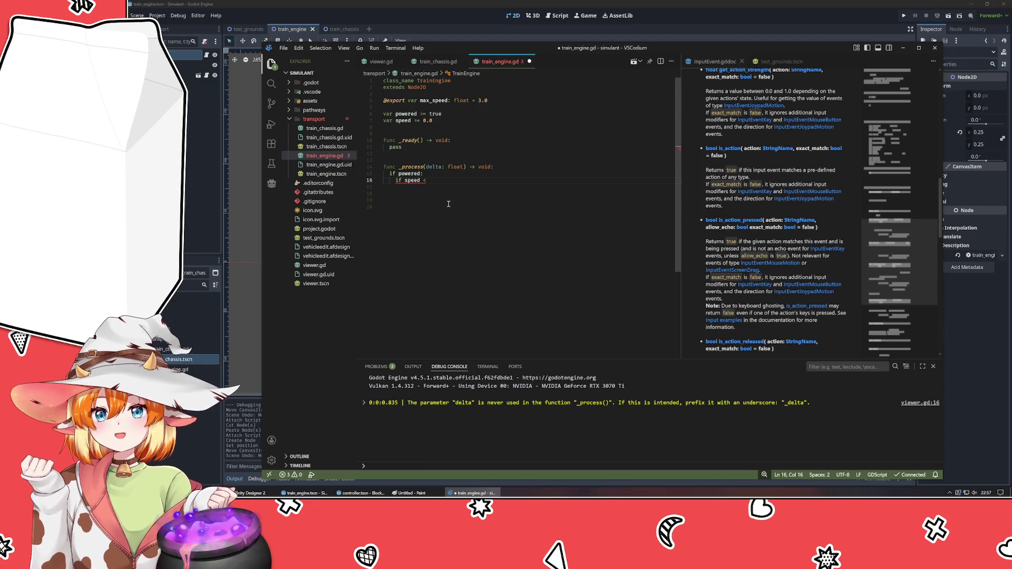
{"action": "type", "text": "max_speed:"}
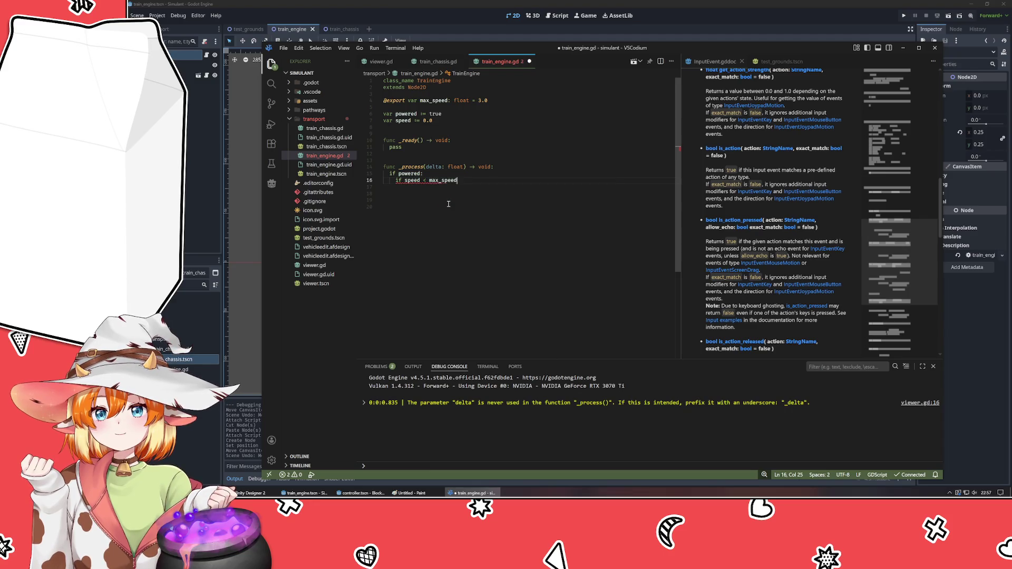
{"action": "key", "text": "Return"}
{"action": "type", "text": "speed _"}
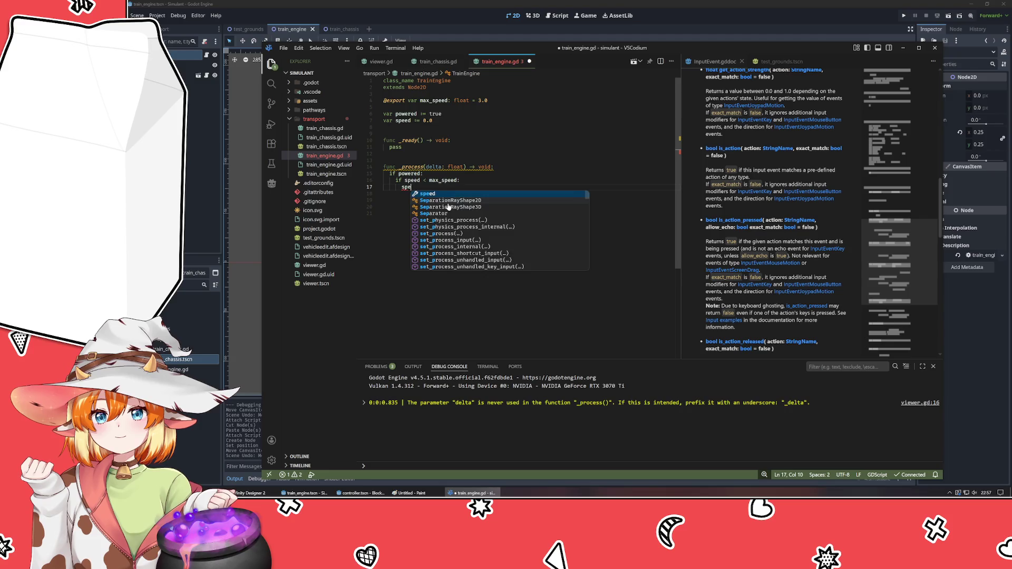
{"action": "key", "text": "BackSpace"}
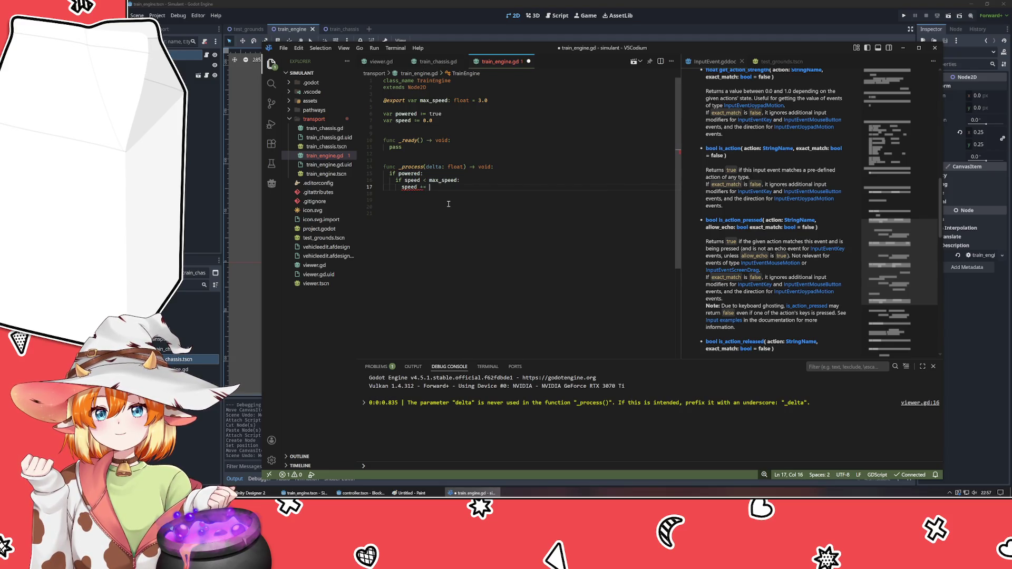
{"action": "left_click", "coordinate": [504, 102]}
{"action": "key", "text": "Return"}
{"action": "type", "text": "@exp"}
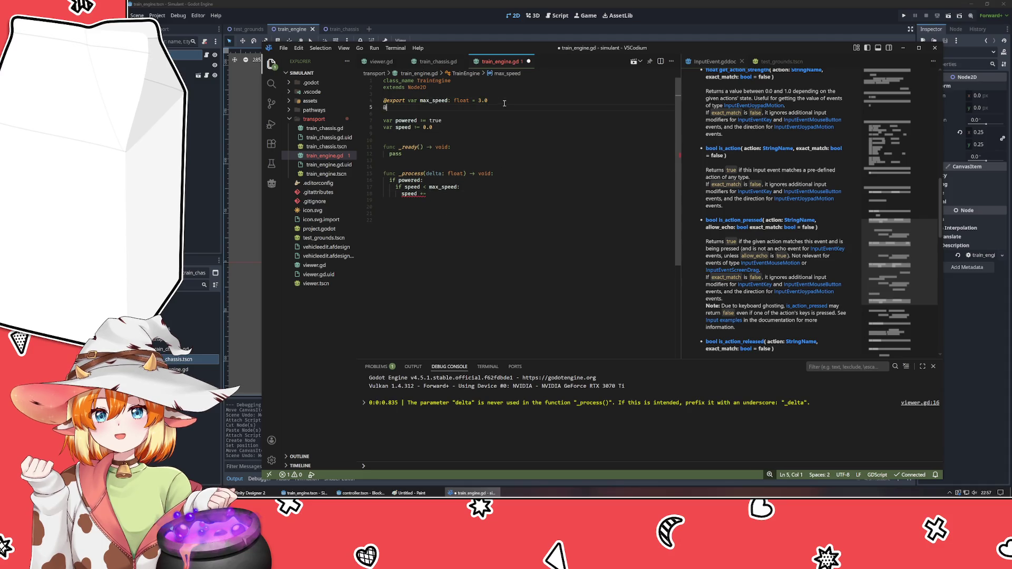
{"action": "key", "text": "Return"}
{"action": "type", "text": "var a"}
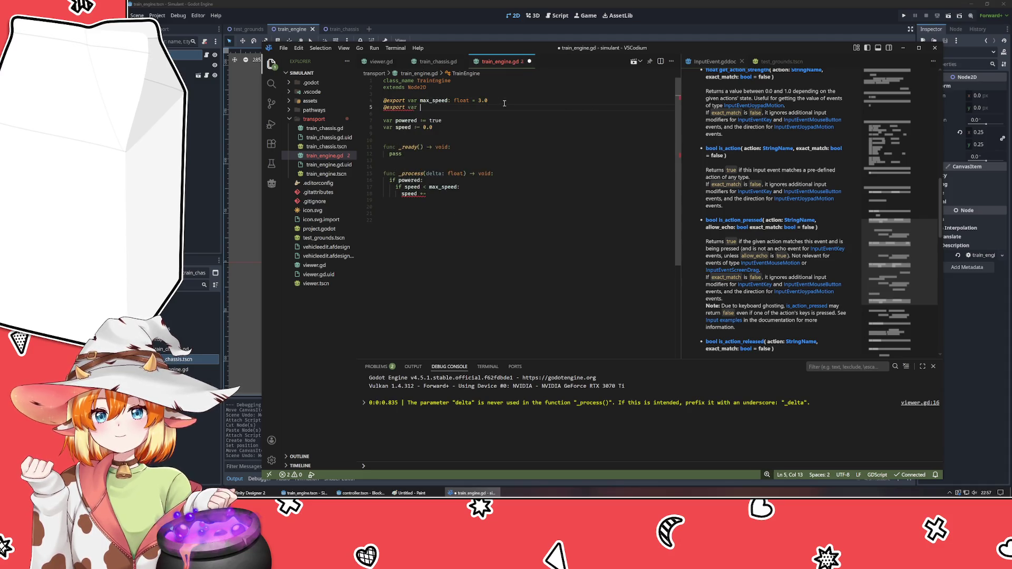
{"action": "type", "text": "ccelra"}
{"action": "key", "text": "BackSpace"}
{"action": "type", "text": "r acceleration: float = 0.2"}
{"action": "key", "text": "Return"}
- Make speed increase by acceleration, with an else branch setting speed = max_speed
{"action": "key", "text": "alt+Left"}
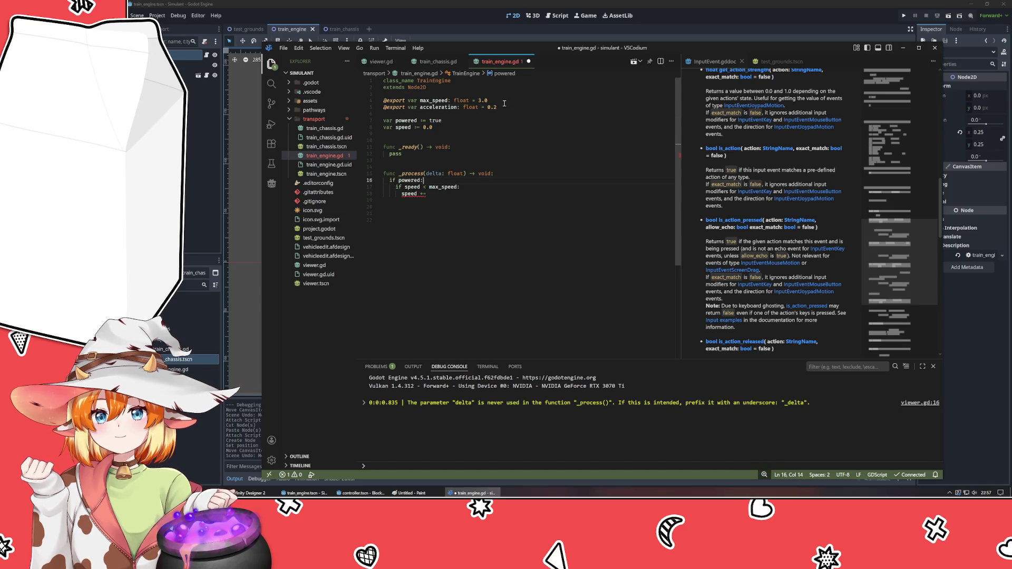
{"action": "type", "text": "acce"}
{"action": "key", "text": "Tab"}
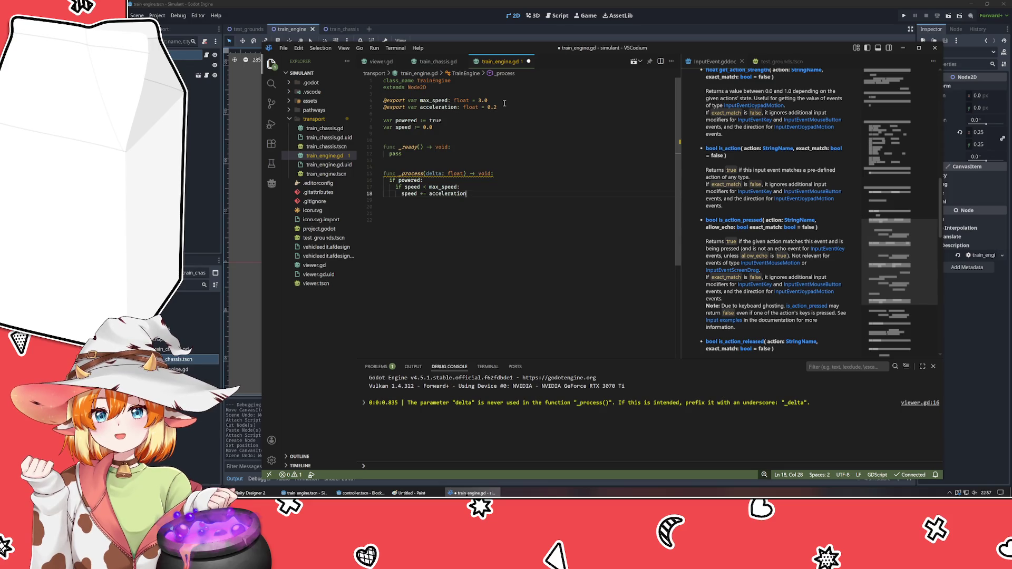
{"action": "key", "text": "Return"}
{"action": "type", "text": "else:"}
{"action": "key", "text": "Return"}
{"action": "type", "text": "speed = ma"}
{"action": "type", "text": "x"}
{"action": "key", "text": "Down"}
{"action": "key", "text": "Return"}
- Multiply the speed increment by delta, giving 'speed += acceleration * delta'
{"action": "key", "text": "Return"}
{"action": "key", "text": "Return"}
{"action": "key", "text": "BackSpace"}
{"action": "key", "text": "Return"}
{"action": "key", "text": "BackSpace"}
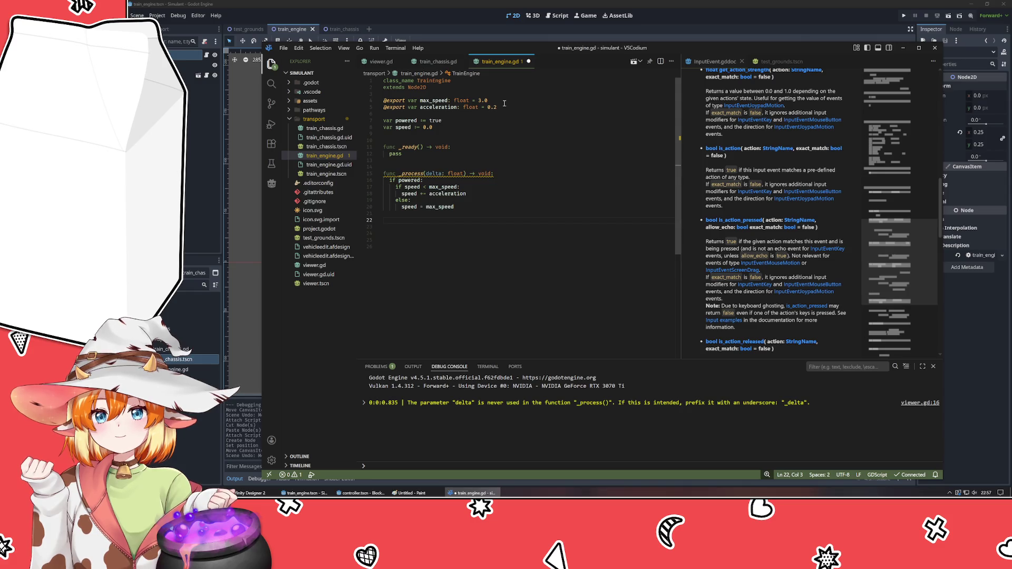
{"action": "left_click", "coordinate": [471, 194]}
{"action": "type", "text": "* delta"}
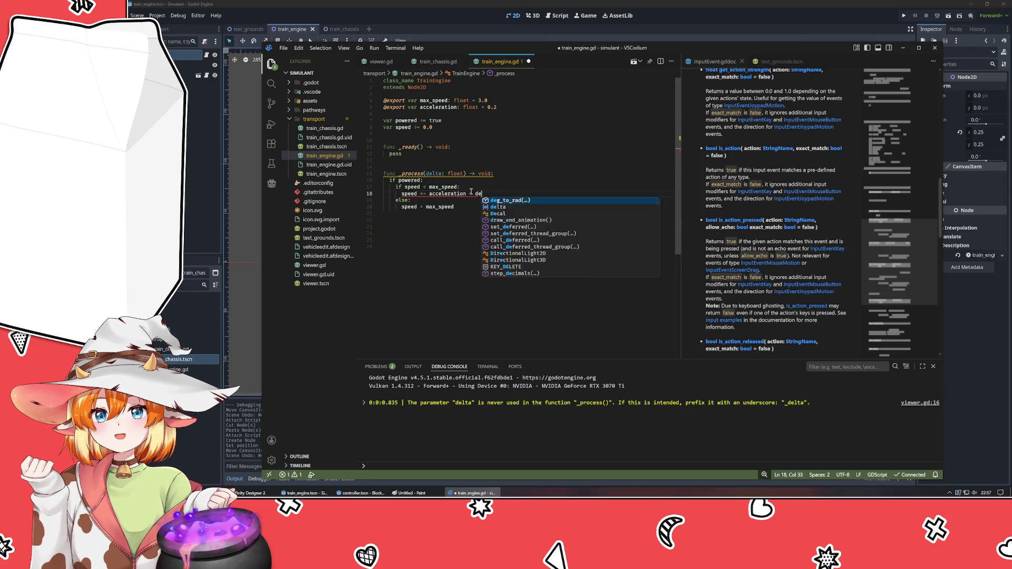
{"action": "key", "text": "Escape"}
{"action": "left_click", "coordinate": [442, 221]}
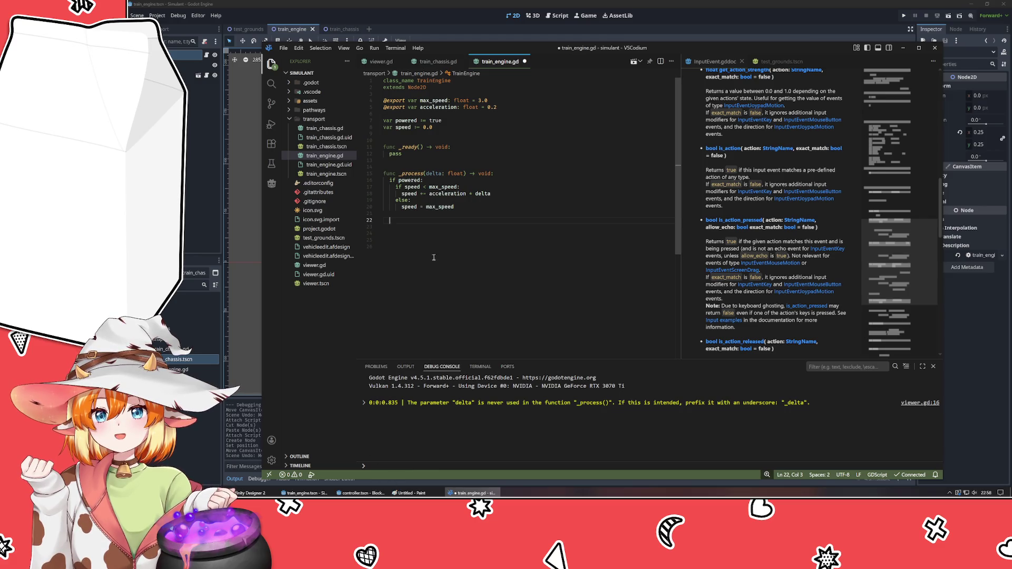
{"action": "left_click", "coordinate": [445, 31]}
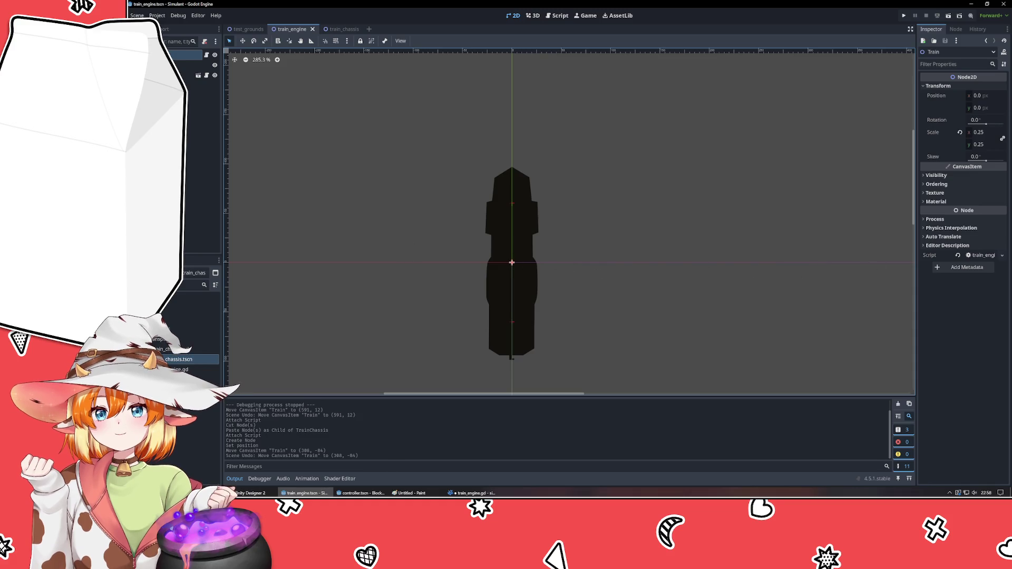
- Save train_engine.gd, then return to Godot to add a new node to the train_engine scene
{"action": "left_click", "coordinate": [471, 493]}
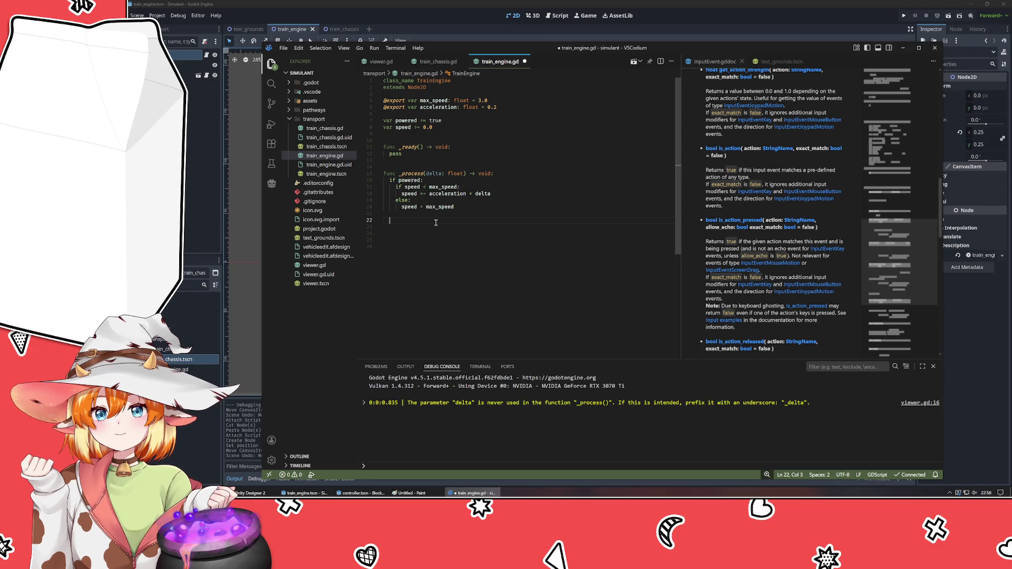
{"action": "key", "text": "ctrl+s"}
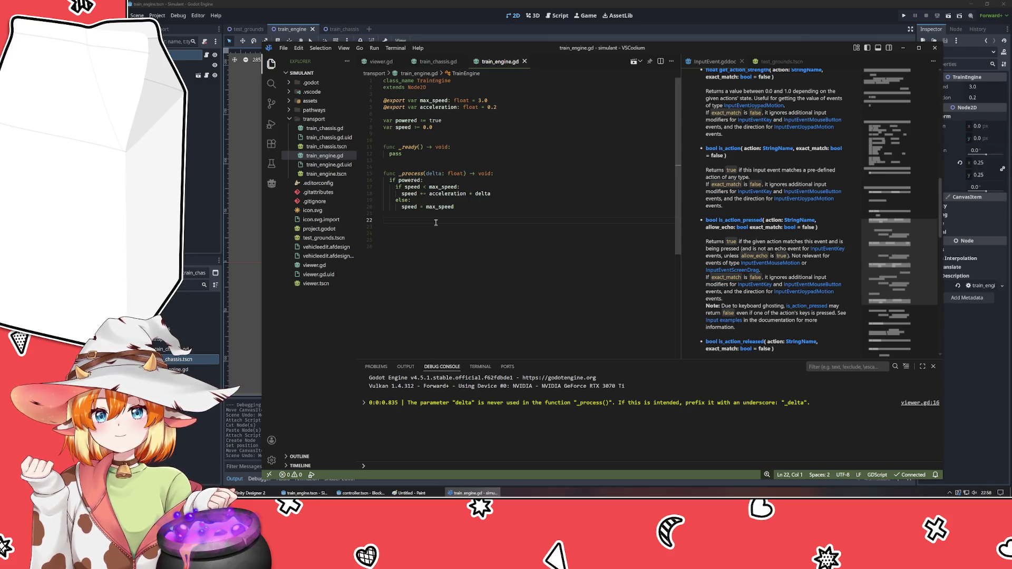
{"action": "key", "text": "Tab"}
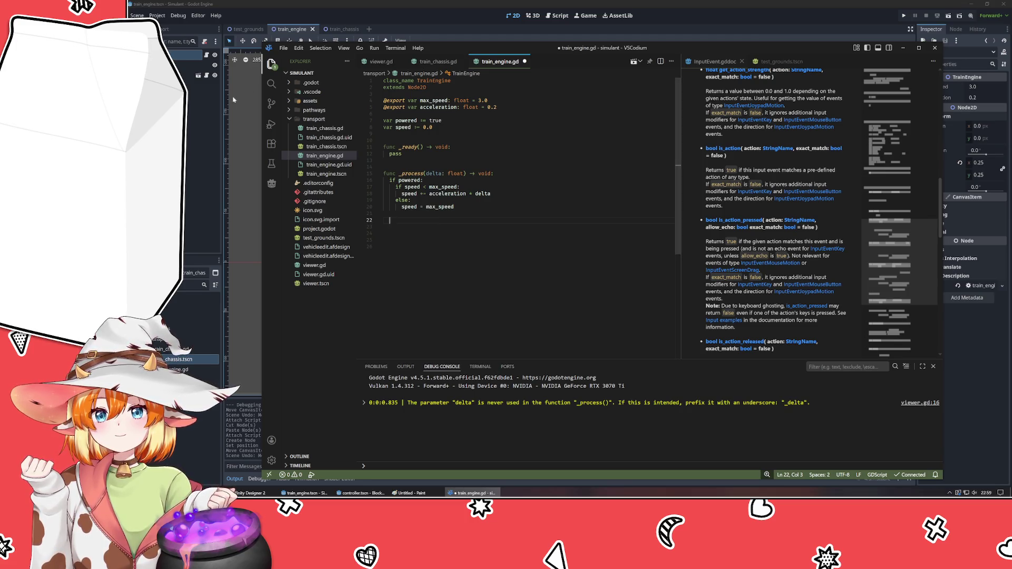
{"action": "key", "text": "alt+Tab"}
{"action": "key", "text": "ctrl+a"}
- Browse the Node2D > CollisionObject2D > PhysicsBody2D types and select CharacterBody2D
{"action": "left_click", "coordinate": [576, 225]}
{"action": "scroll", "coordinate": [613, 205], "scroll_direction": "down", "scroll_amount": 1}
{"action": "scroll", "coordinate": [614, 207], "scroll_direction": "down", "scroll_amount": 2}
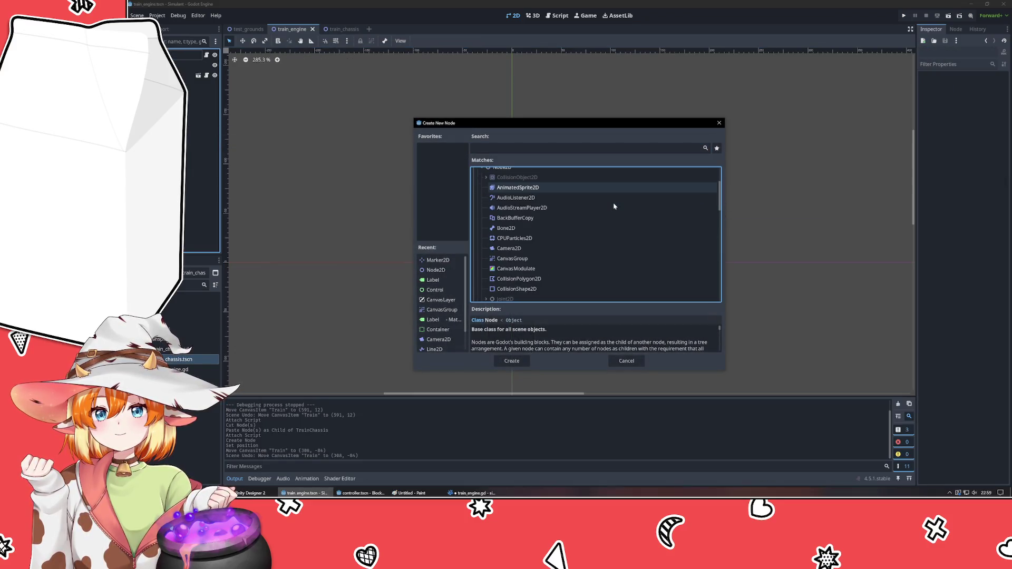
{"action": "scroll", "coordinate": [614, 206], "scroll_direction": "down", "scroll_amount": 1}
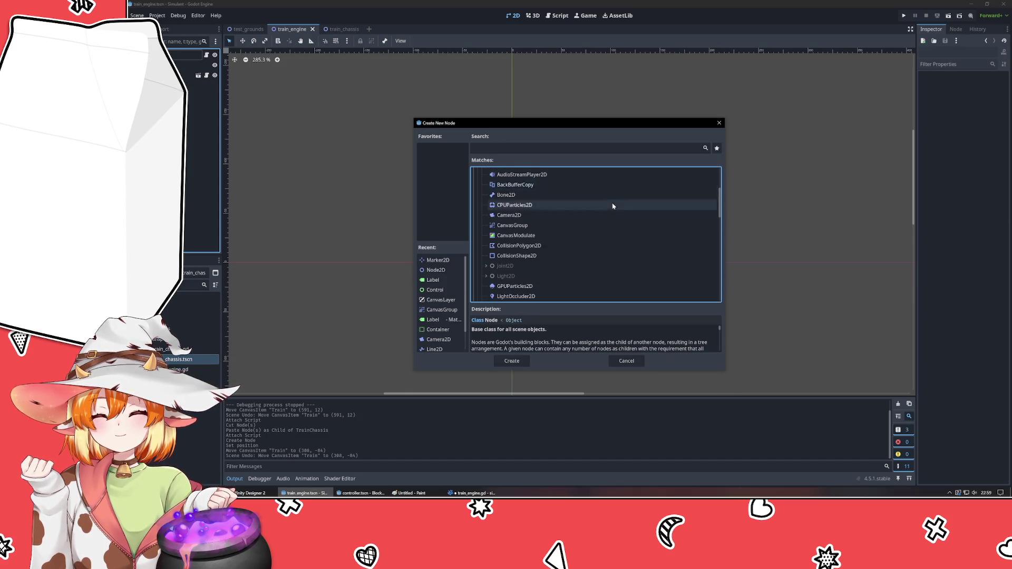
{"action": "scroll", "coordinate": [612, 208], "scroll_direction": "down", "scroll_amount": 1}
{"action": "scroll", "coordinate": [596, 235], "scroll_direction": "up", "scroll_amount": 3}
{"action": "scroll", "coordinate": [580, 202], "scroll_direction": "down", "scroll_amount": 4}
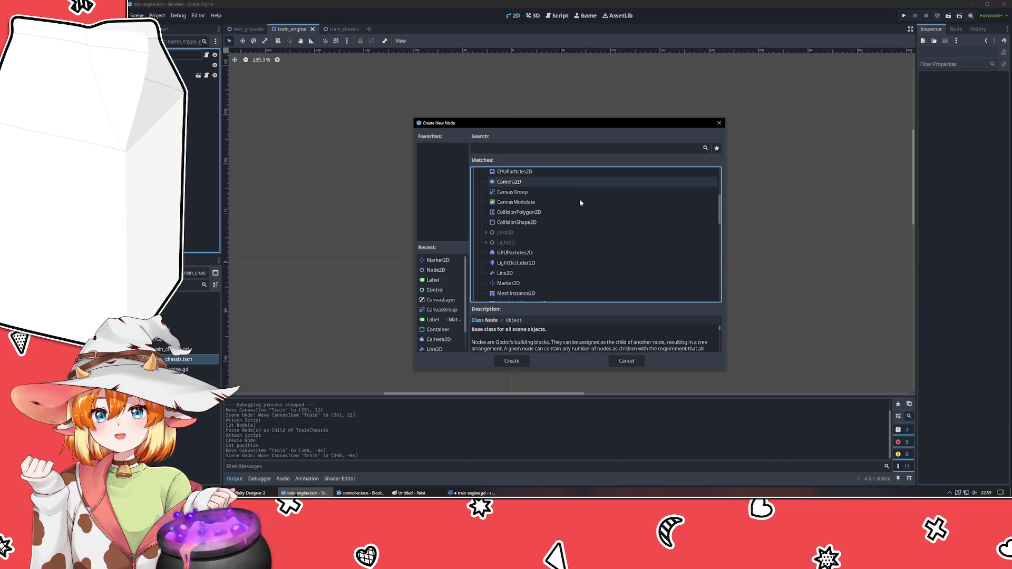
{"action": "left_click", "coordinate": [519, 222]}
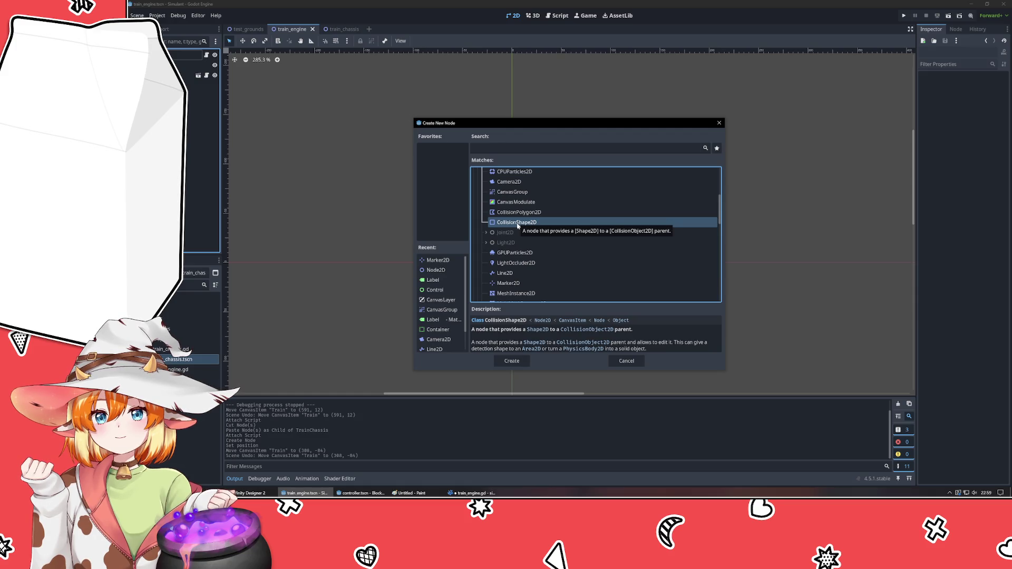
{"action": "scroll", "coordinate": [514, 227], "scroll_direction": "up", "scroll_amount": 5}
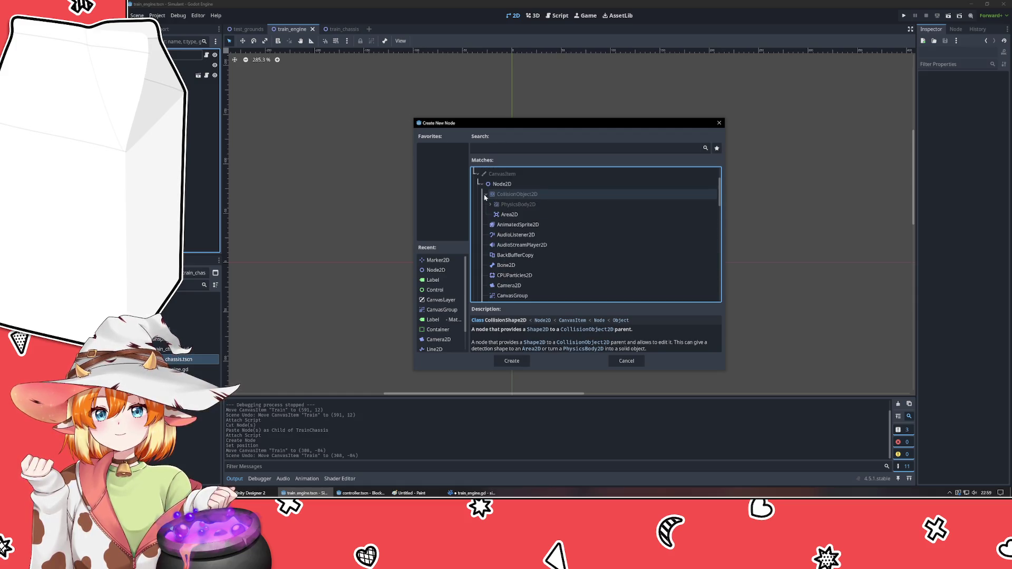
{"action": "left_click", "coordinate": [543, 214]}
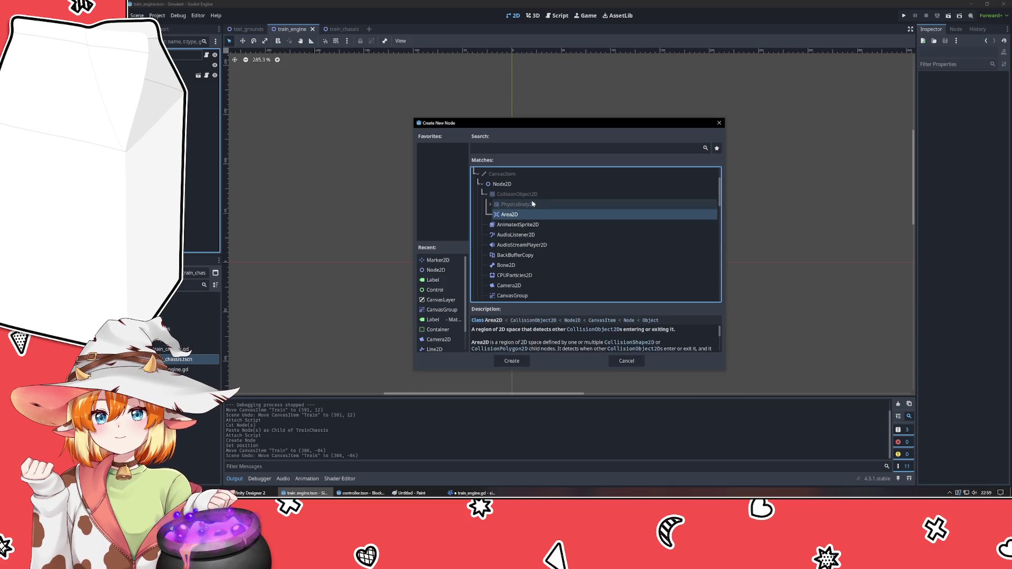
{"action": "left_click", "coordinate": [491, 205]}
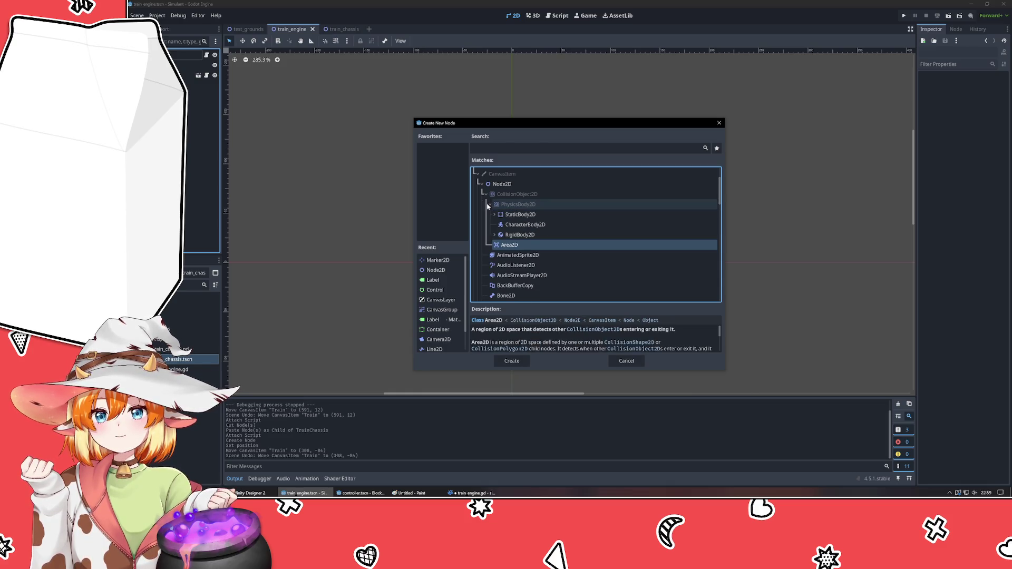
{"action": "left_click", "coordinate": [537, 206]}
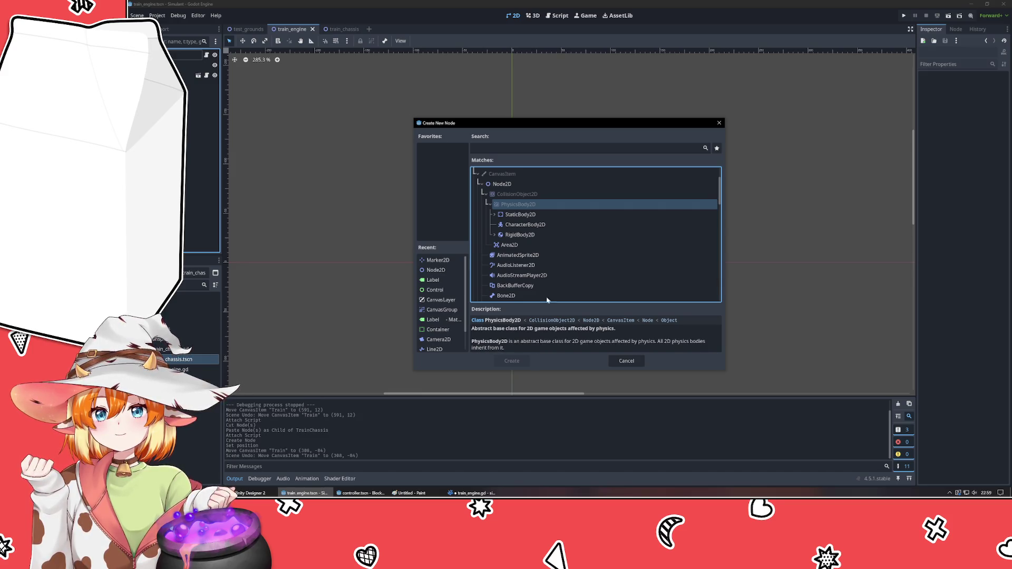
{"action": "left_click", "coordinate": [523, 226]}
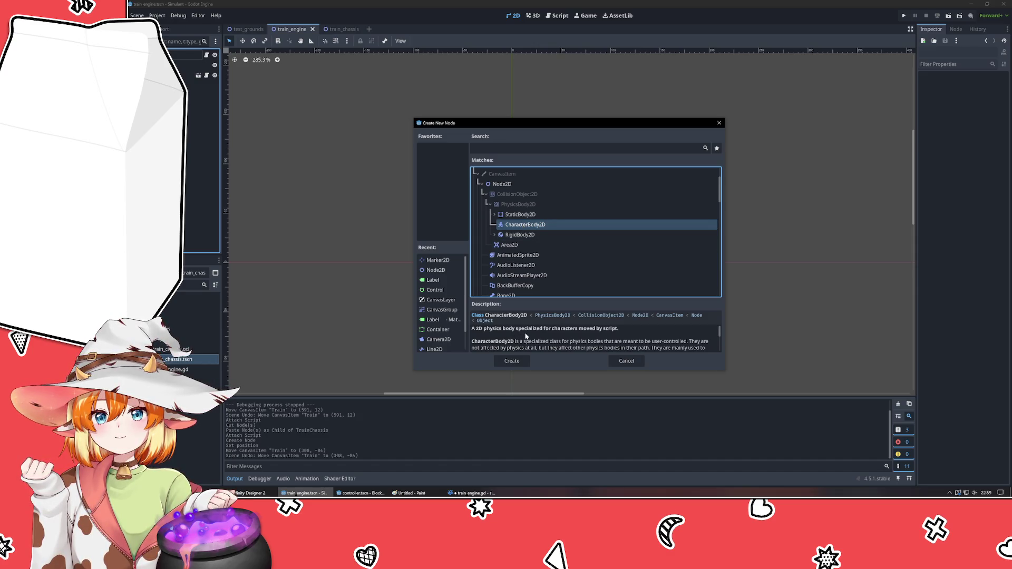
{"action": "scroll", "coordinate": [525, 335], "scroll_direction": "down", "scroll_amount": 2}
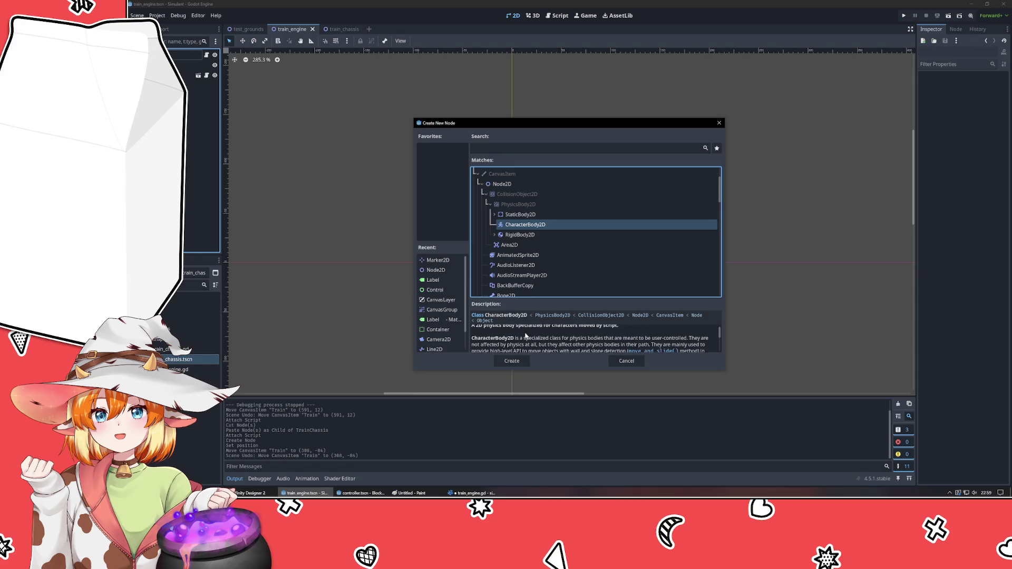